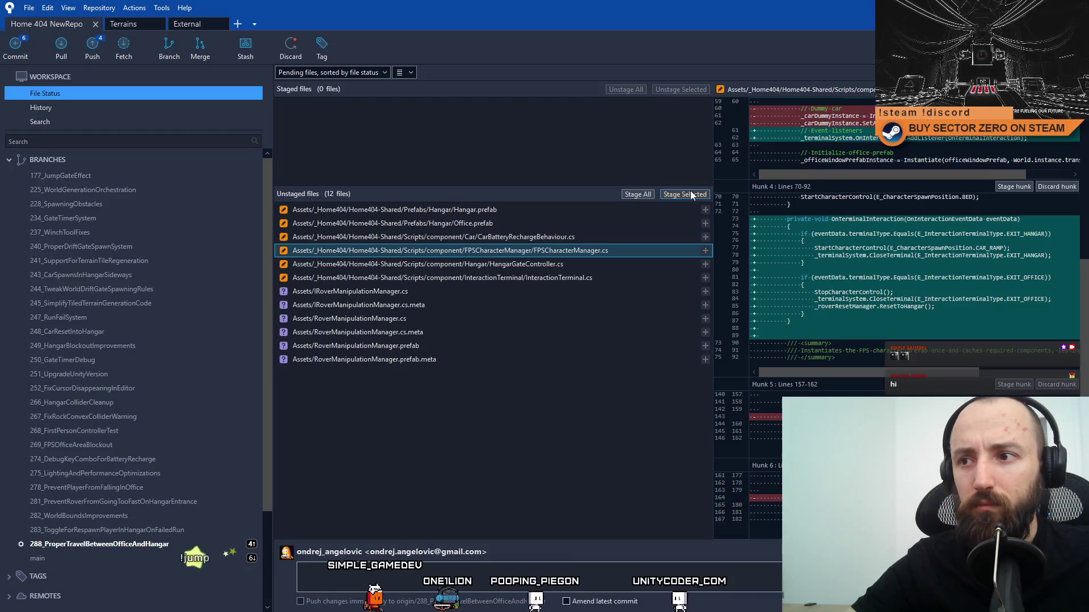
# Stage FPSCharacterManager.cs and start a message about removing car dummy spawning.
pyautogui.click(685, 194)
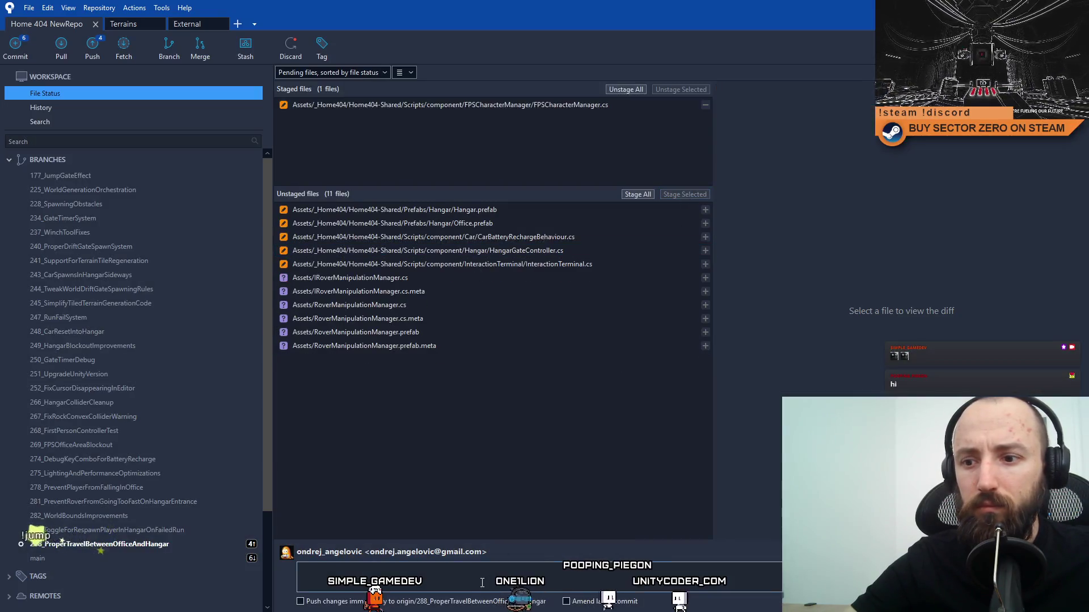
pyautogui.write('Removed car dummy from F')
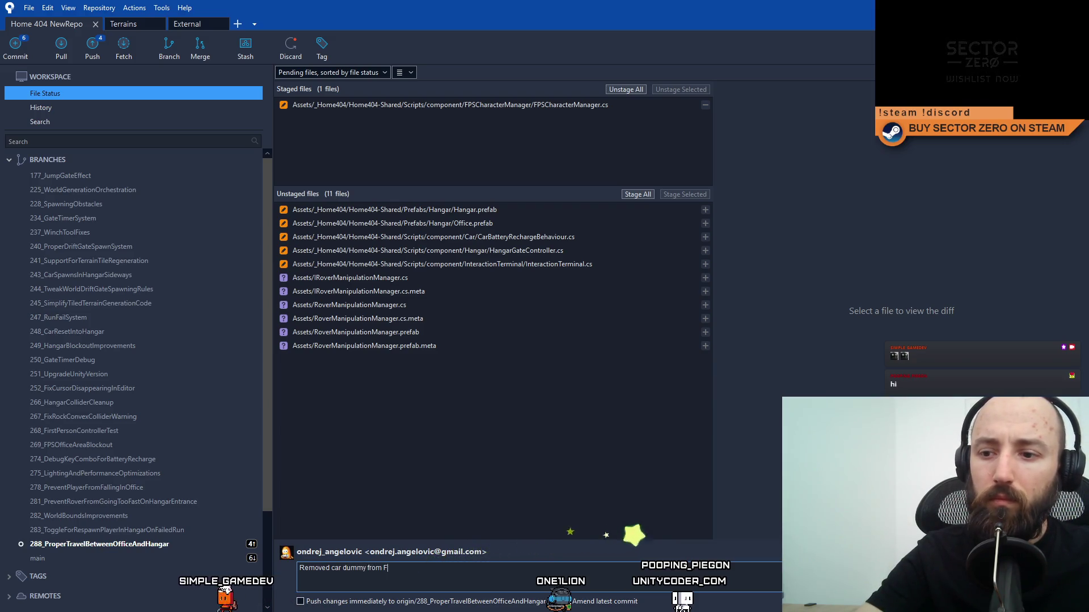
pyautogui.write('PSCh')
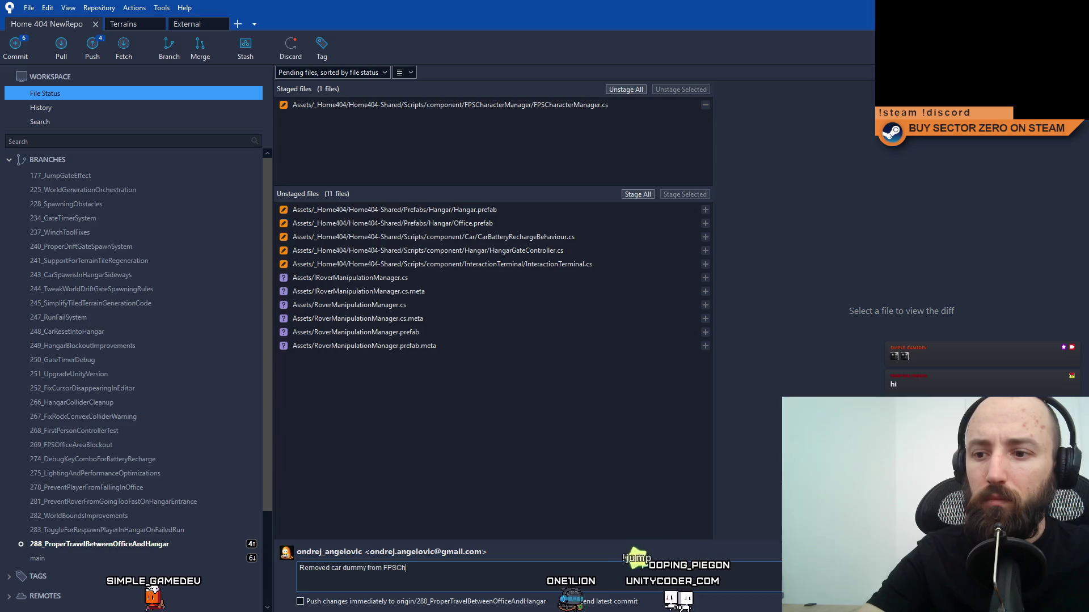
pyautogui.write('aracterManager')
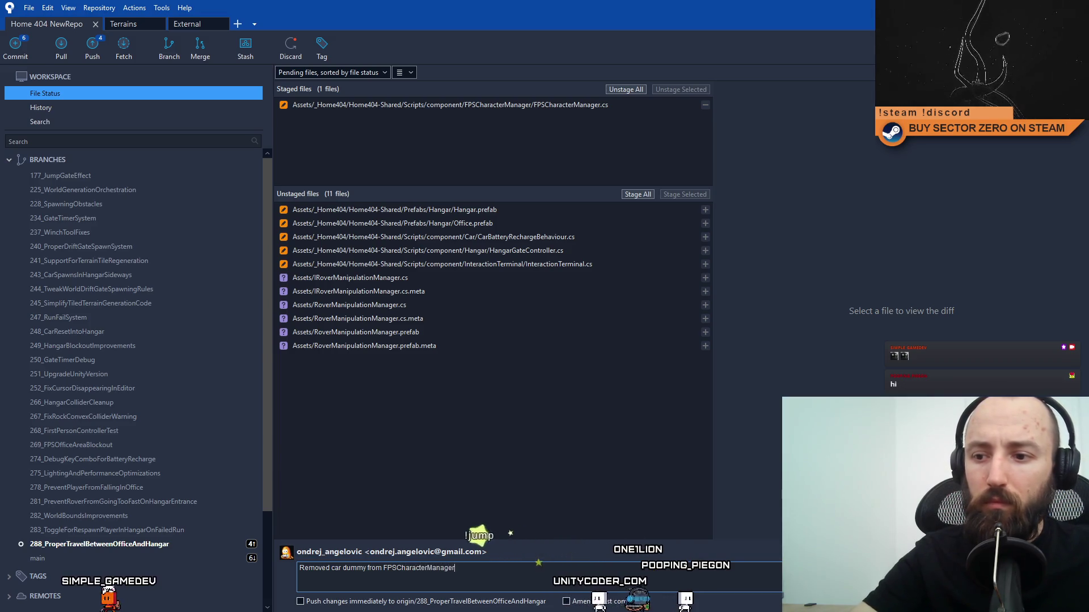
pyautogui.click(343, 567)
pyautogui.write('spawning')
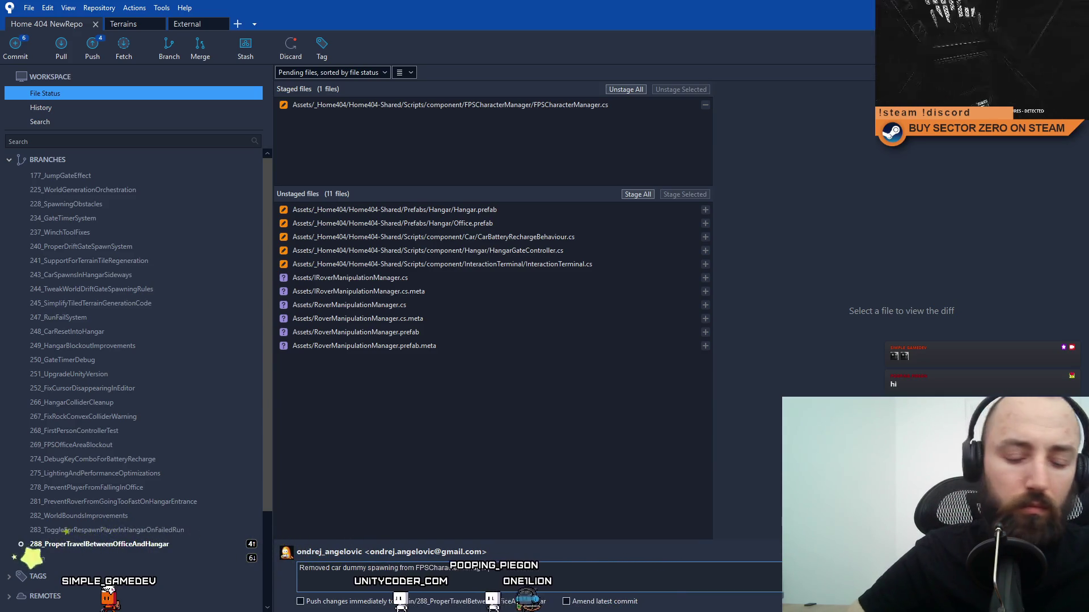
pyautogui.write('  eve')
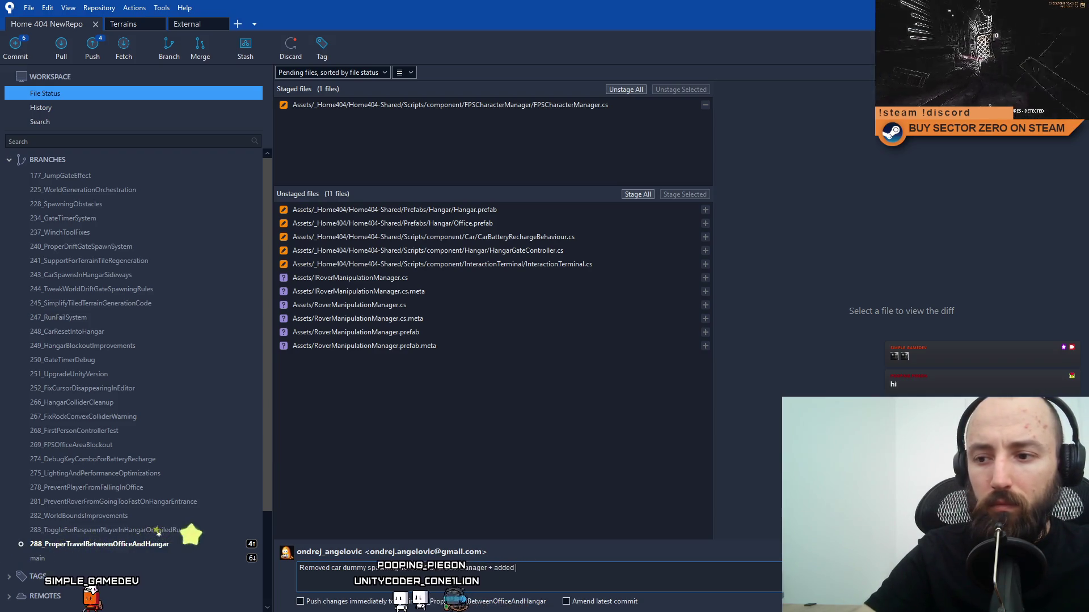
pyautogui.write('nts fo')
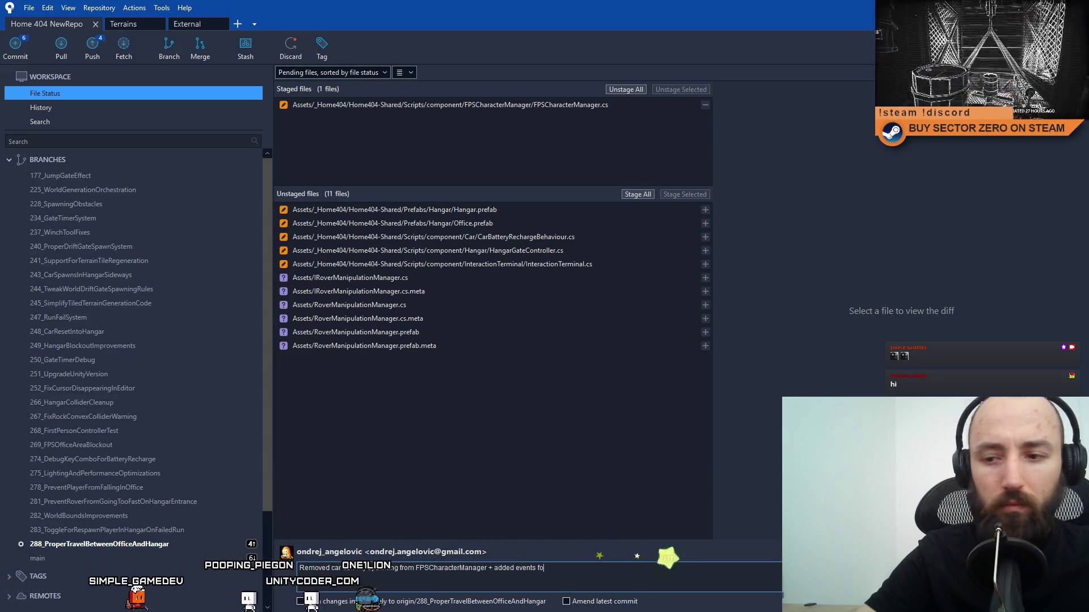
# Finish the message with 'events for hangar & office entrance' and commit, skipping the submodule check.
pyautogui.write('hangar end')
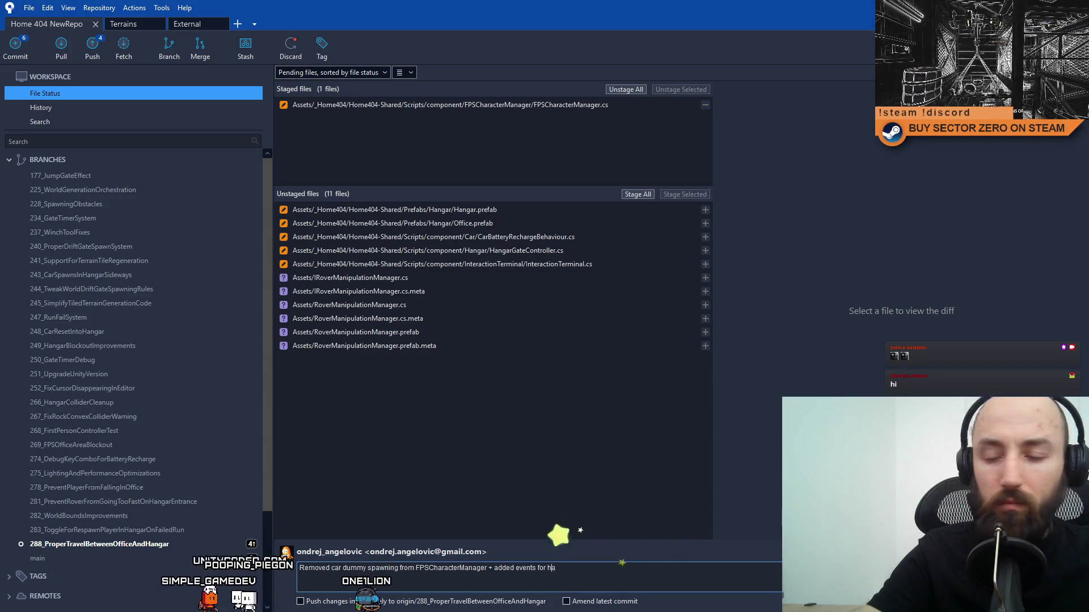
pyautogui.press('BackSpace')
pyautogui.press('BackSpace')
pyautogui.press('BackSpace')
pyautogui.write('& office entrance')
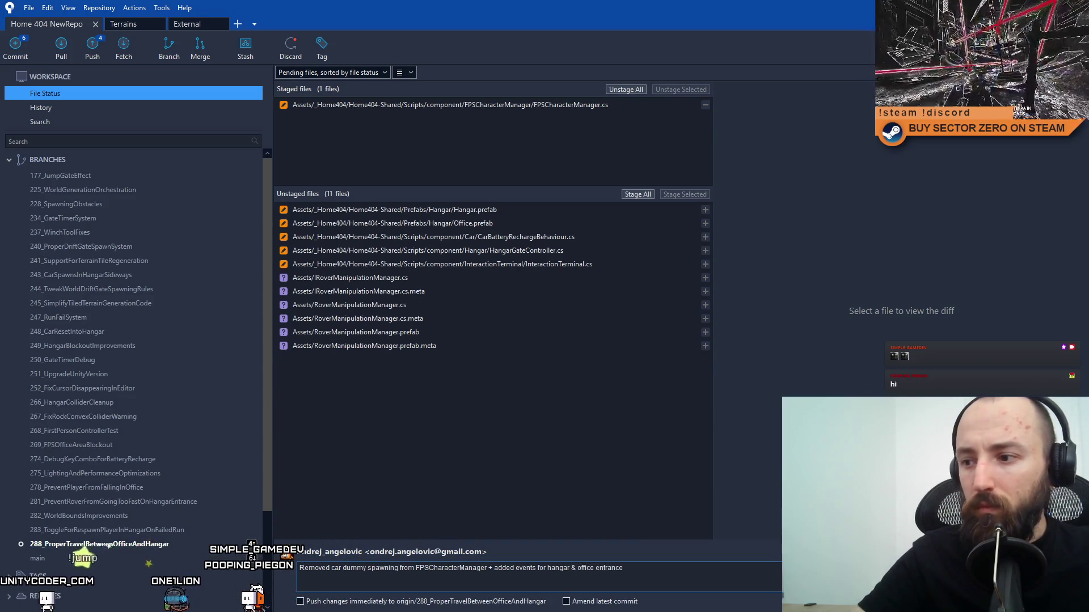
pyautogui.hotkey('ctrl', 'Return')
pyautogui.click(576, 181)
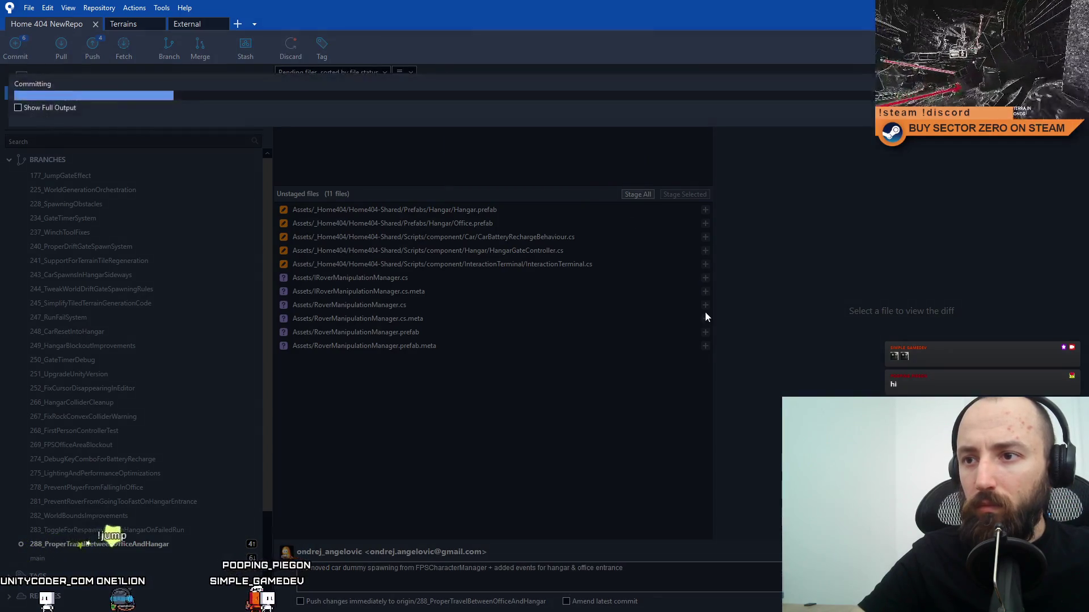
pyautogui.click(188, 93)
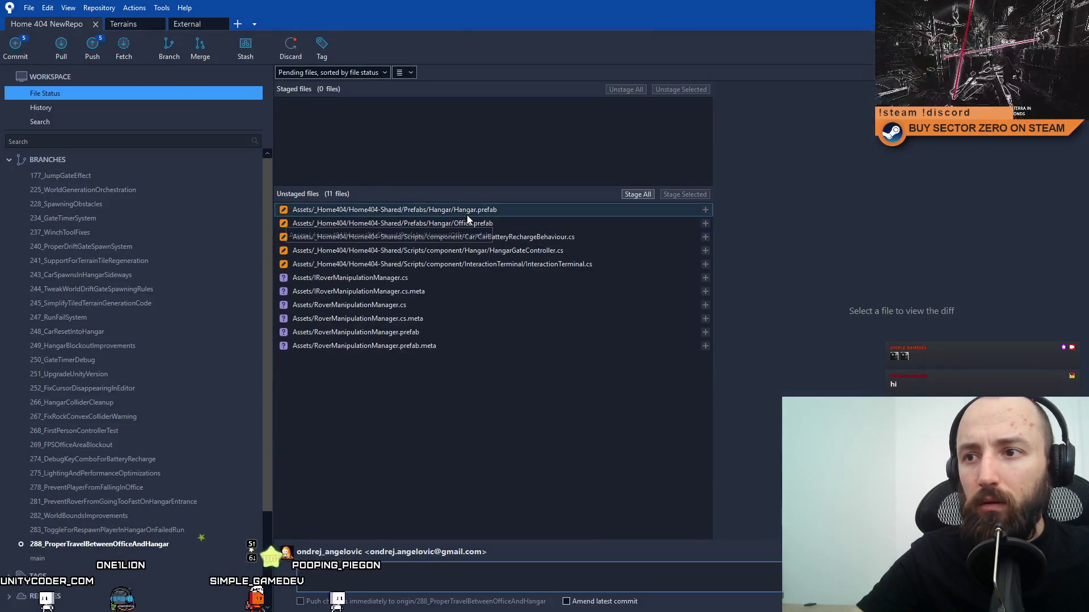
# Review the CarBatteryRechargeBehaviour, HangarGateController, InteractionTerminal and IRoverManipulationManager diffs.
pyautogui.click(492, 210)
pyautogui.click(495, 224)
pyautogui.click(514, 237)
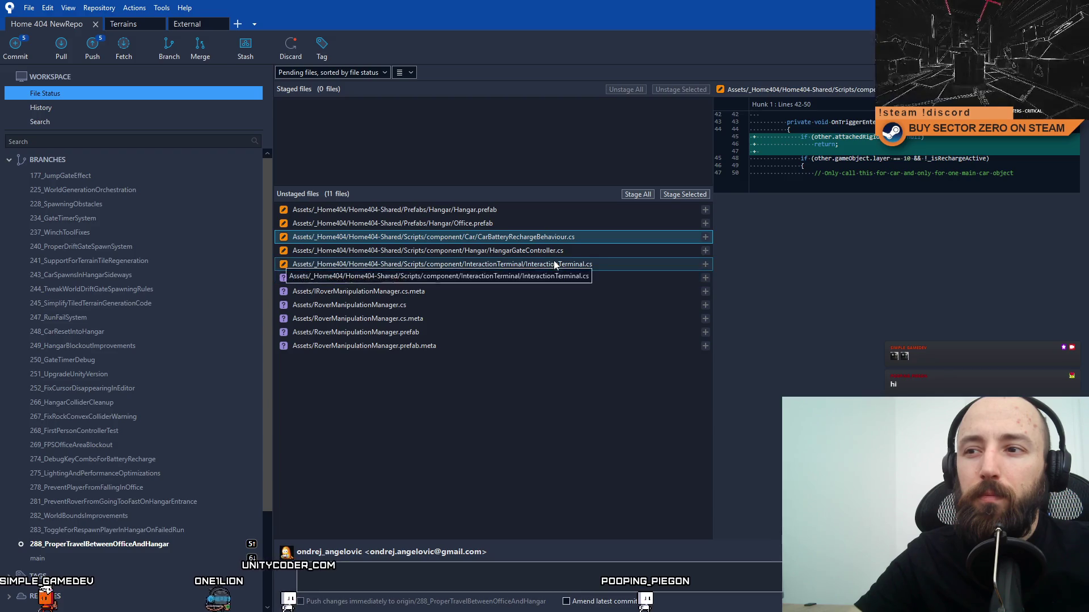
pyautogui.click(556, 251)
pyautogui.click(559, 264)
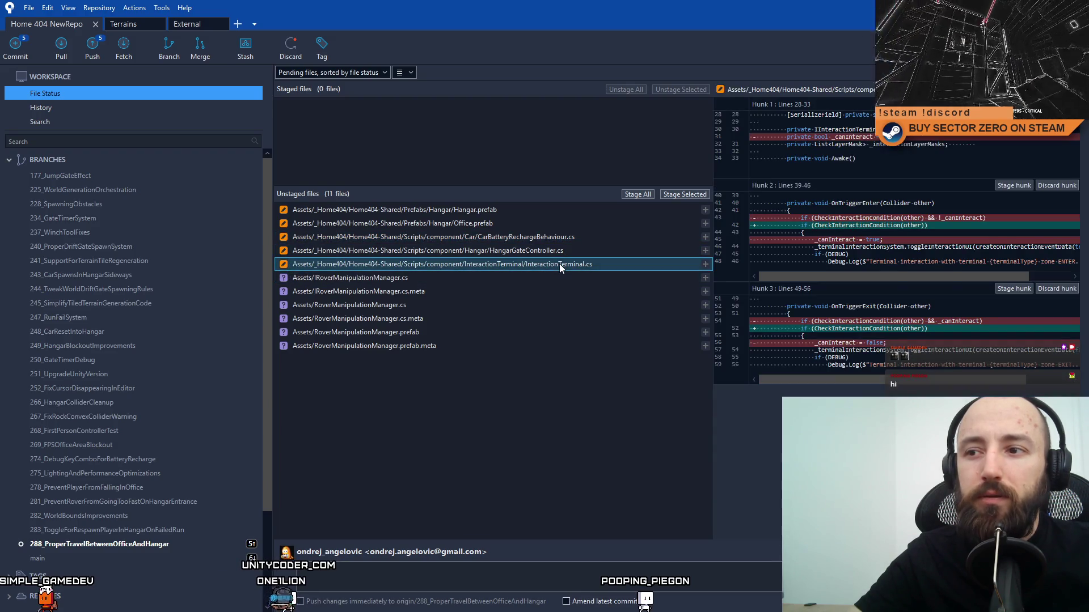
pyautogui.click(499, 278)
pyautogui.click(508, 264)
pyautogui.click(518, 253)
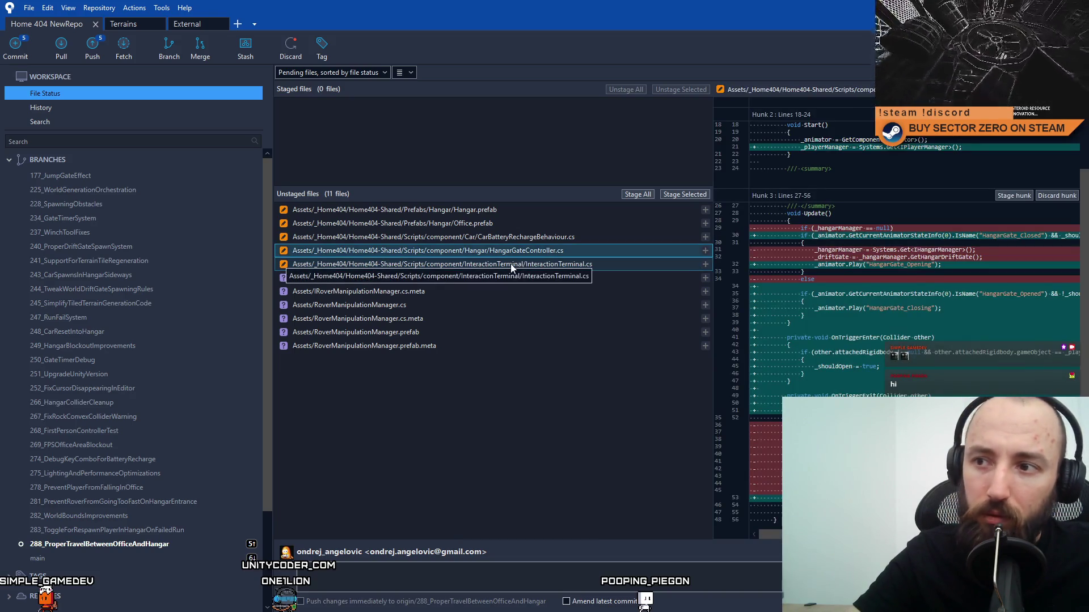
pyautogui.click(525, 237)
pyautogui.click(569, 250)
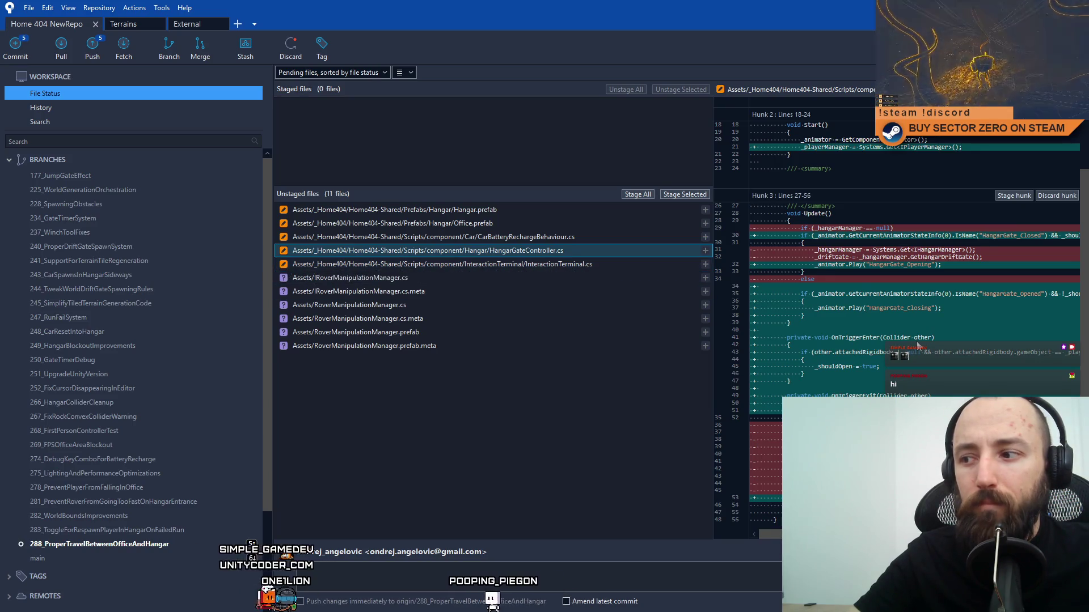
pyautogui.scroll(2, 927, 368)
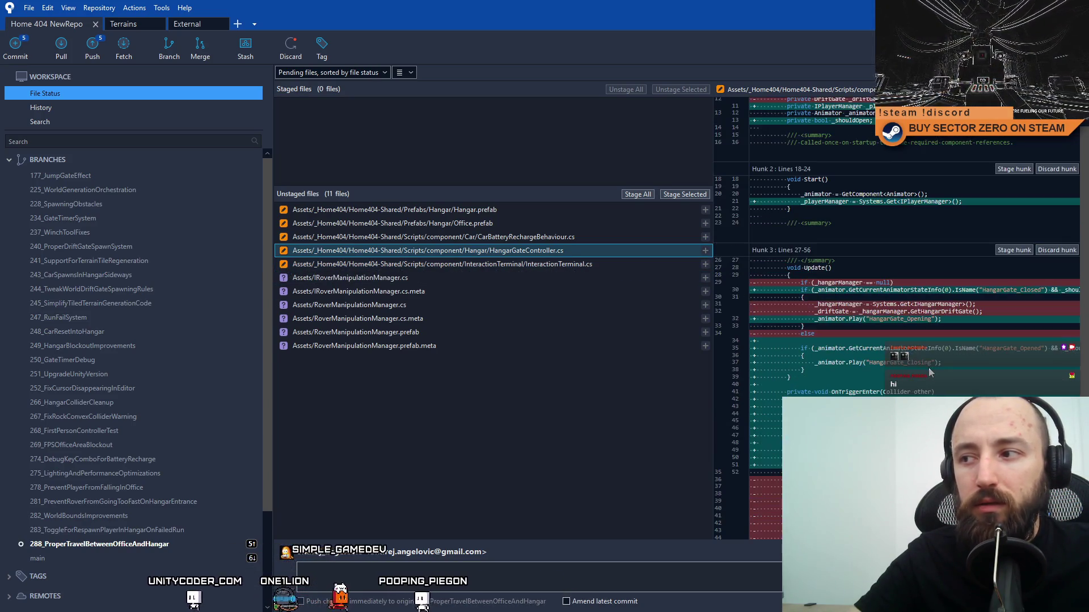
# Commit HangarGateController.cs alone as 'Hangar gate now opens depending on player proximity', skipping submodule check.
pyautogui.click(682, 195)
pyautogui.click(466, 572)
pyautogui.write('Hangar gate now opens depending on player proximity')
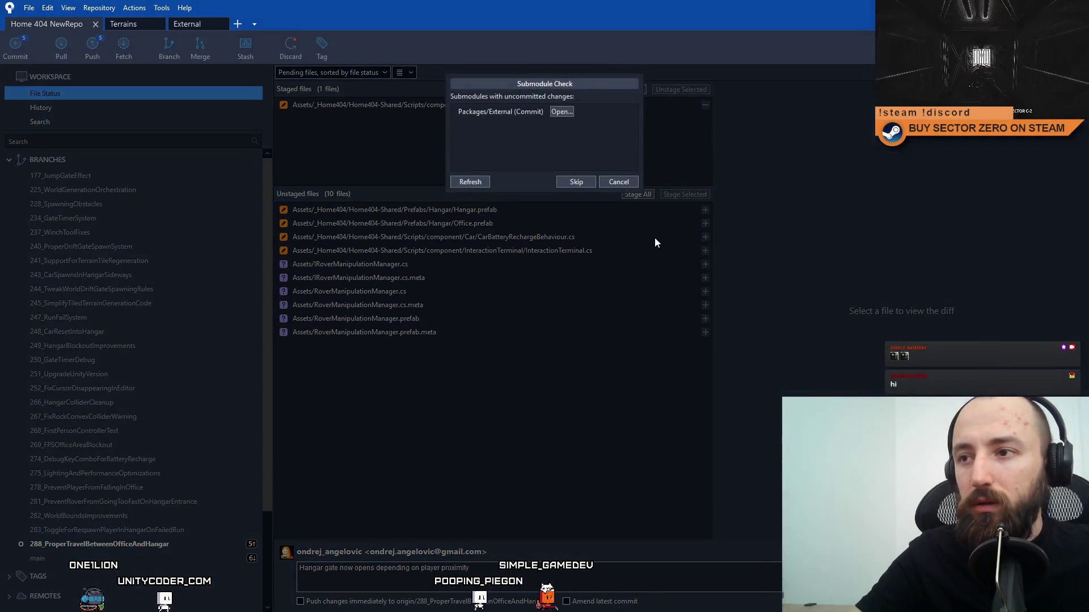
pyautogui.click(581, 183)
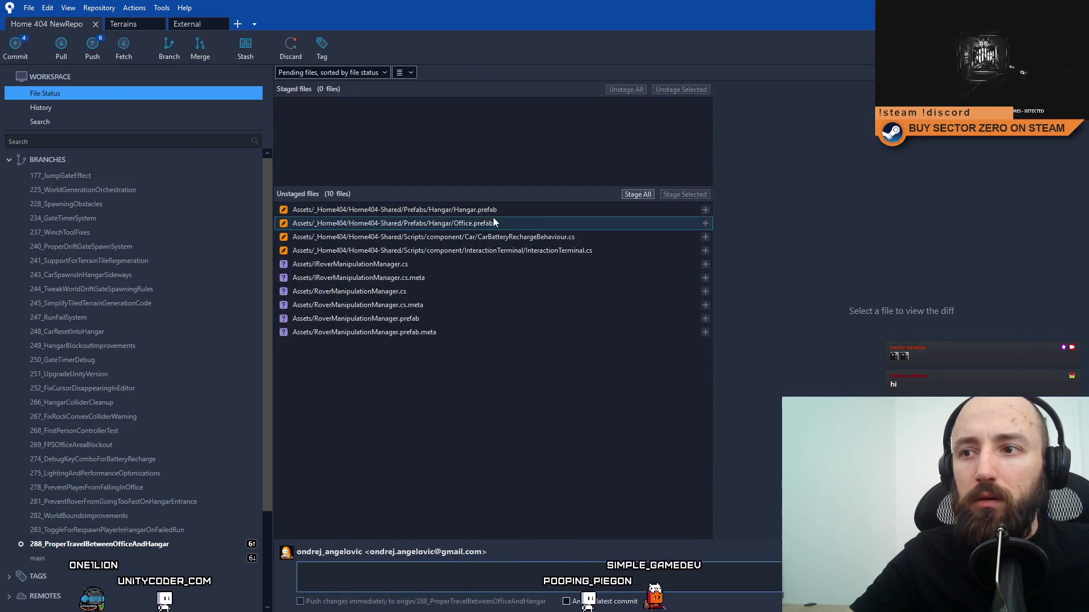
# Review and commit CarBatteryRechargeBehaviour.cs alone with a 'Car battery recharge' message, skipping submodule check.
pyautogui.click(498, 223)
pyautogui.moveTo(505, 232); pyautogui.dragTo(539, 254)
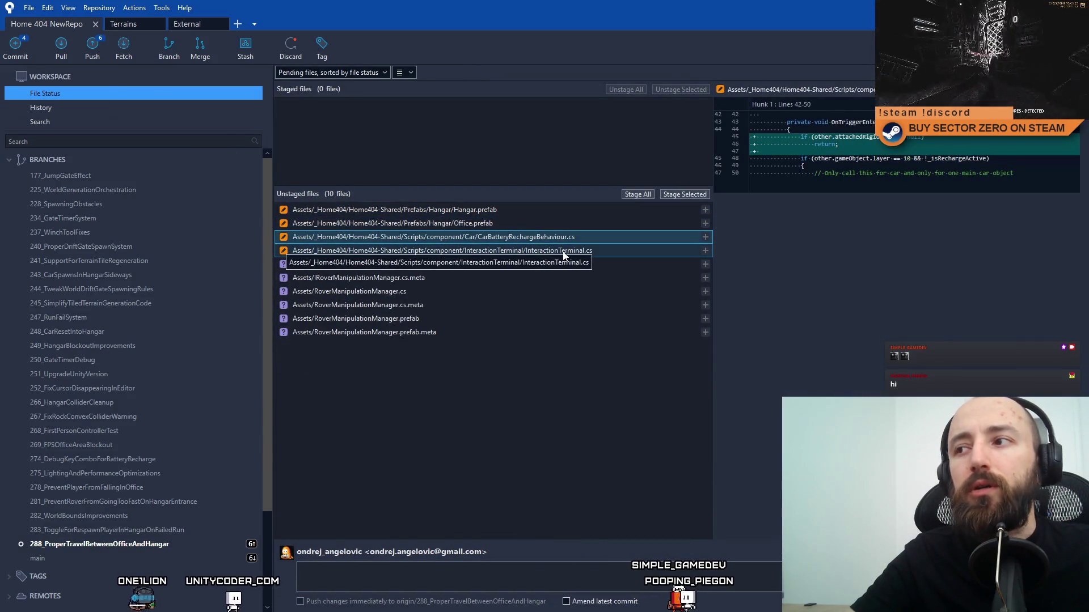
pyautogui.click(682, 196)
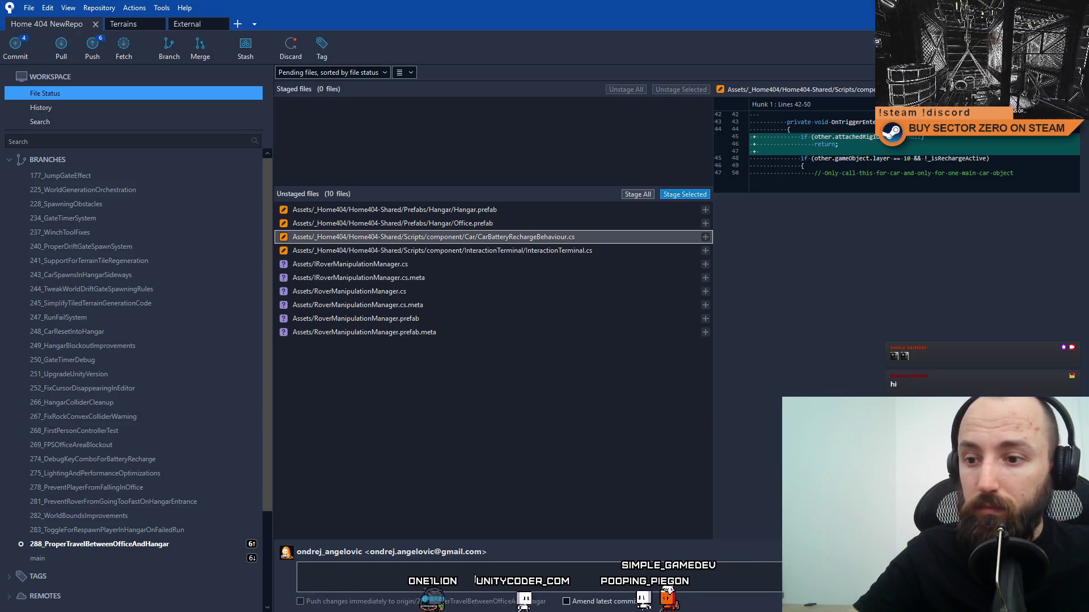
pyautogui.write('Car battery rech')
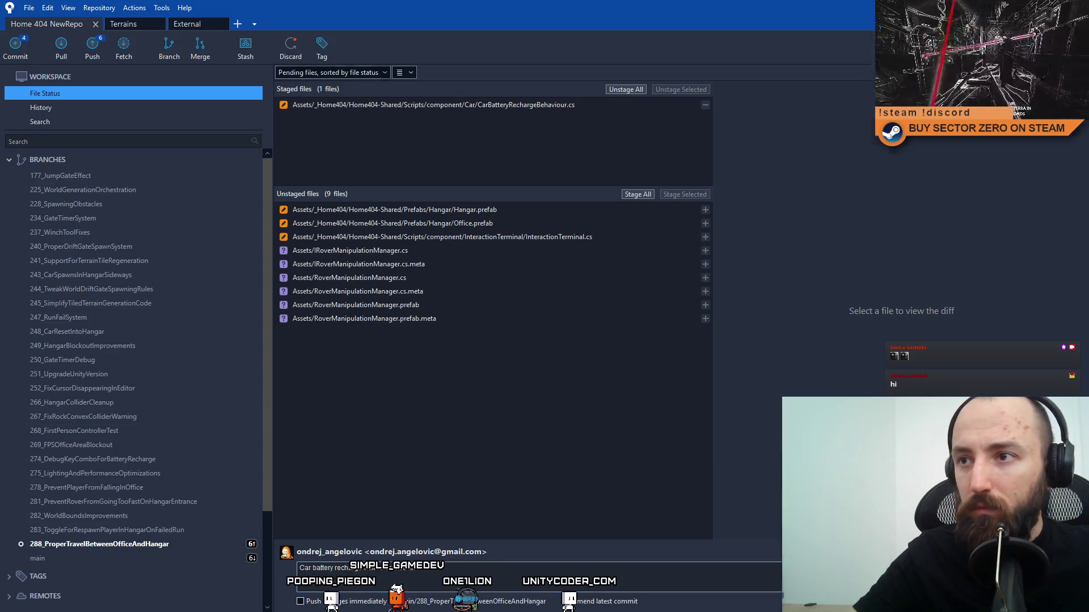
pyautogui.hotkey('ctrl', 'Return')
pyautogui.click(588, 181)
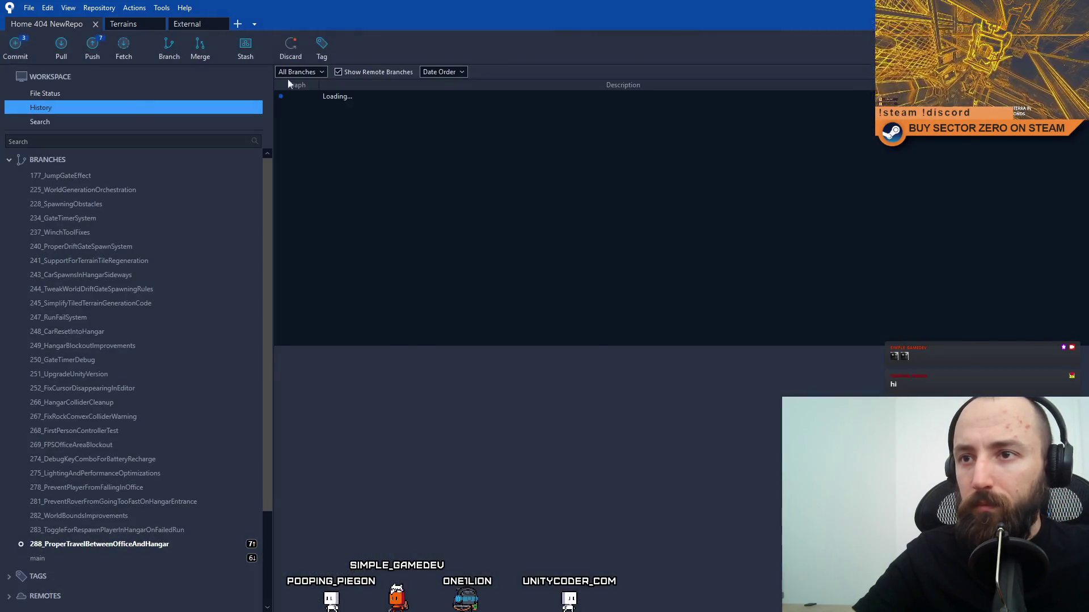
pyautogui.click(140, 90)
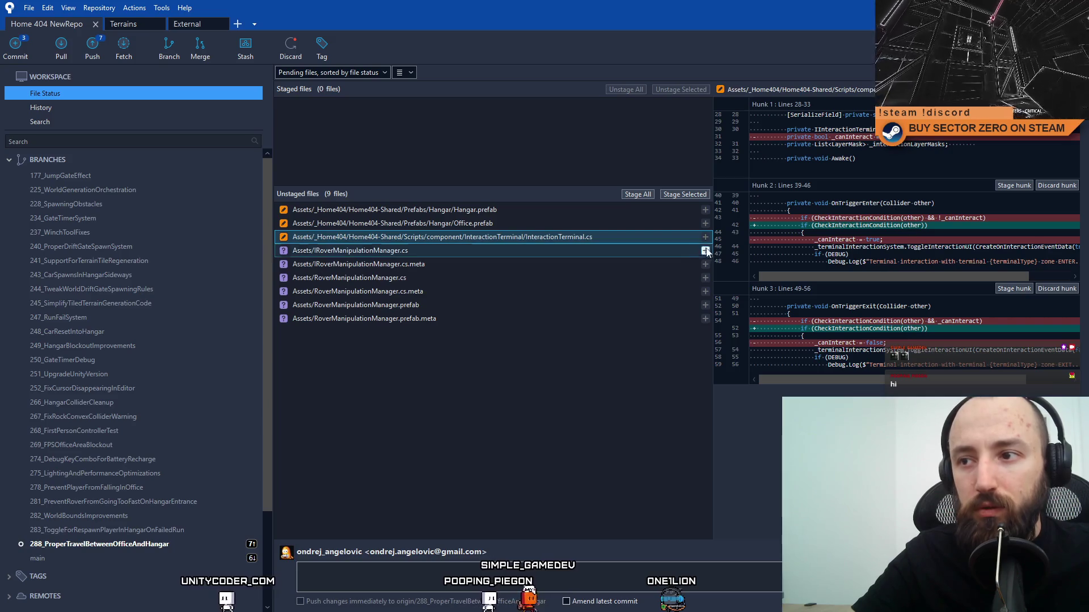
# Commit InteractionTerminal.cs as 'Removed _canInteract bool from InteractionTerminal.cs', skipping the submodule check.
pyautogui.click(672, 195)
pyautogui.click(456, 572)
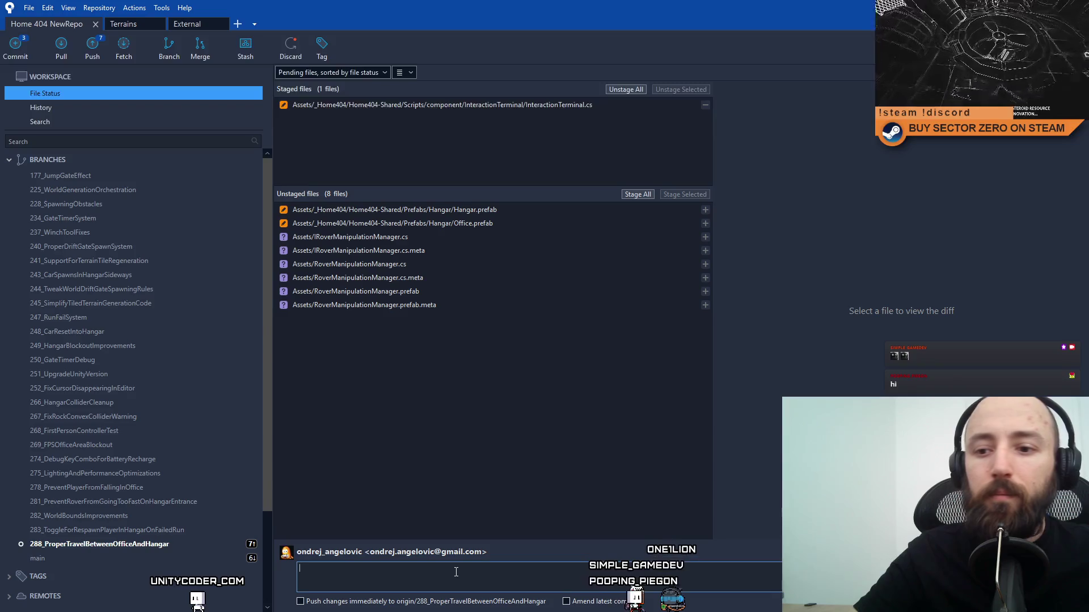
pyautogui.write('remove')
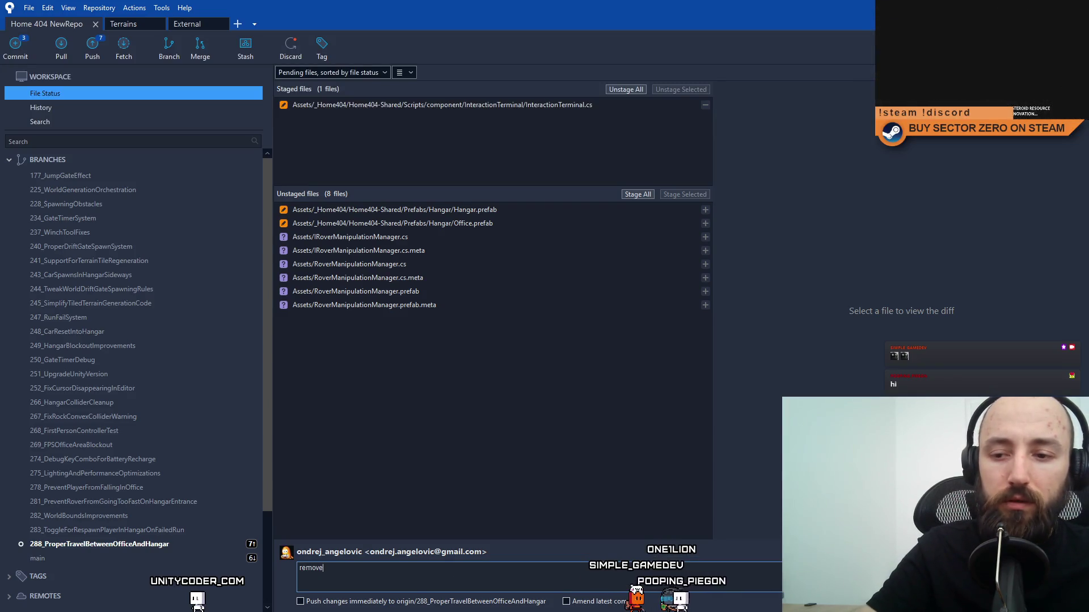
pyautogui.hotkey('ctrl', 'BackSpace')
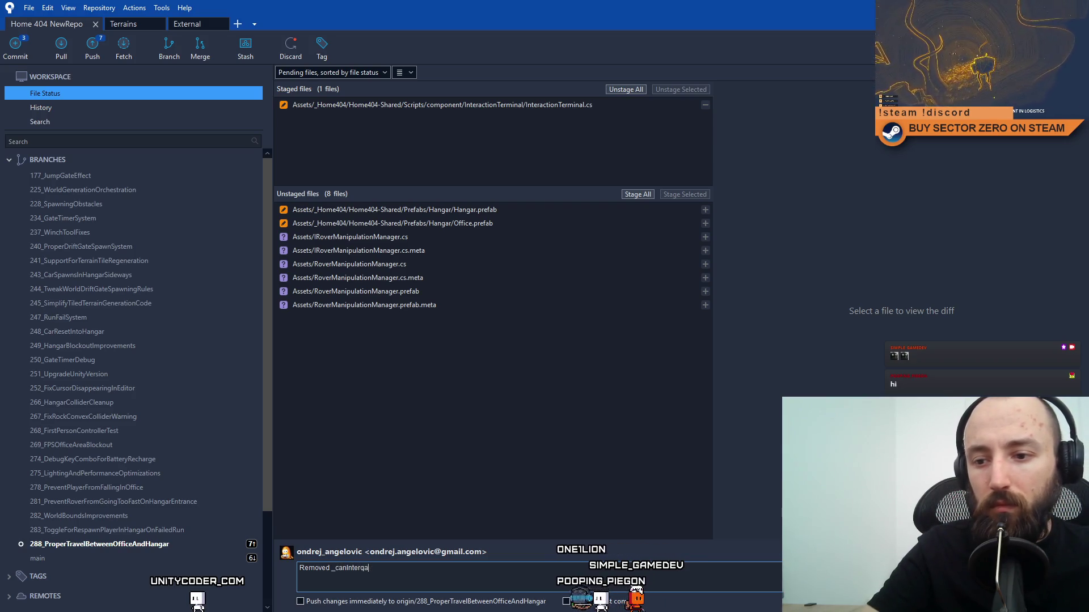
pyautogui.write('act bool from Intera')
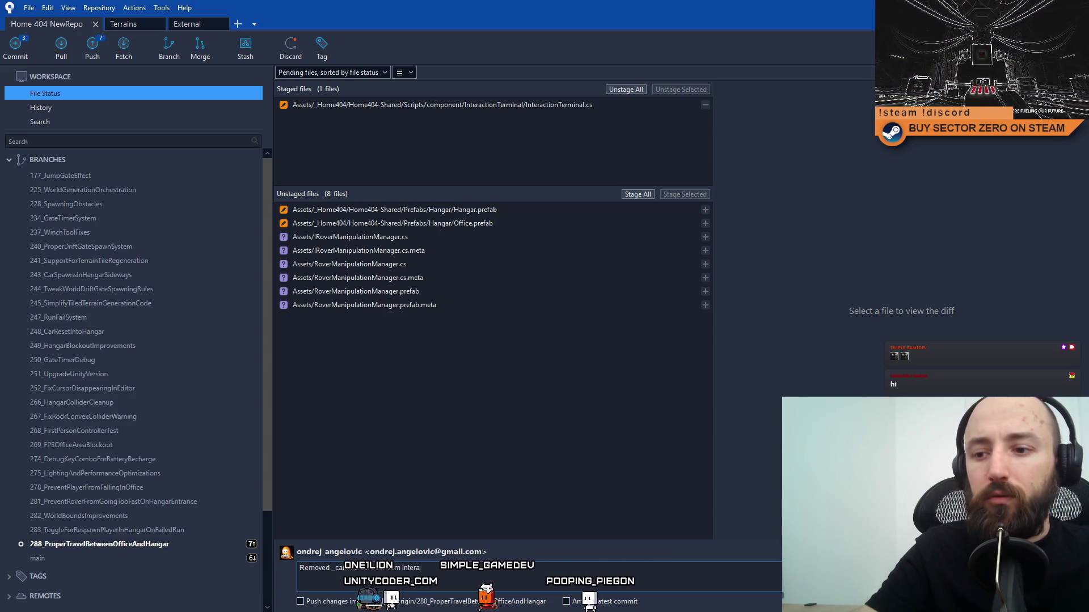
pyautogui.write('ctionTerminal.cs')
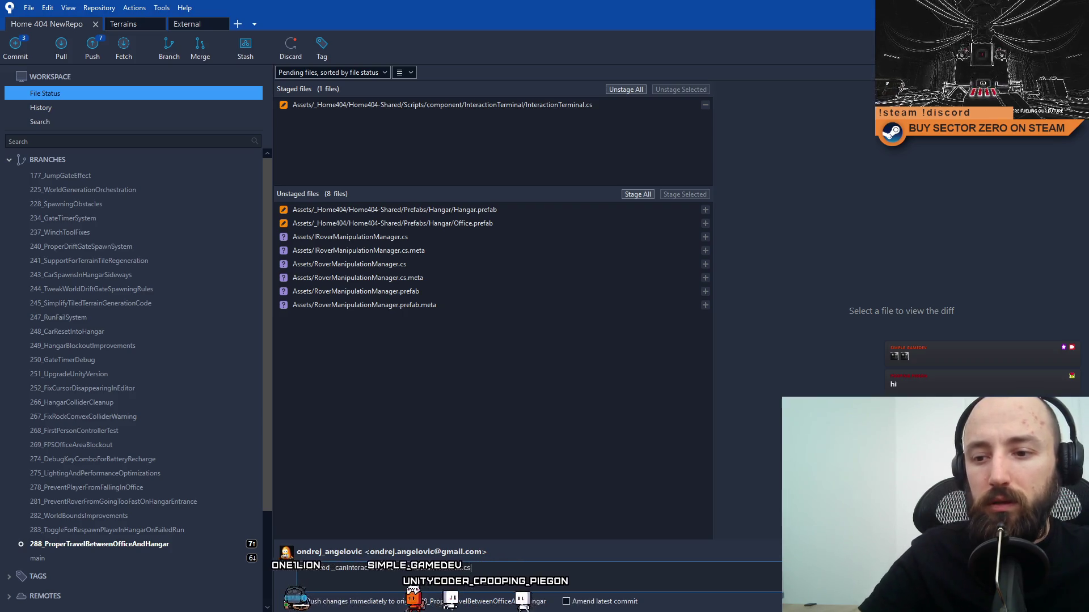
pyautogui.hotkey('ctrl', 'Return')
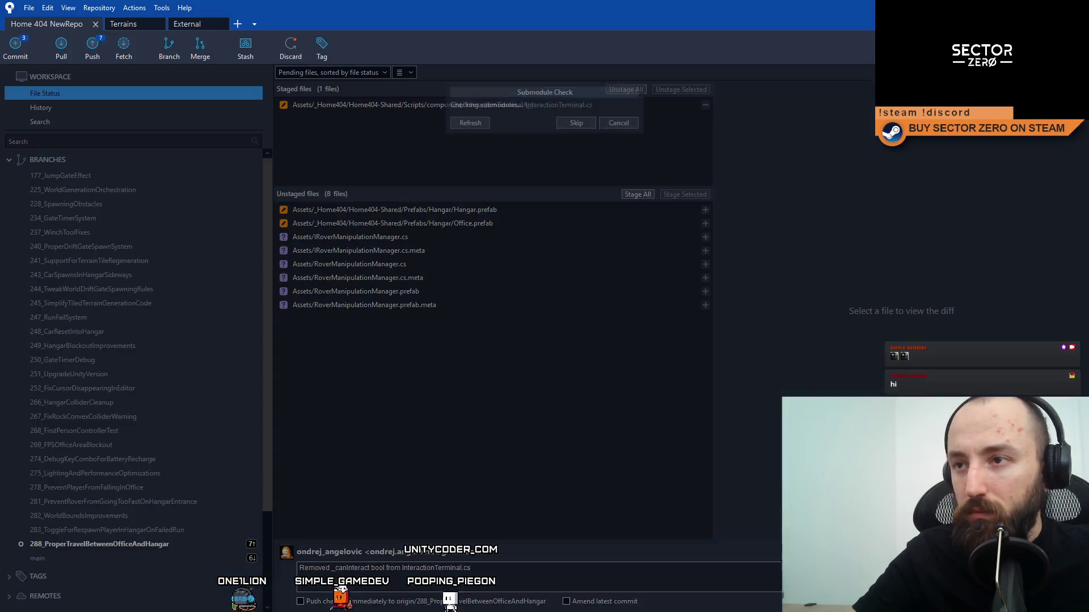
pyautogui.click(576, 181)
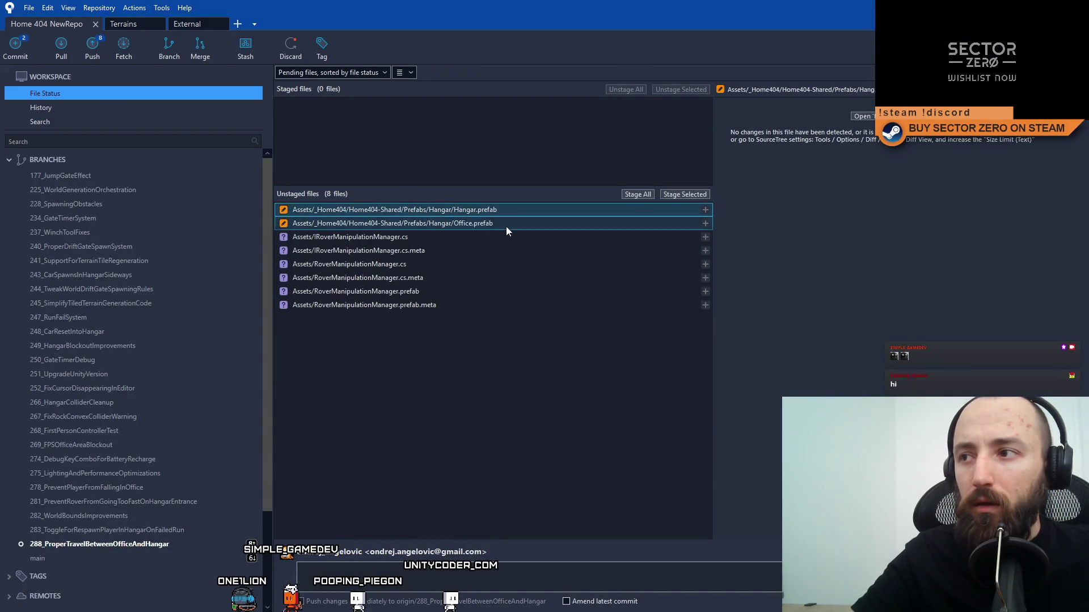
# Select and stage all six new RoverManipulationManager script, prefab and meta files.
pyautogui.moveTo(441, 237)
pyautogui.mouseDown()
pyautogui.moveTo(447, 254)
pyautogui.moveTo(418, 304)
pyautogui.mouseUp()
pyautogui.click(433, 262)
pyautogui.click(423, 292)
pyautogui.click(417, 304)
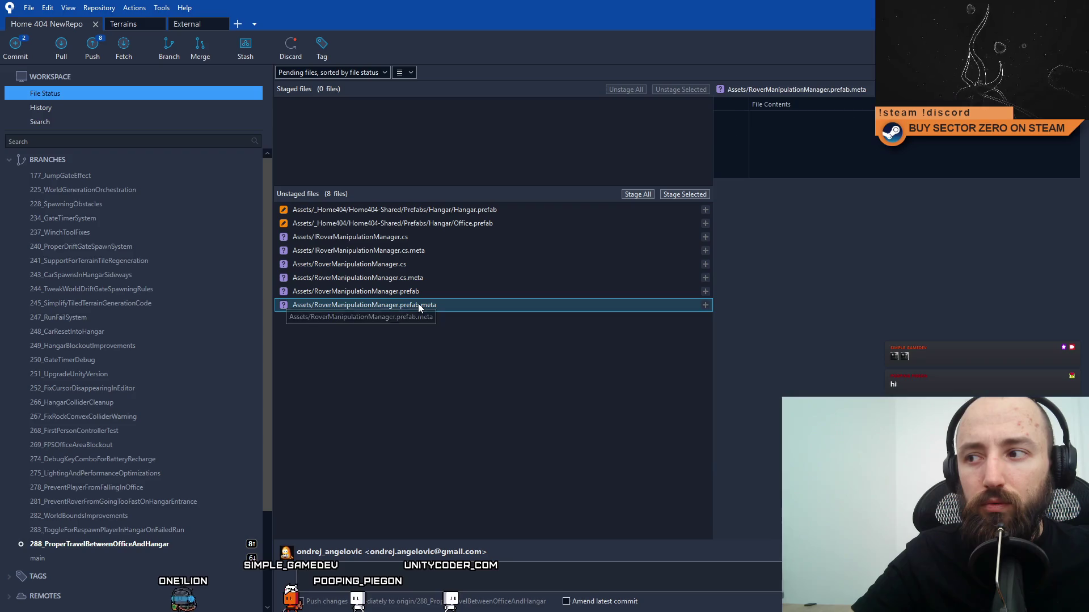
pyautogui.click(418, 235)
pyautogui.keyDown('shift'); pyautogui.click(451, 306); pyautogui.keyUp('shift')
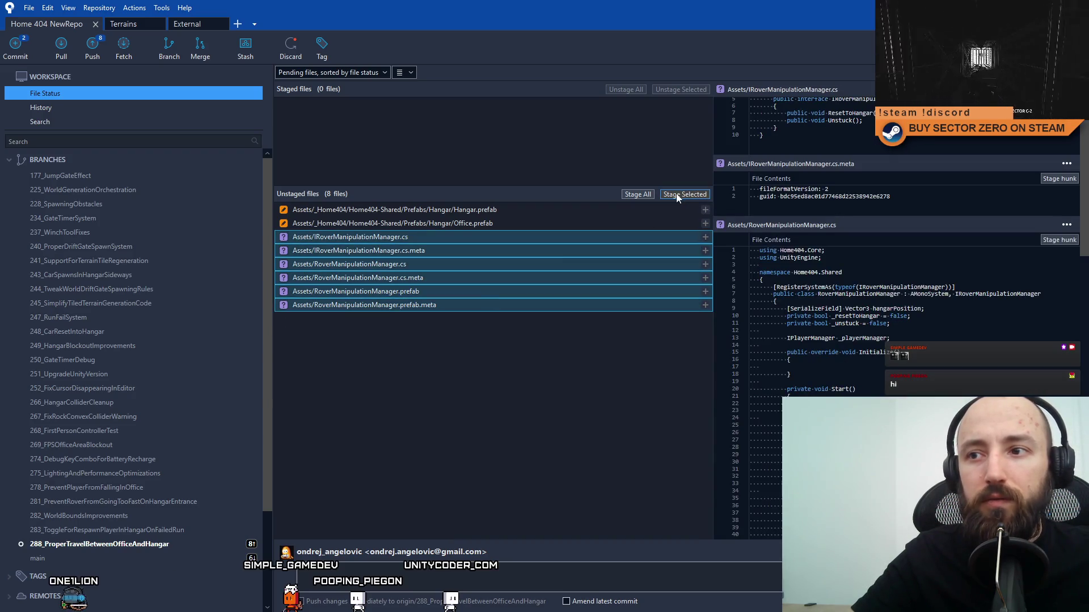
pyautogui.click(675, 193)
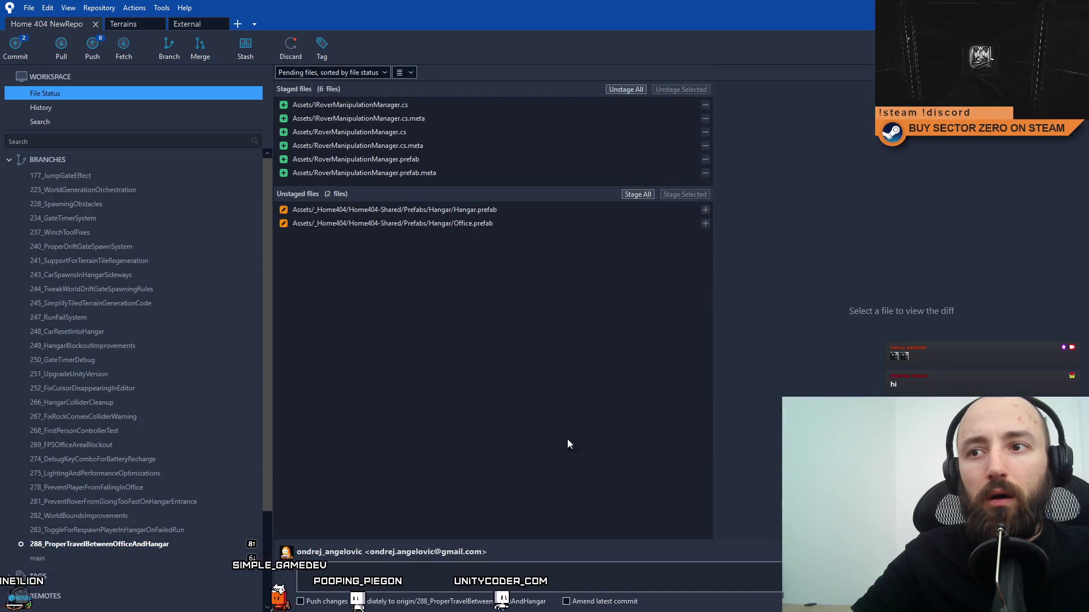
# Check the staged Rover files, draft their commit message, then switch to Unity.
pyautogui.click(451, 561)
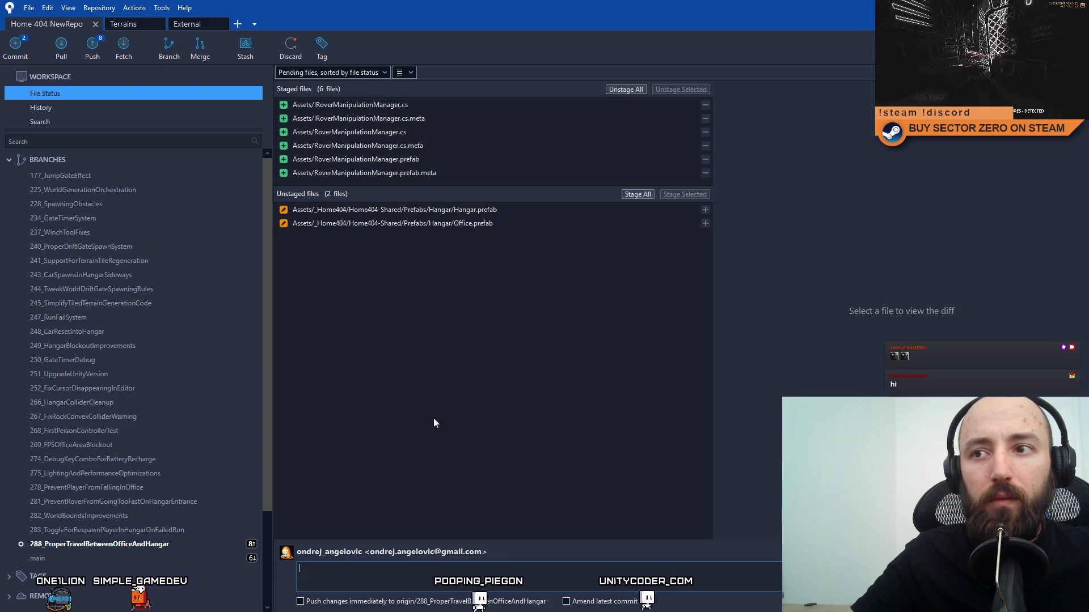
pyautogui.click(442, 107)
pyautogui.click(439, 118)
pyautogui.click(423, 131)
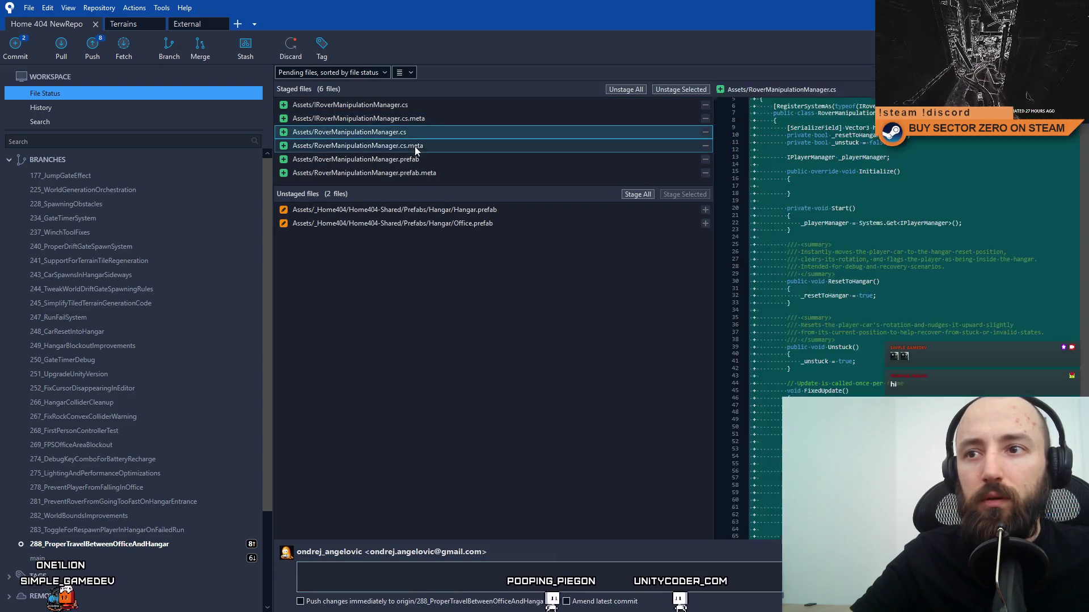
pyautogui.click(415, 147)
pyautogui.click(419, 159)
pyautogui.click(423, 173)
pyautogui.click(407, 583)
pyautogui.write('Added RoverManipulationManager system and r')
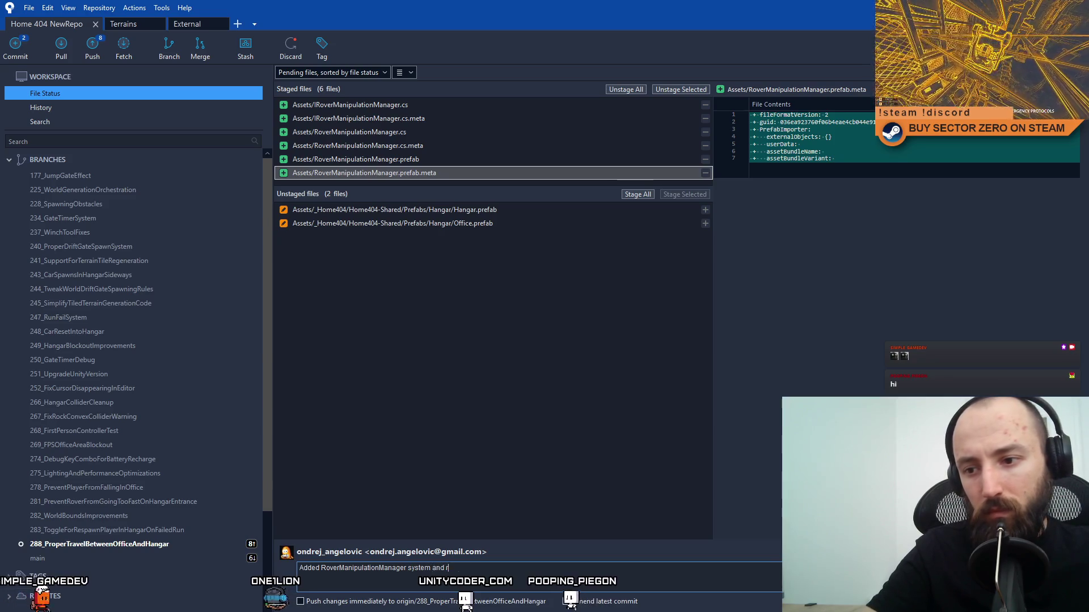
pyautogui.write('emoved old')
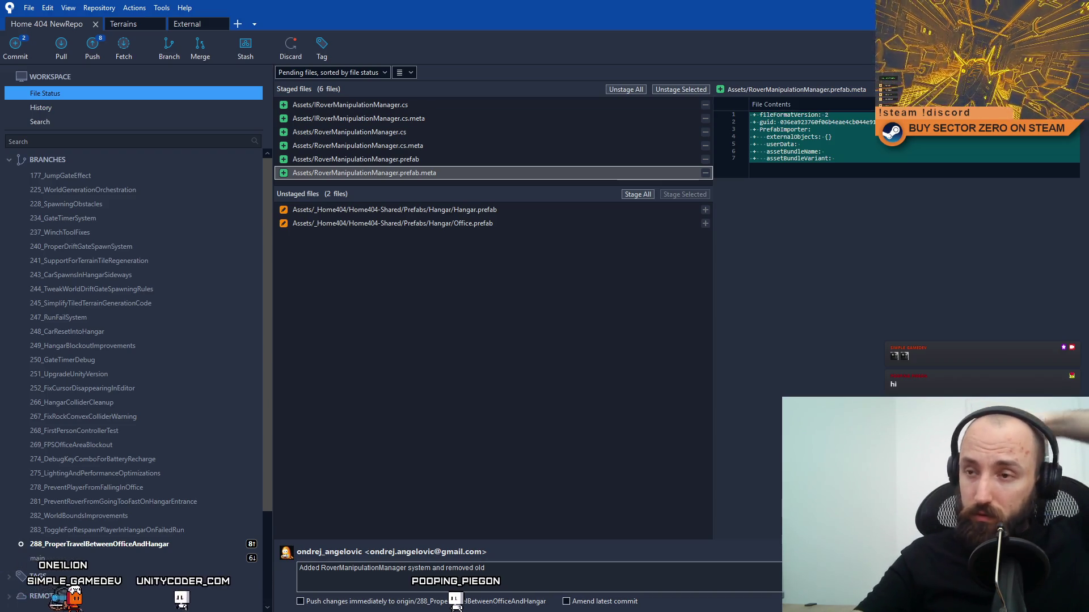
pyautogui.hotkey('alt', 'Tab')
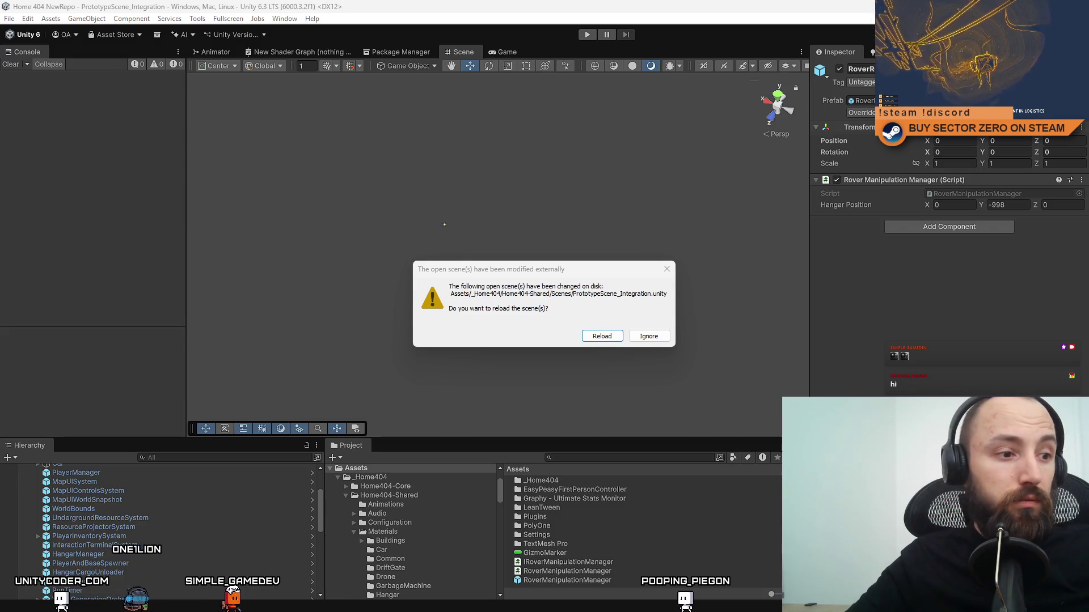
# Reload the externally modified PrototypeScene_Integration scene and focus the Project search field.
pyautogui.click(603, 338)
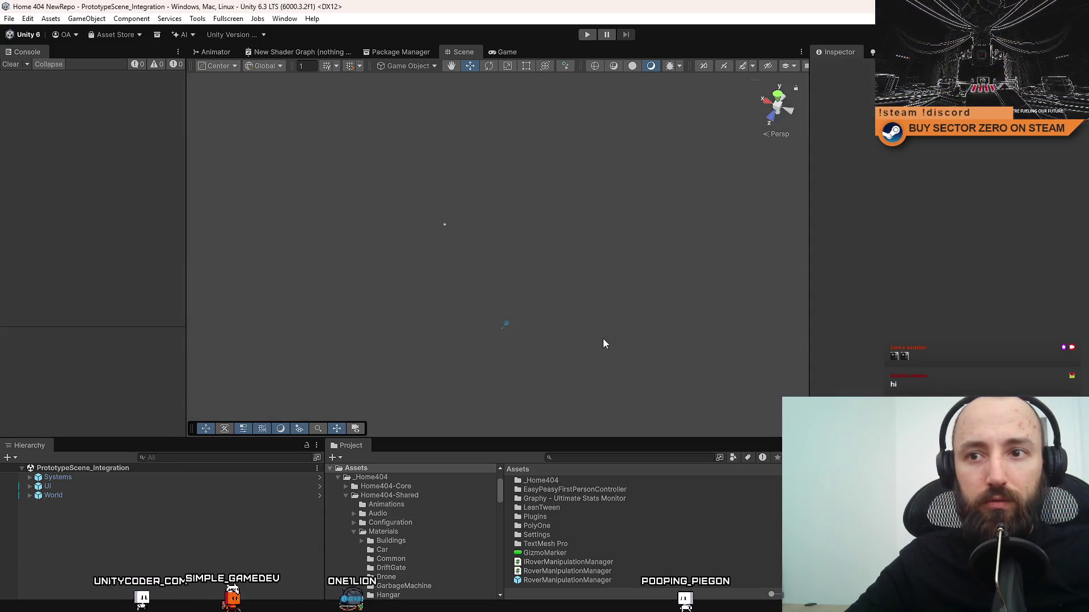
pyautogui.click(587, 459)
# Search the Project for 'util car' and open CarDebugUtil.cs from Scripts/util in Visual Studio.
pyautogui.write('debug')
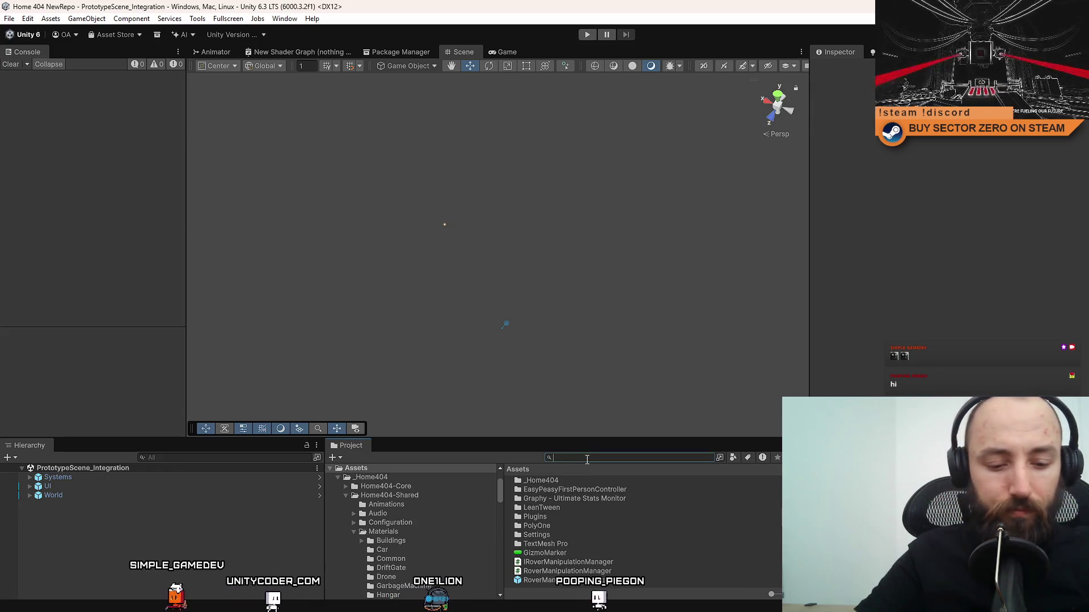
pyautogui.press('BackSpace')
pyautogui.press('BackSpace')
pyautogui.press('BackSpace')
pyautogui.write('util t')
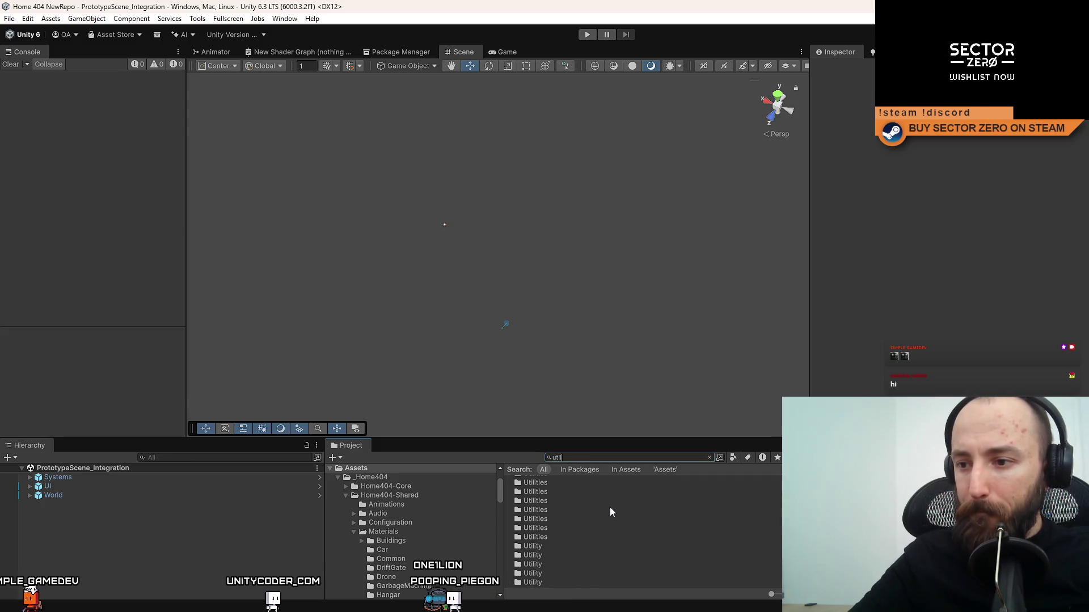
pyautogui.write('scp')
pyautogui.write('ript')
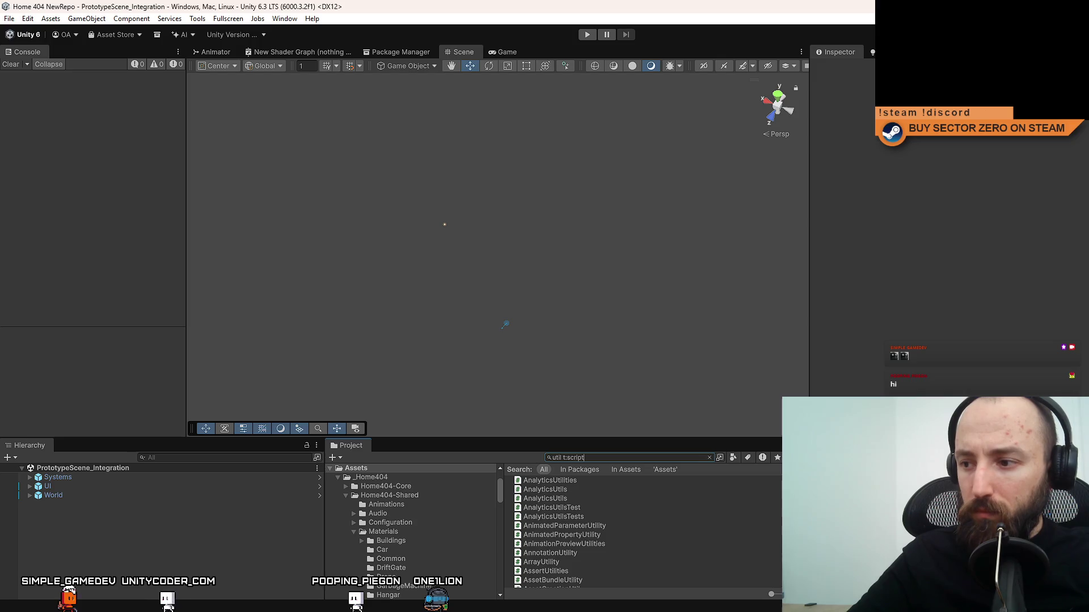
pyautogui.write('te')
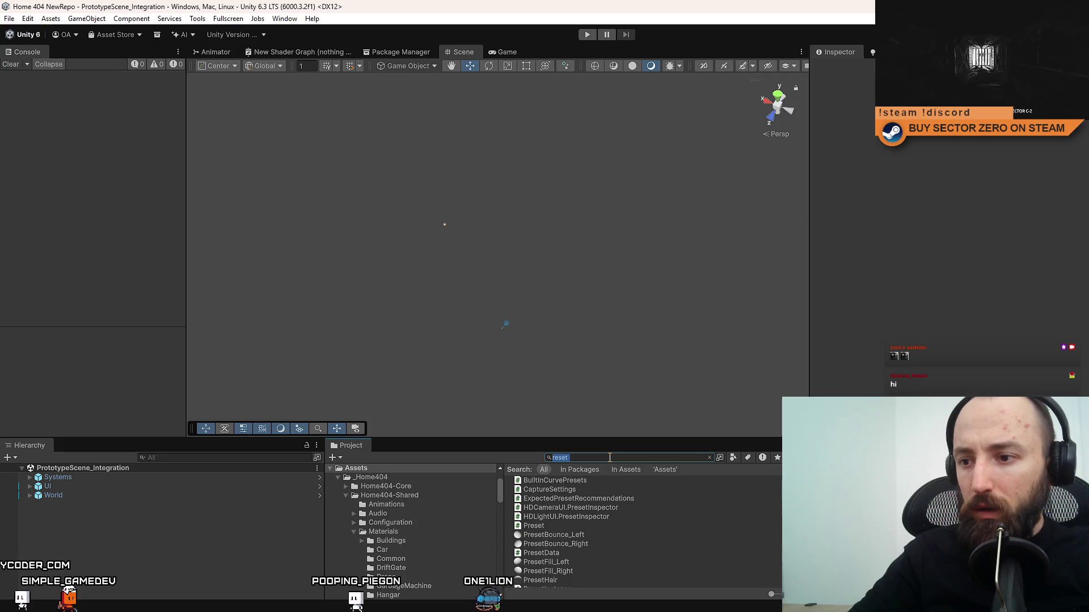
pyautogui.write(' carutil')
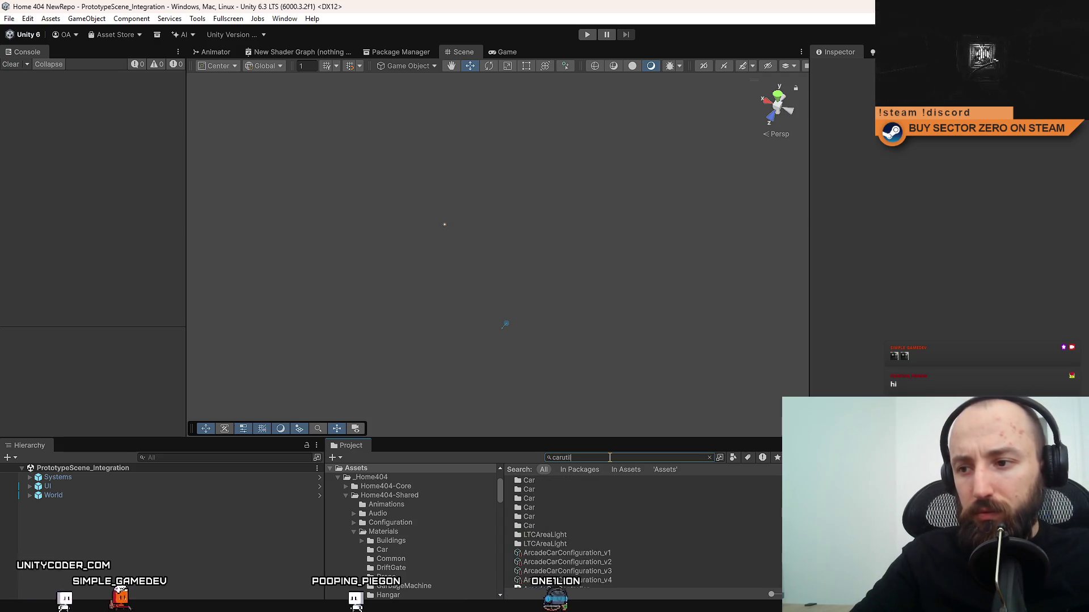
pyautogui.hotkey('ctrl', 'a')
pyautogui.write('util ca')
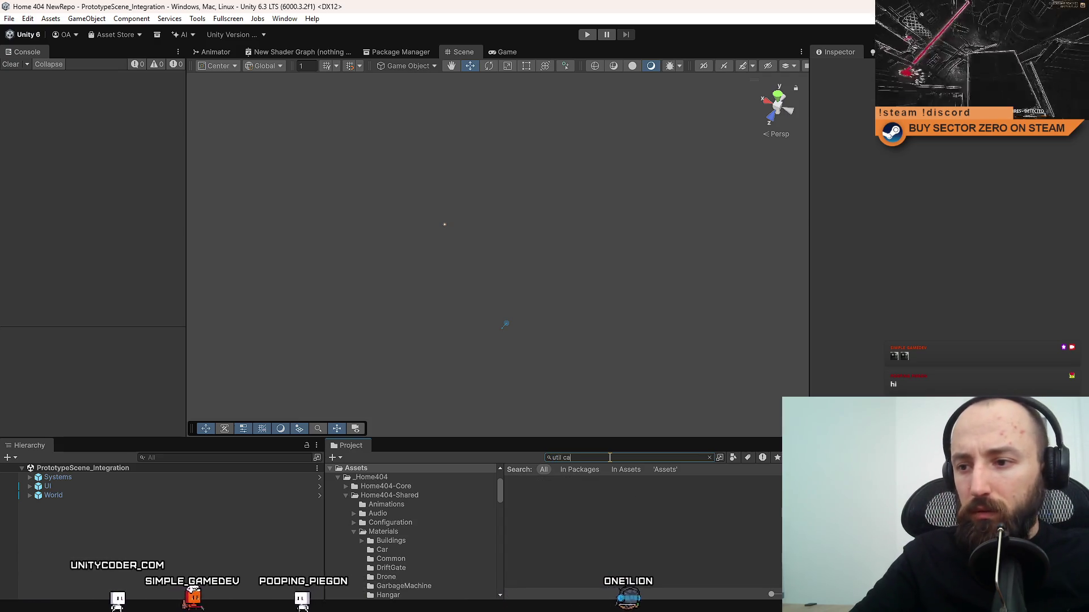
pyautogui.write('r')
pyautogui.press('Down')
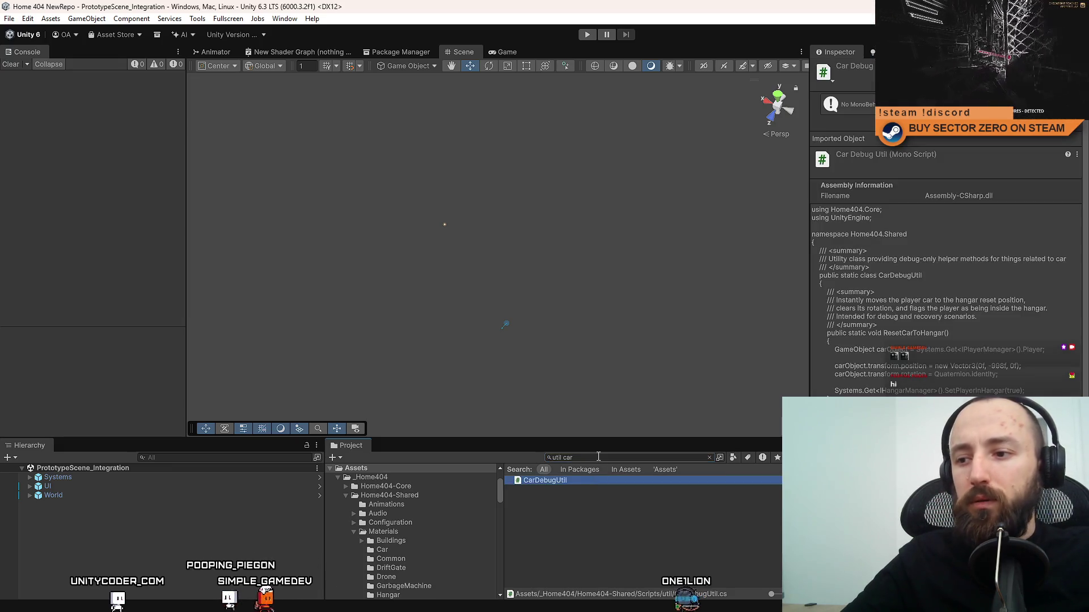
pyautogui.click(599, 457)
pyautogui.hotkey('ctrl', 'a')
pyautogui.press('BackSpace')
pyautogui.click(630, 482)
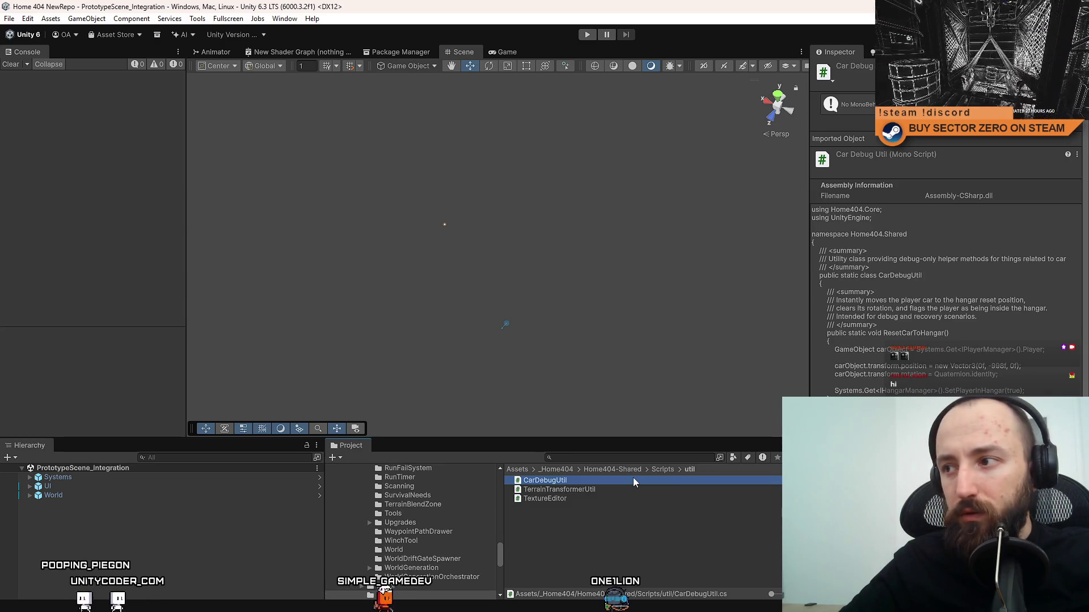
pyautogui.doubleClick(633, 480)
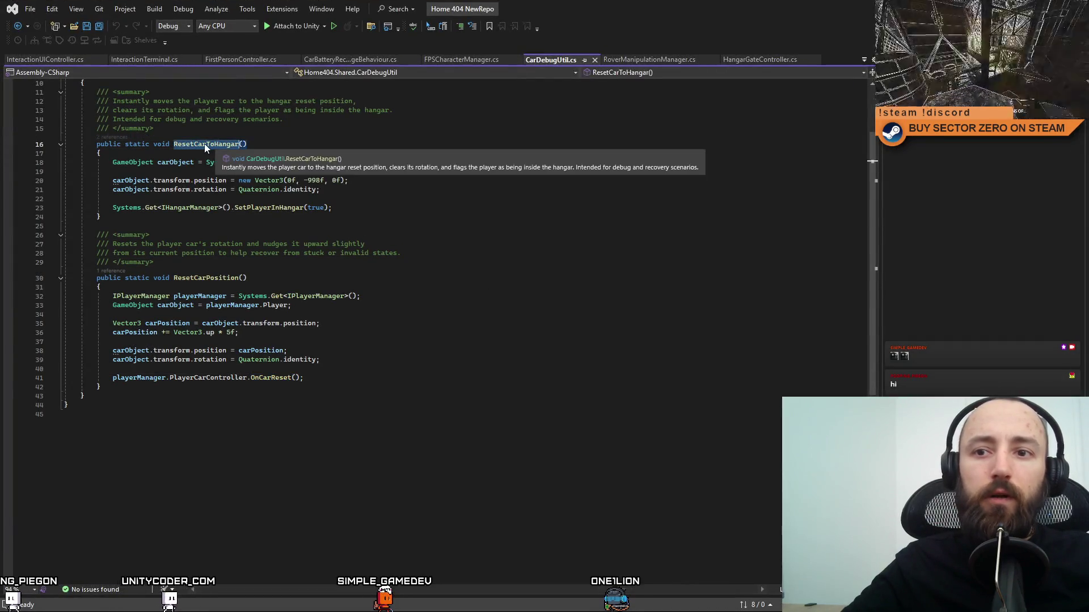
# Find references to ResetCarToHangar, inspect its call in RunFailSystem.cs, then return via Unity to SourceTree.
pyautogui.rightClick(205, 144)
pyautogui.click(301, 245)
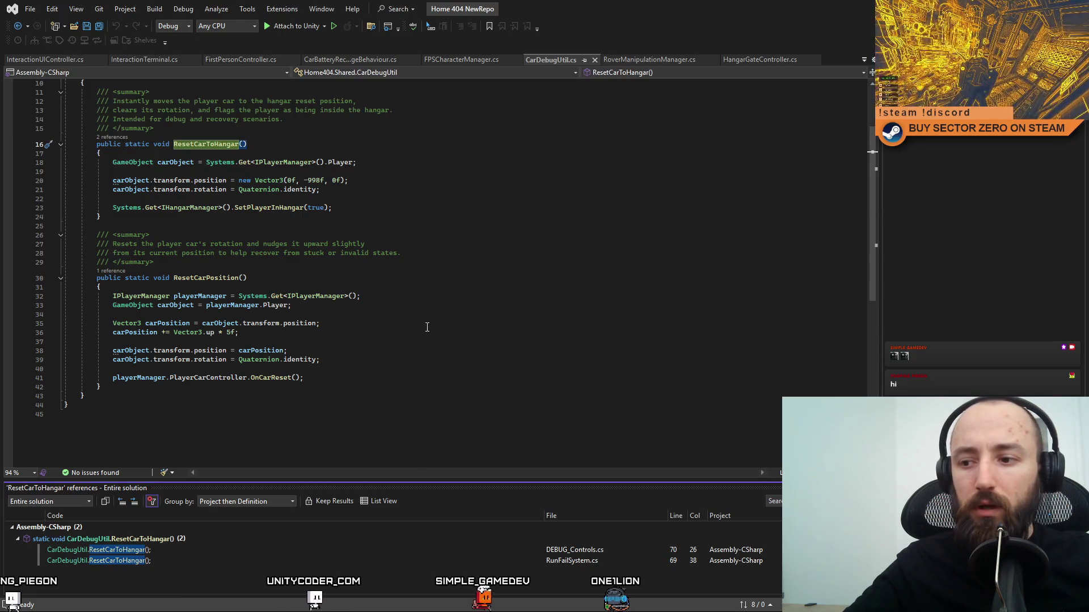
pyautogui.doubleClick(571, 563)
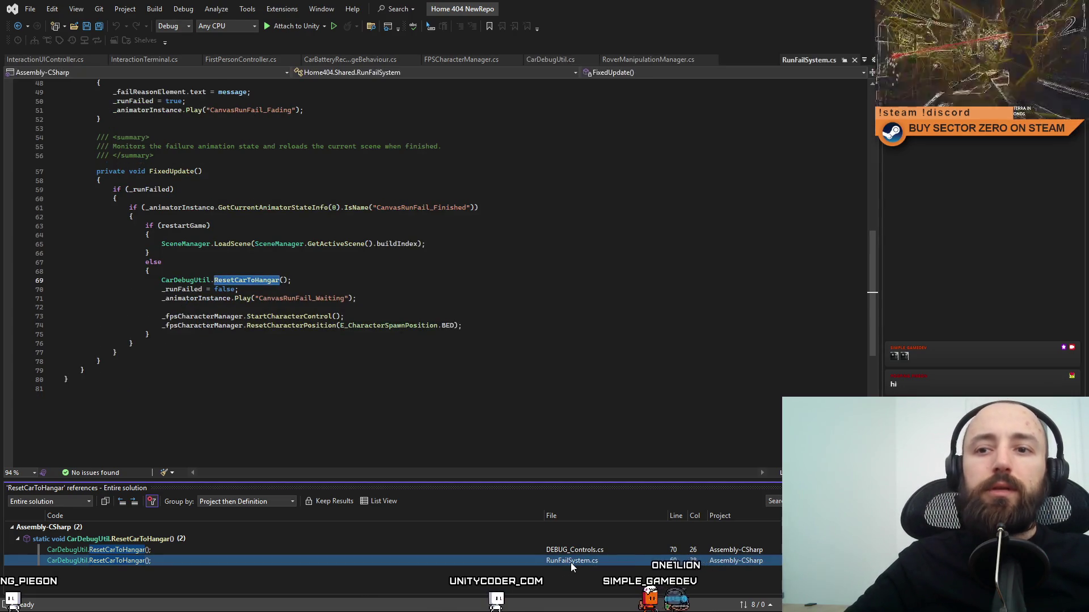
pyautogui.click(321, 278)
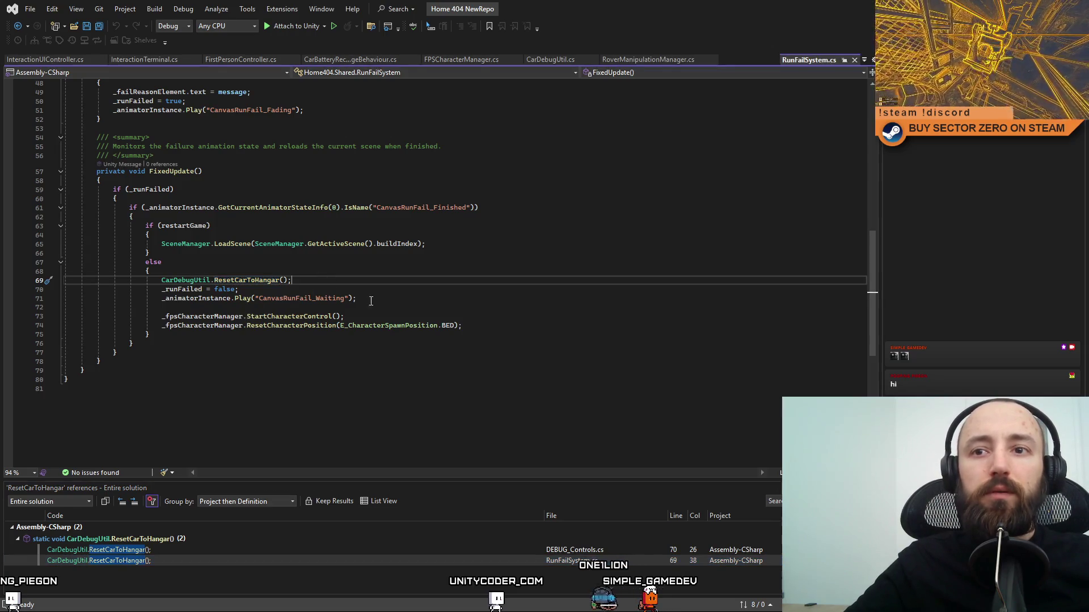
pyautogui.scroll(10, 374, 312)
pyautogui.scroll(-13, 430, 342)
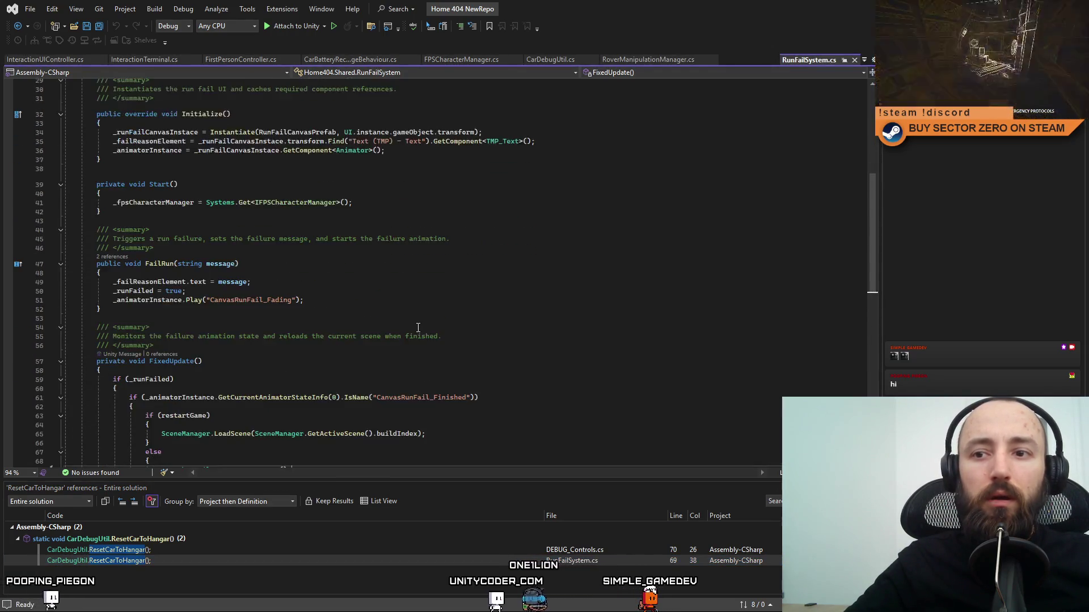
pyautogui.click(418, 329)
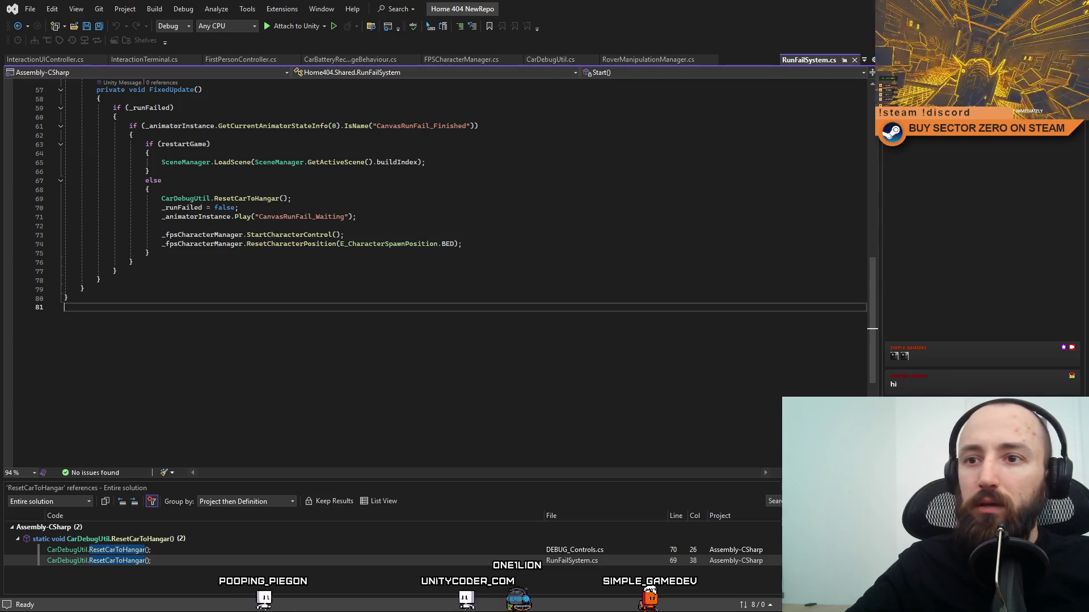
pyautogui.hotkey('alt', 'Tab')
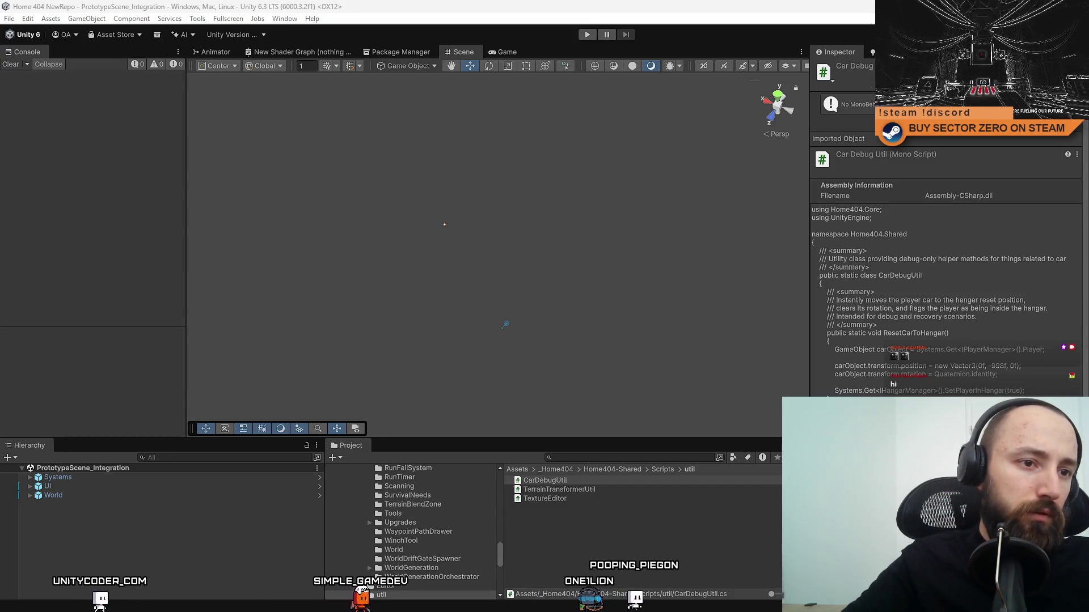
pyautogui.hotkey('alt', 'Tab')
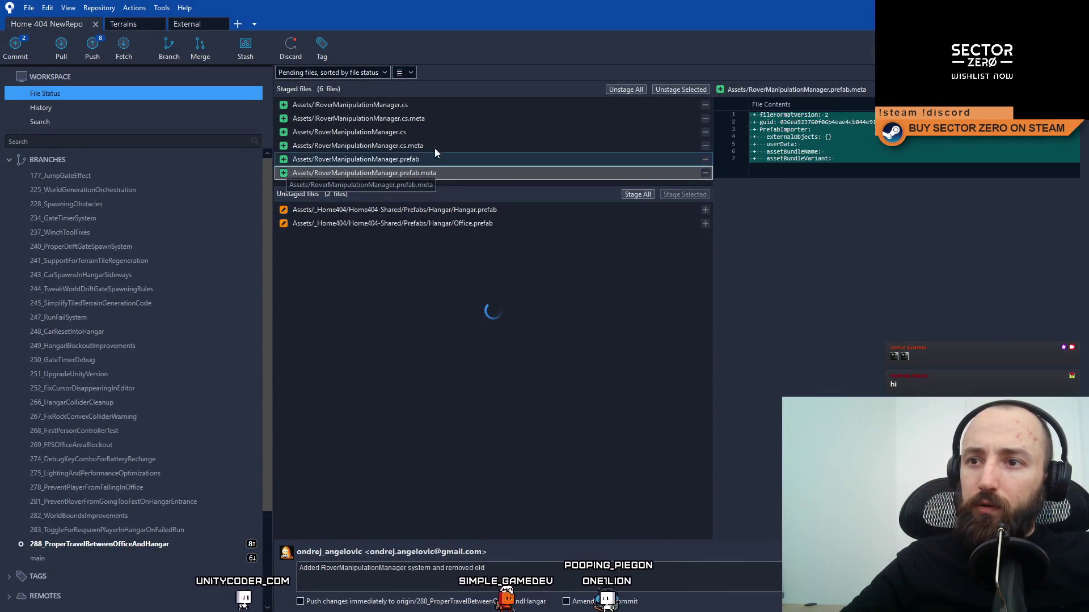
# End the message with 'which should be used instead of CarDebugUtils' and commit the six Rover files.
pyautogui.click(494, 569)
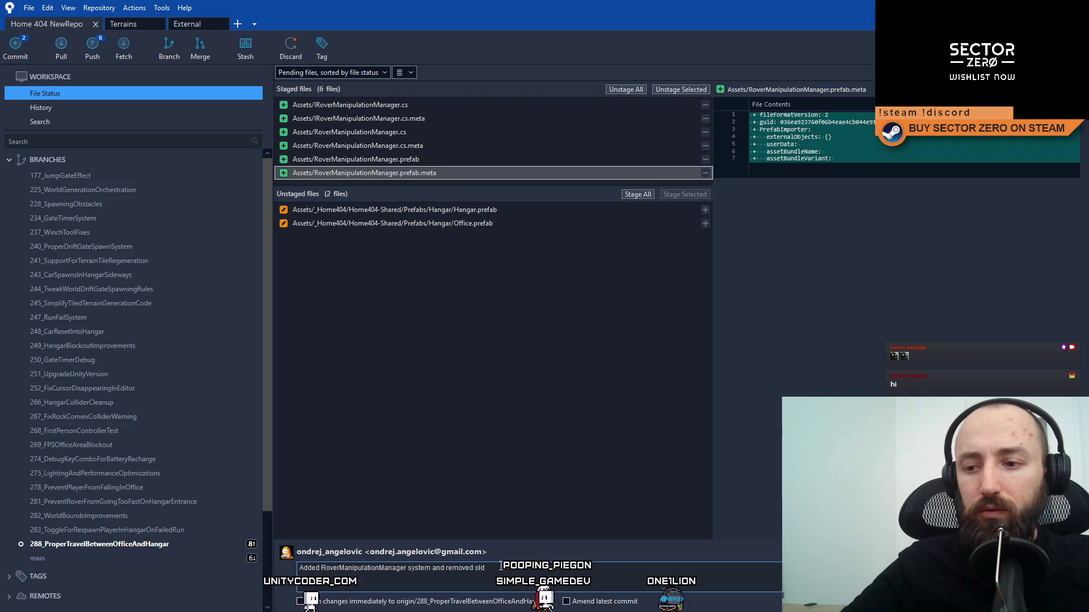
pyautogui.moveTo(486, 568); pyautogui.dragTo(434, 570)
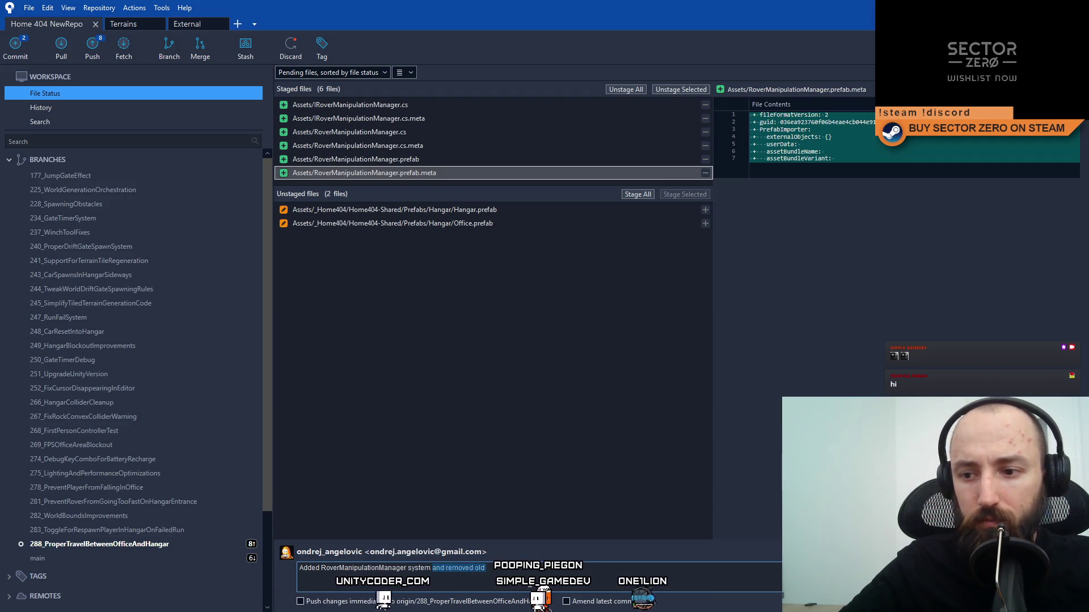
pyautogui.write('which shoul')
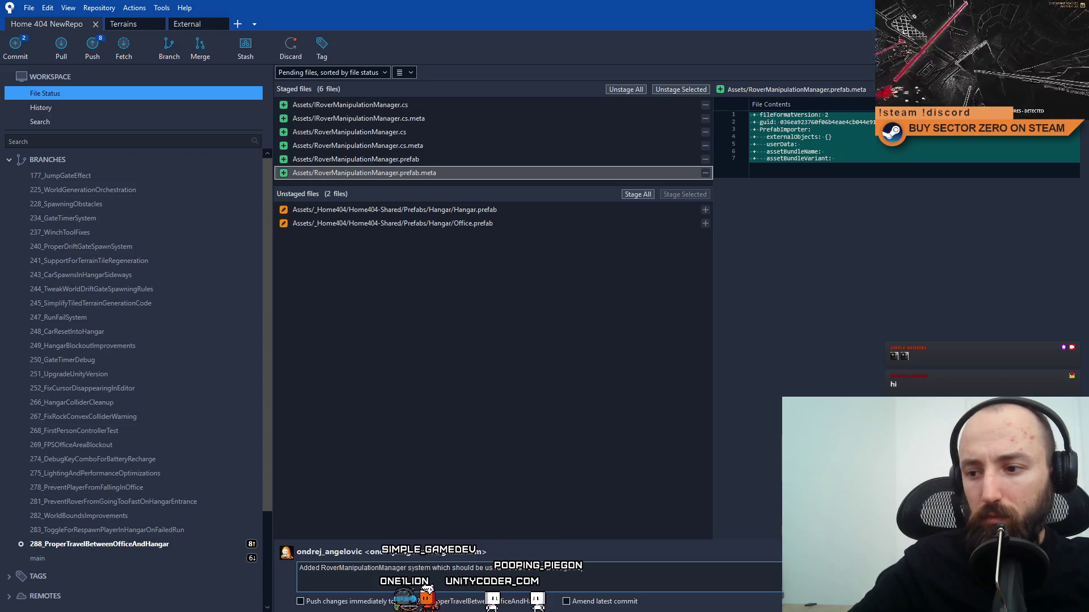
pyautogui.hotkey('ctrl', 'Return')
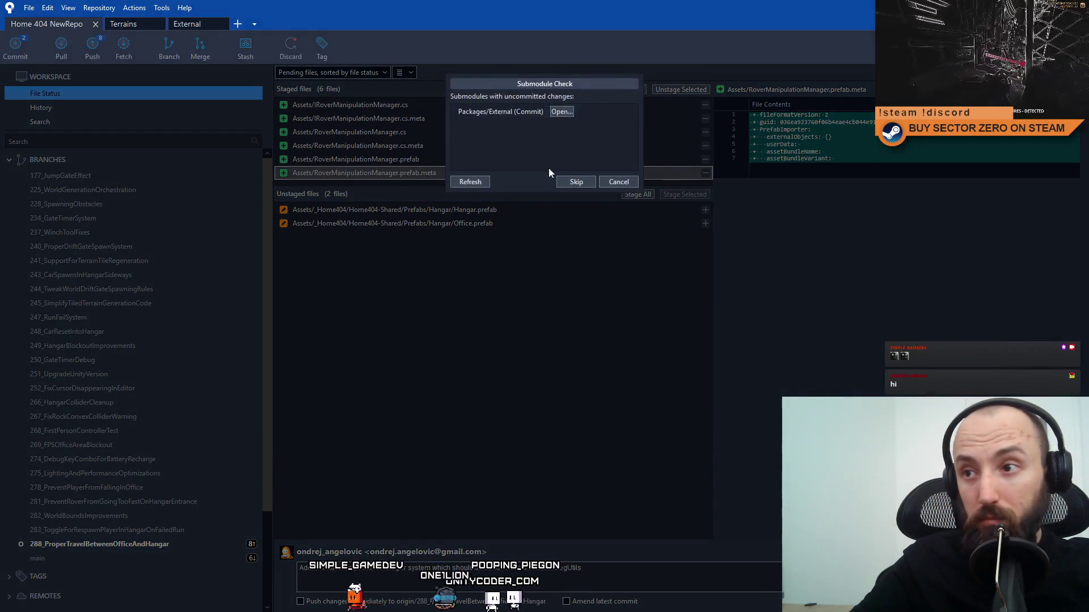
pyautogui.click(565, 178)
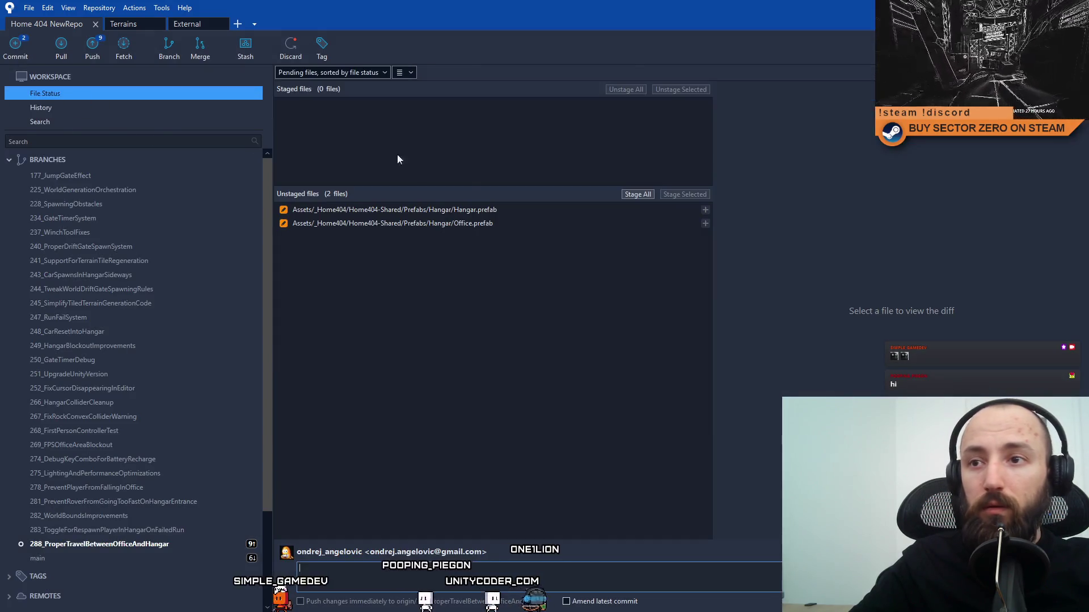
pyautogui.click(474, 211)
# Stage Hangar.prefab and Office.prefab and commit them for the new hangar door and interaction-terminal trigger zones.
pyautogui.keyDown('shift'); pyautogui.click(600, 223); pyautogui.keyUp('shift')
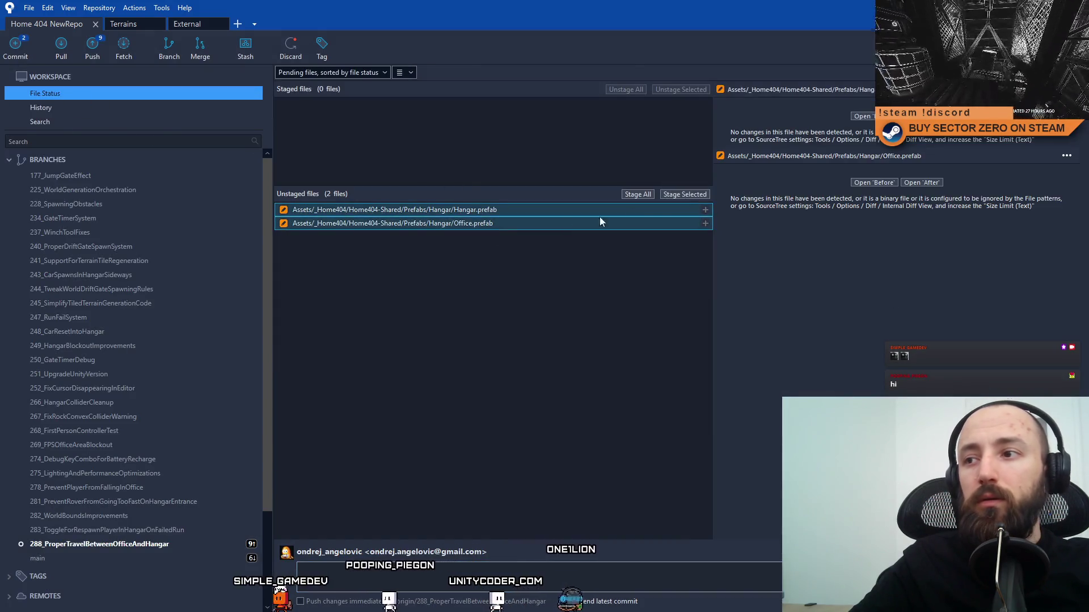
pyautogui.click(692, 195)
pyautogui.write('Updated Hangar & Office prefabs with new')
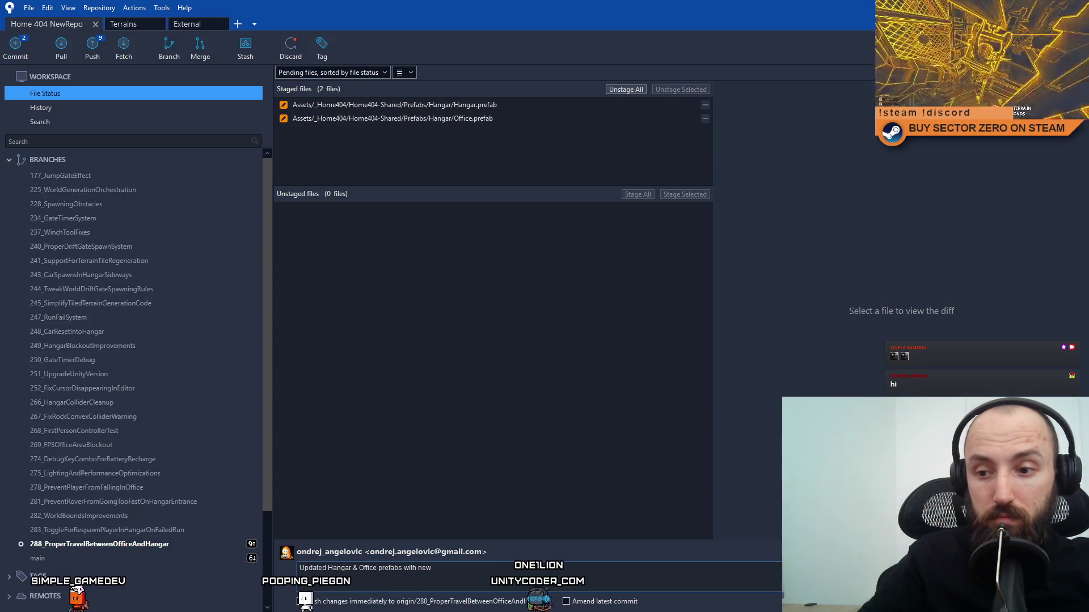
pyautogui.press('BackSpace')
pyautogui.press('BackSpace')
pyautogui.press('BackSpace')
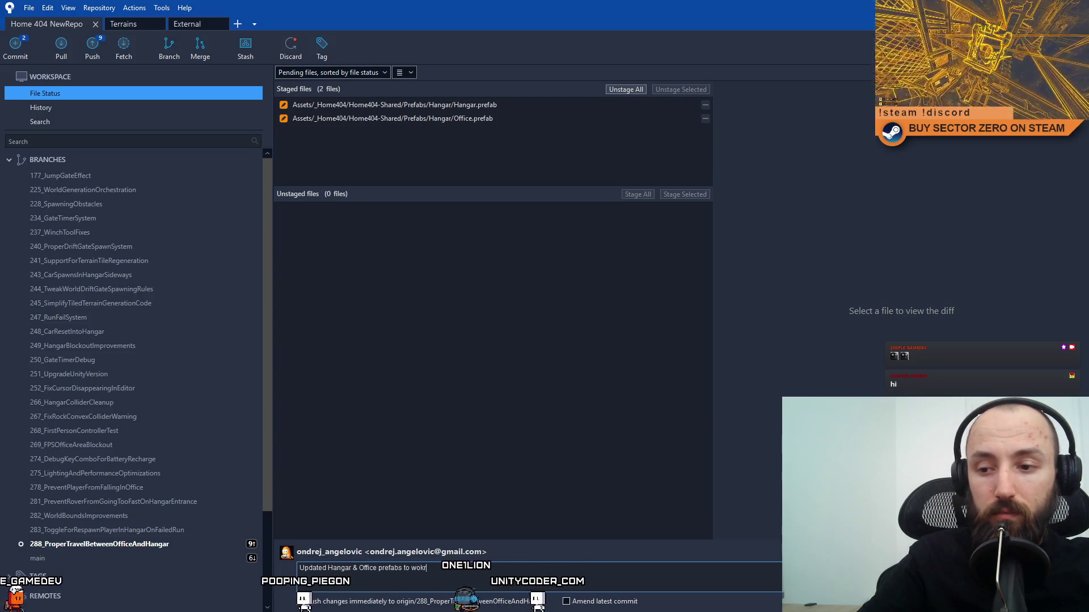
pyautogui.write('to work with ne')
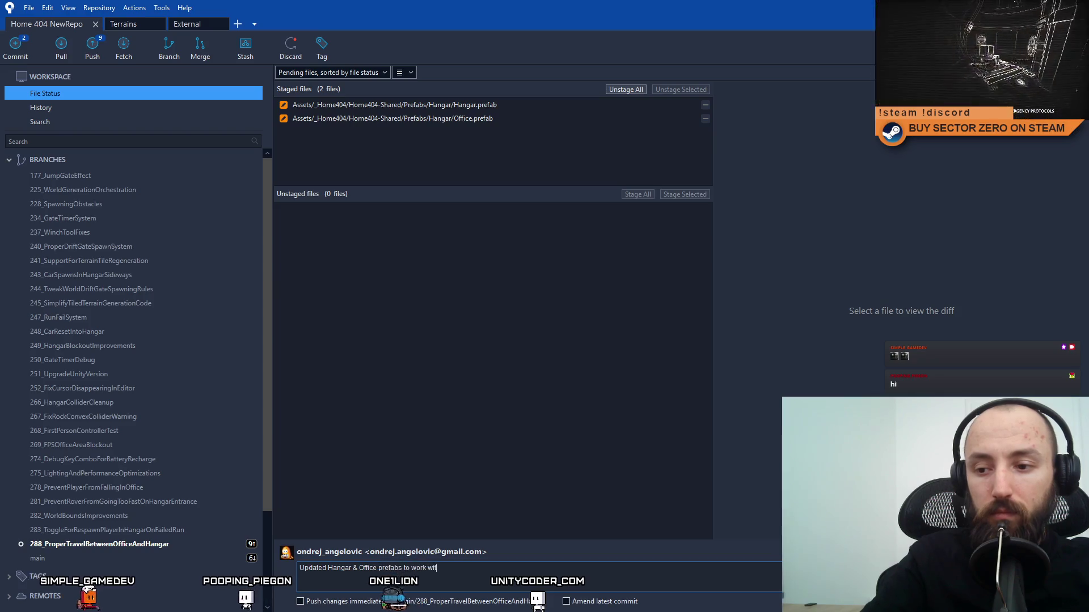
pyautogui.press('BackSpace')
pyautogui.press('BackSpace')
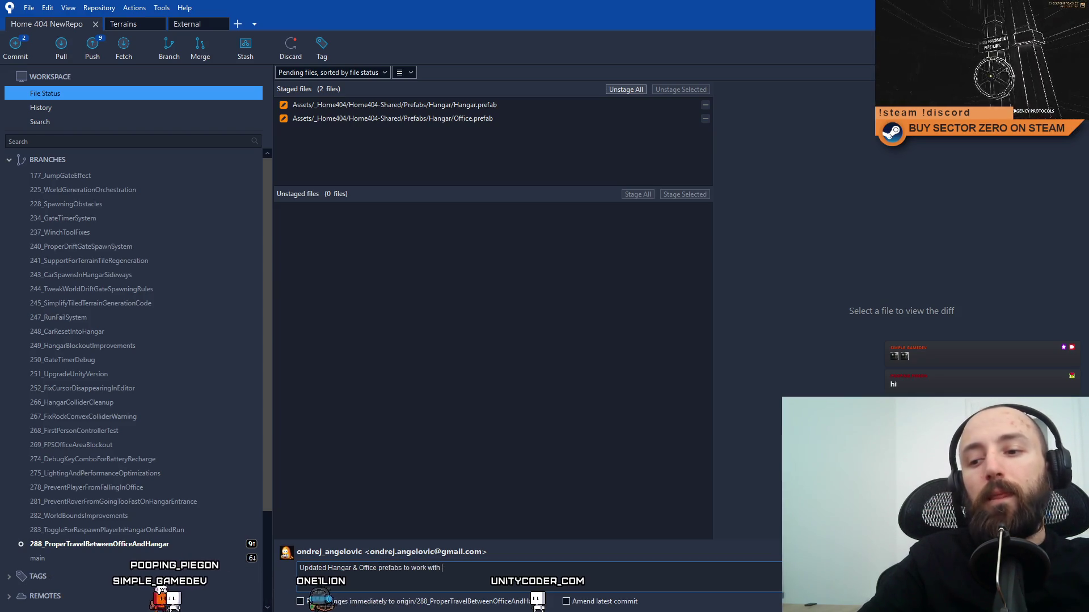
pyautogui.write('hangar')
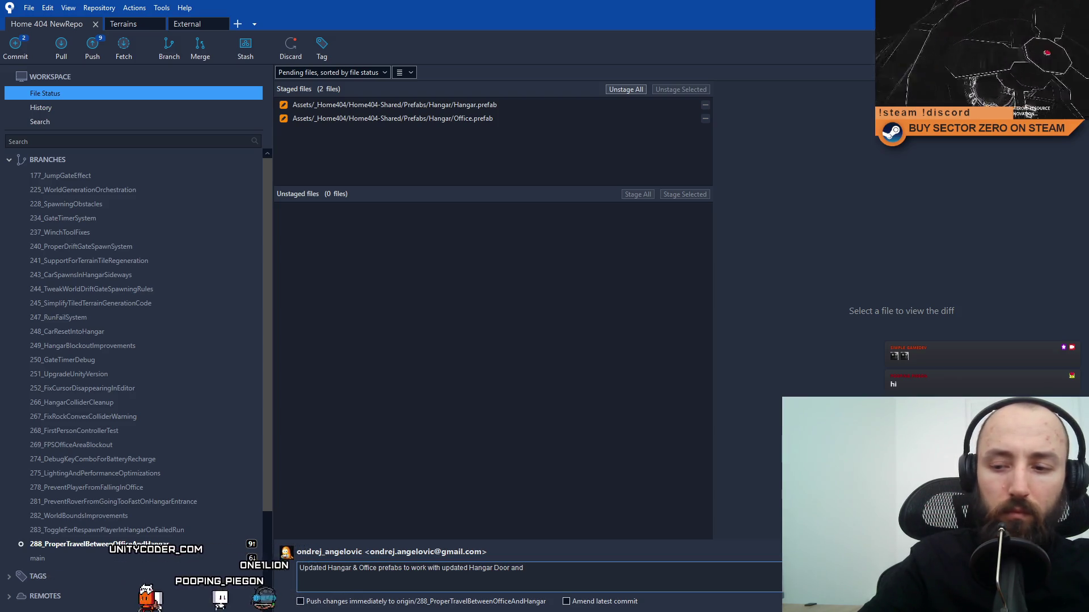
pyautogui.press('BackSpace')
pyautogui.press('BackSpace')
pyautogui.press('BackSpace')
pyautogui.write('+ tr')
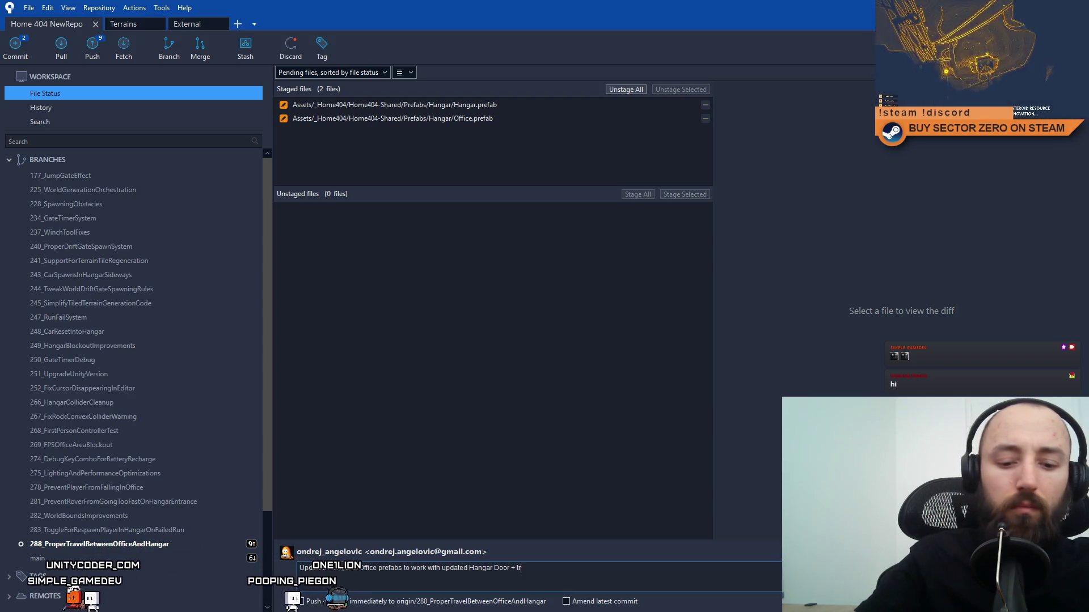
pyautogui.write('igger zones fo')
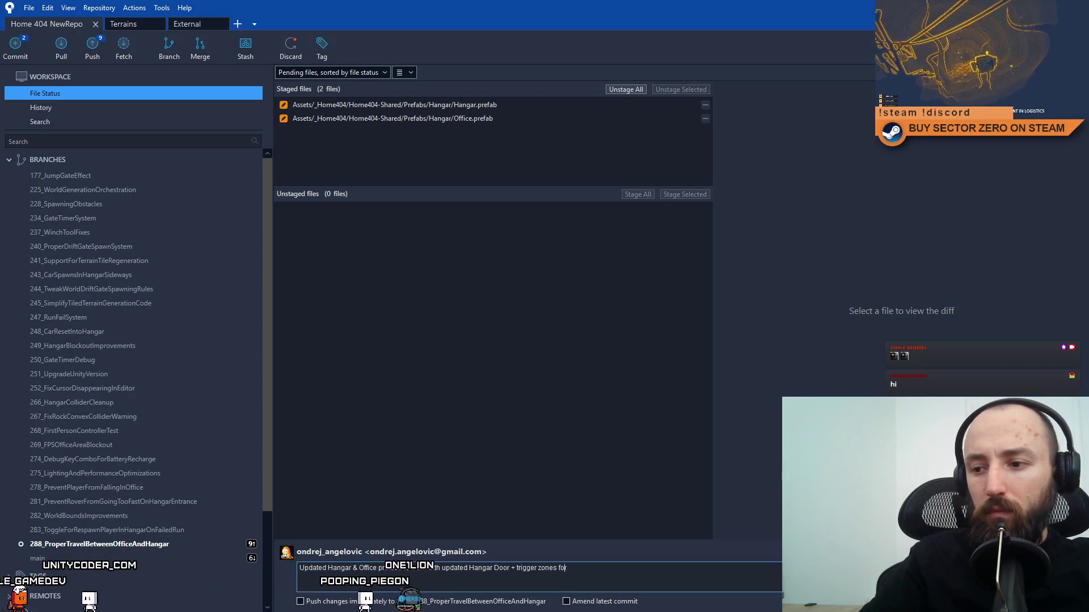
pyautogui.write('r interaciton terminals')
pyautogui.hotkey('ctrl', 'Return')
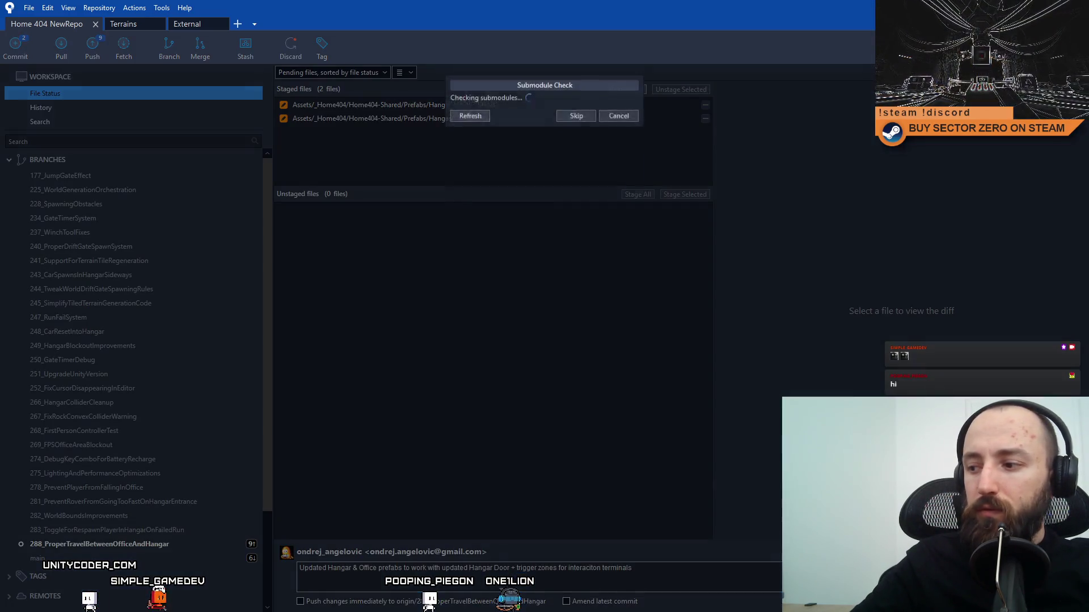
pyautogui.click(576, 182)
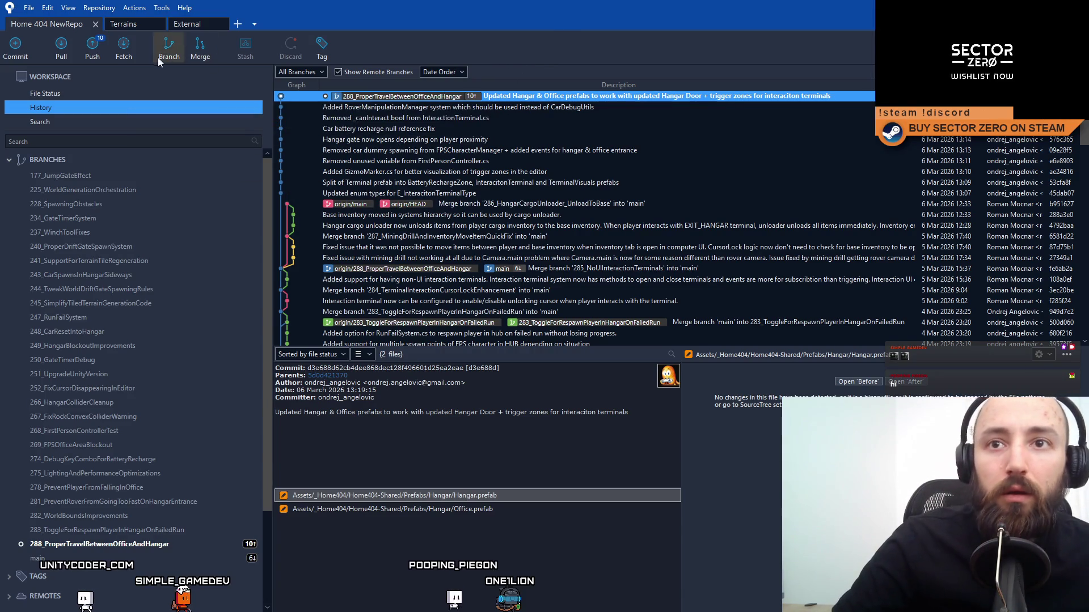
# Push the 288_ProperTravelBetweenOfficeAndHangar branch, with its prefab commit, to origin.
pyautogui.click(97, 53)
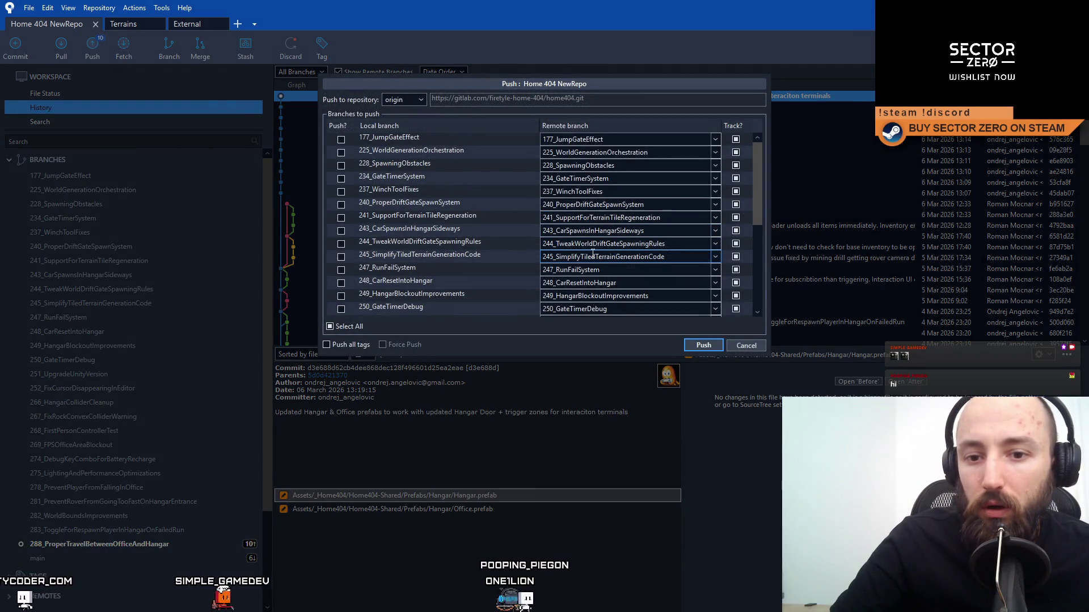
pyautogui.scroll(-5, 577, 256)
pyautogui.click(341, 295)
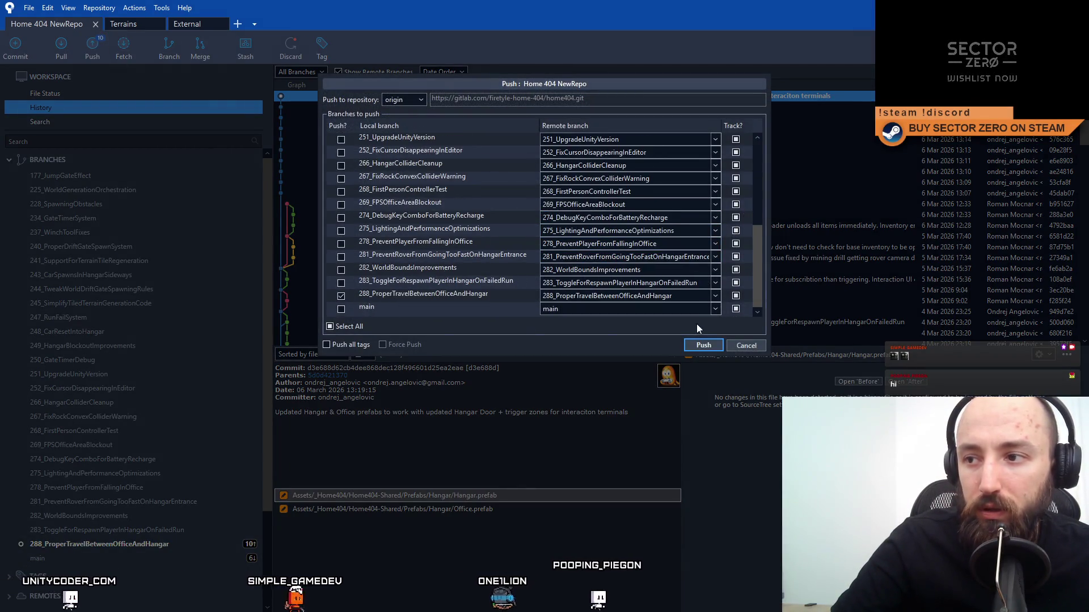
pyautogui.click(703, 345)
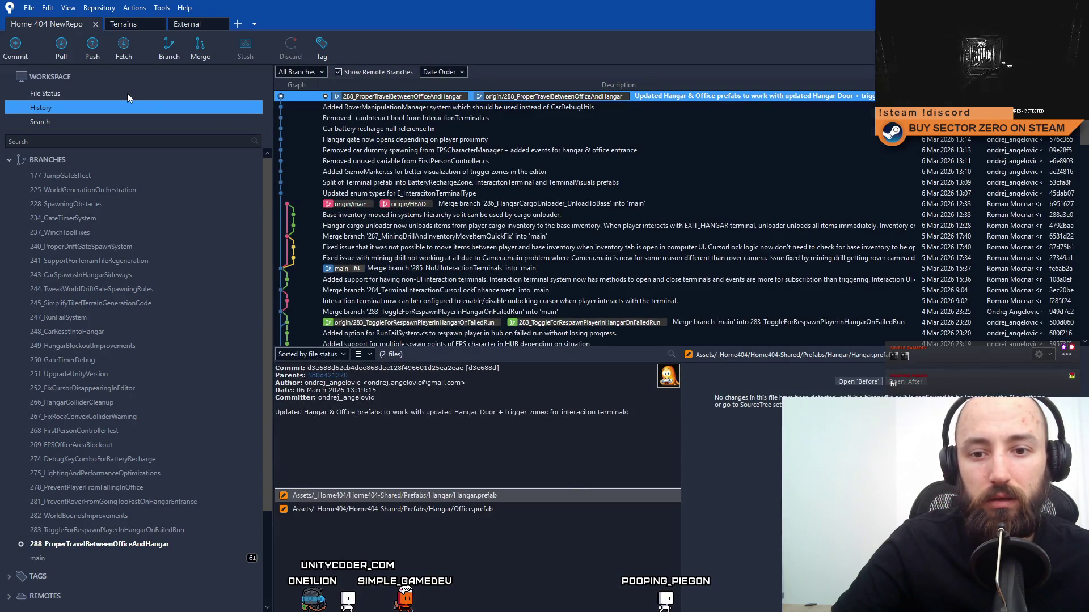
# Confirm nothing is left to commit, then fetch updates from all remotes.
pyautogui.click(128, 94)
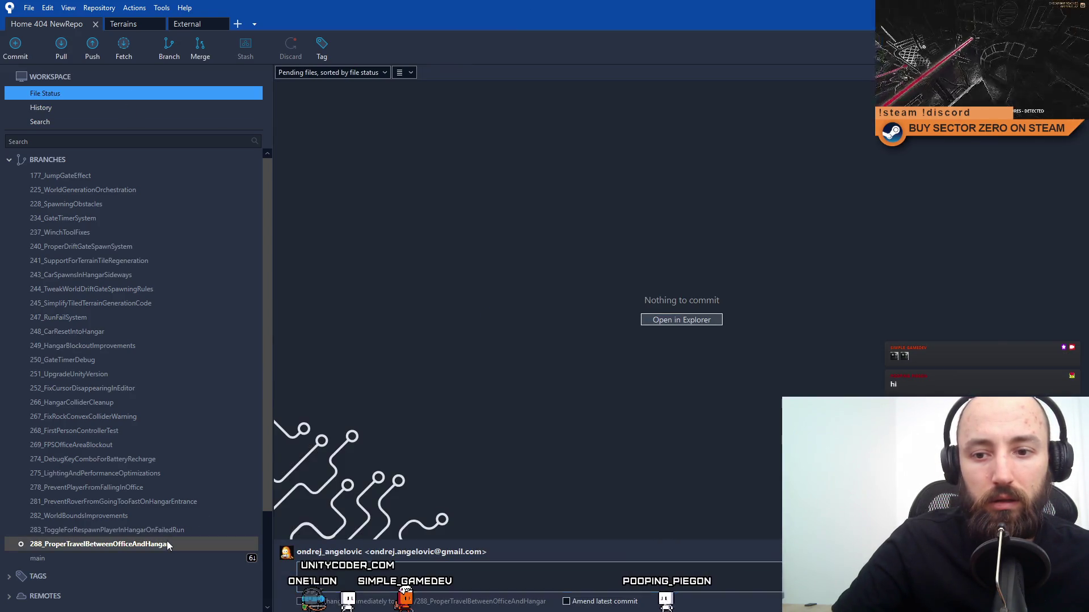
pyautogui.click(119, 555)
pyautogui.click(120, 546)
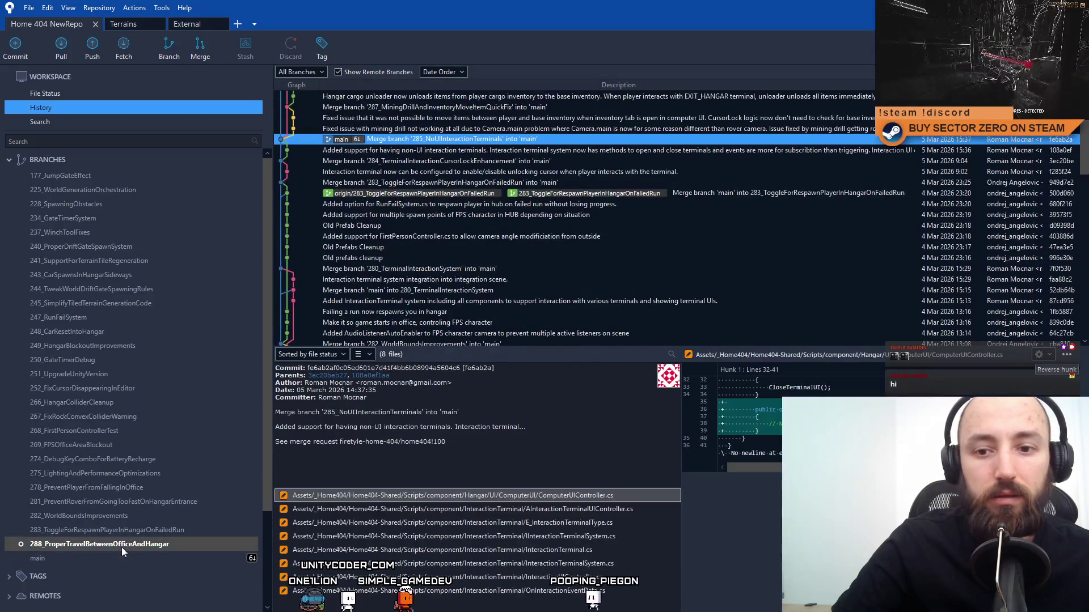
pyautogui.click(111, 51)
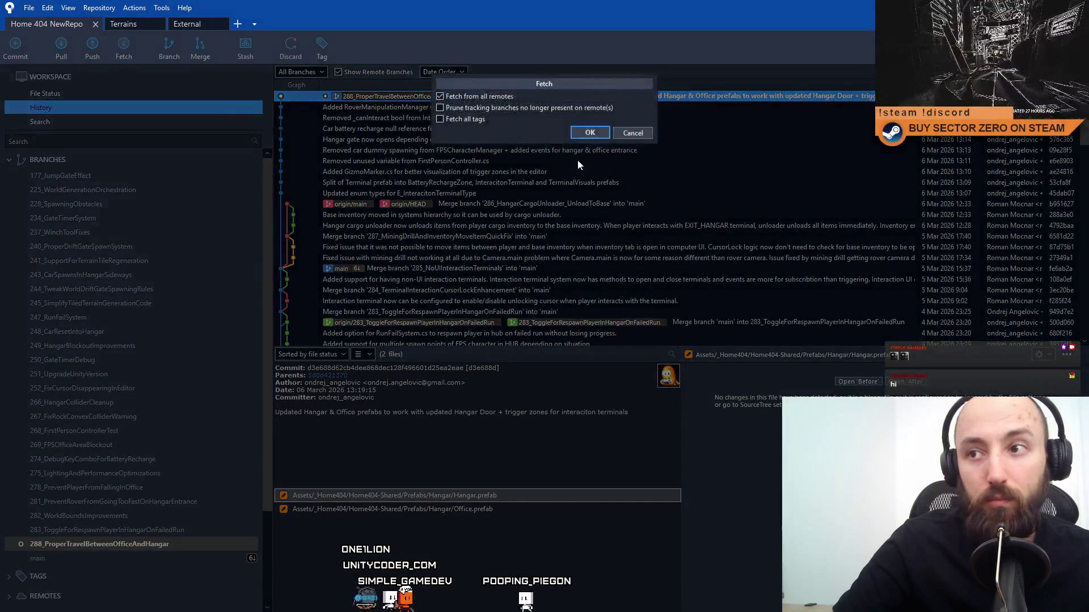
pyautogui.click(584, 130)
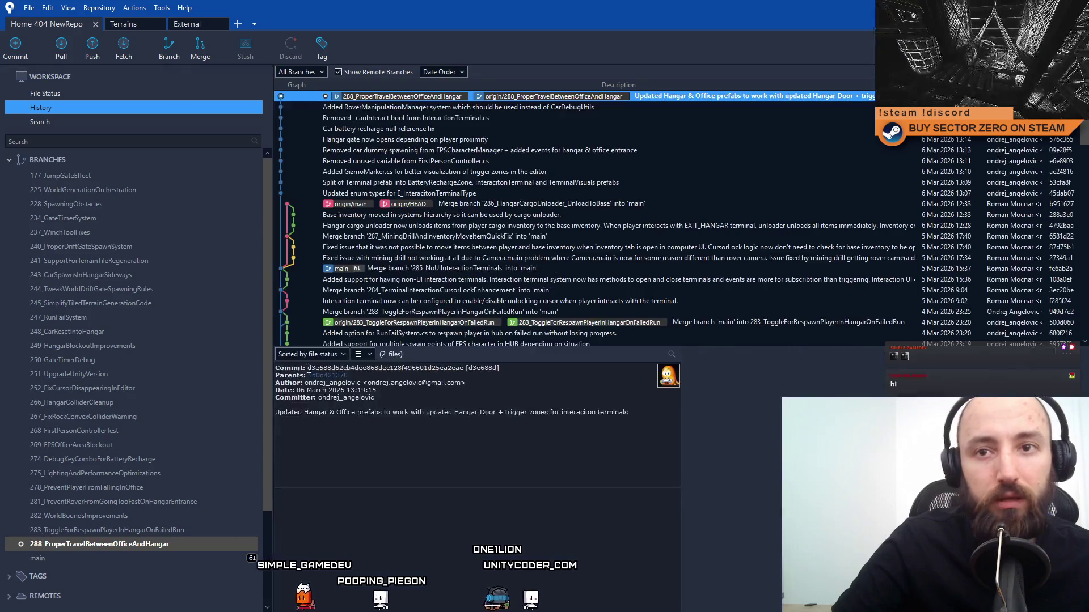
# Check out the main branch and pull its latest changes.
pyautogui.click(126, 561)
pyautogui.rightClick(127, 560)
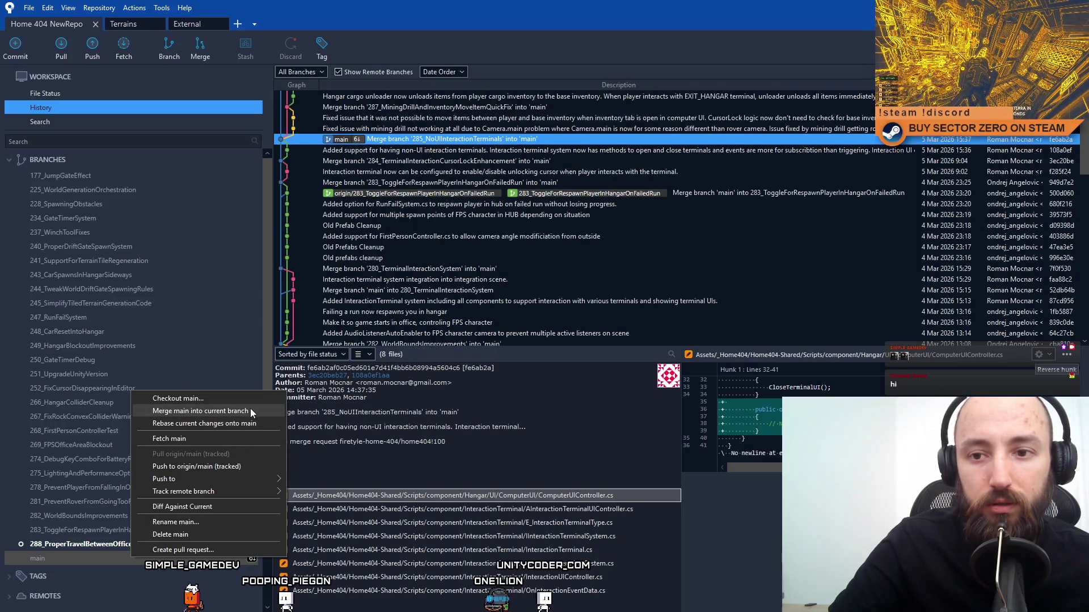
pyautogui.click(120, 556)
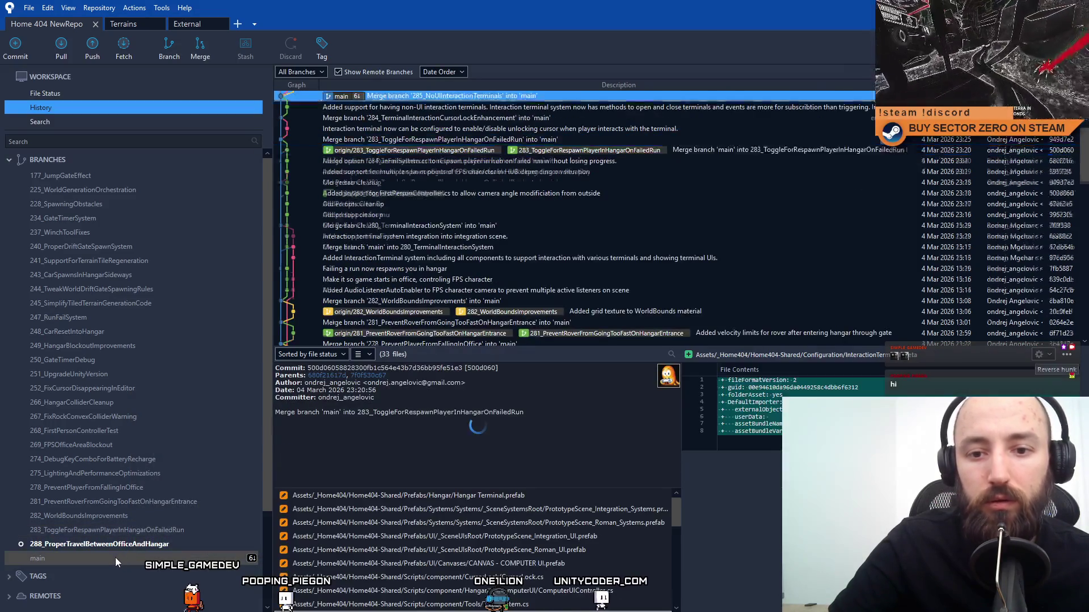
pyautogui.doubleClick(115, 559)
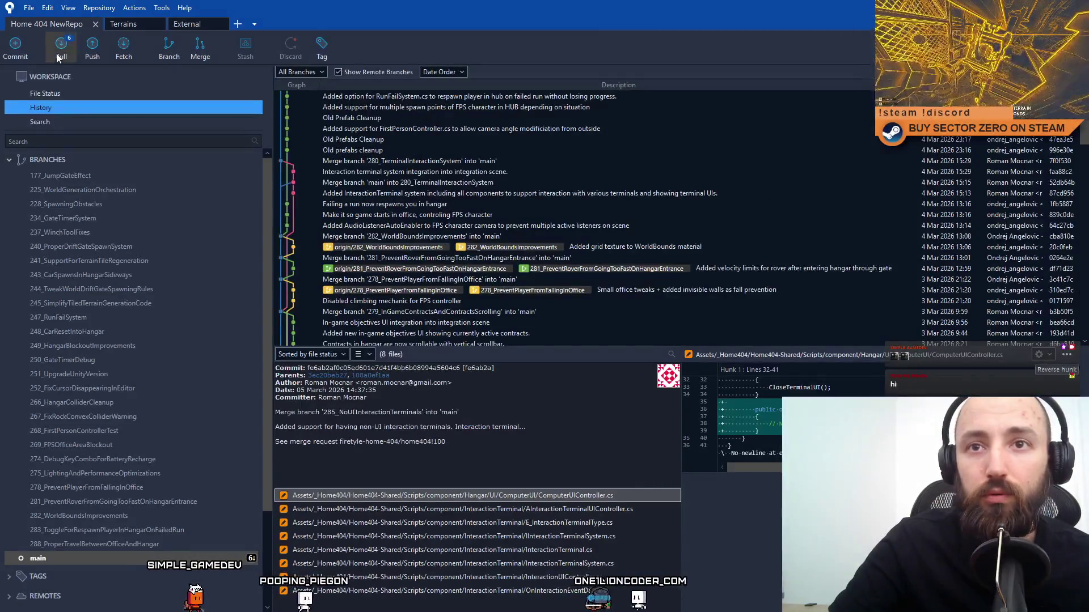
pyautogui.click(61, 45)
pyautogui.click(678, 213)
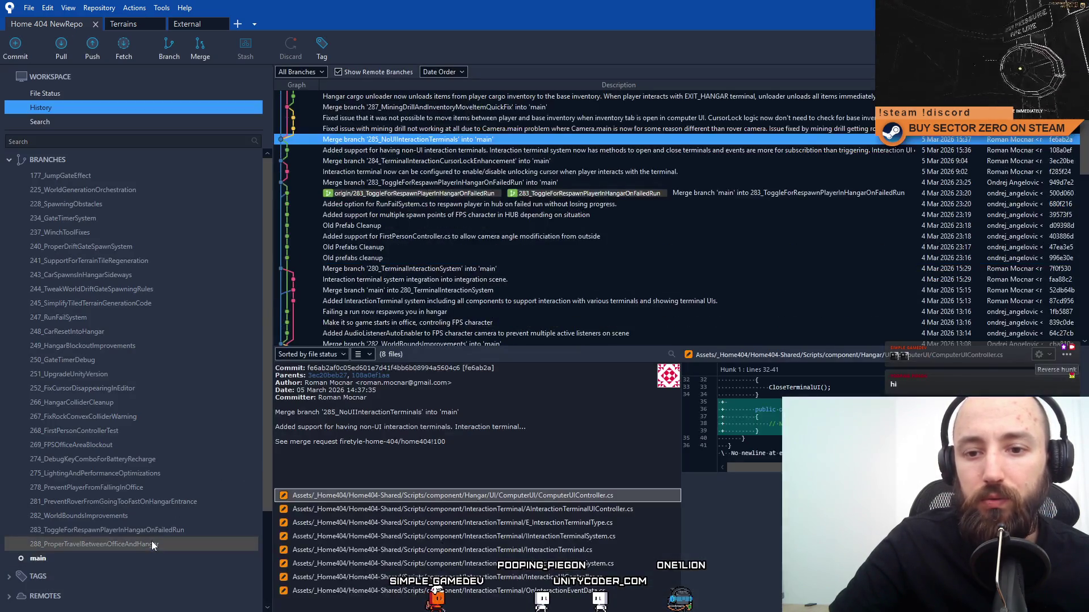
# Check out 288_ProperTravelBetweenOfficeAndHangar and merge main into it.
pyautogui.click(152, 541)
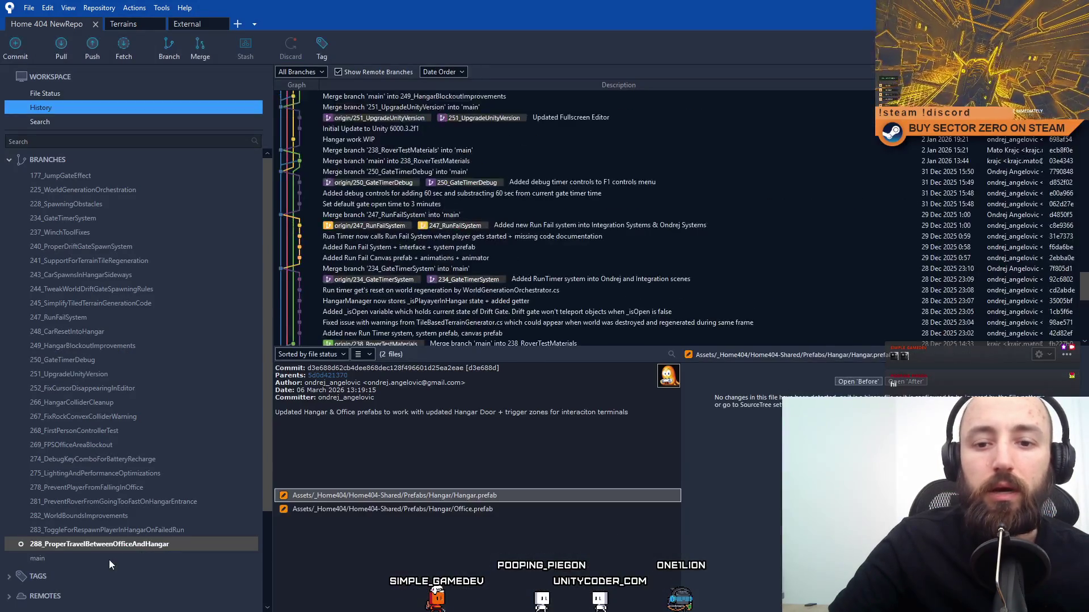
pyautogui.rightClick(109, 559)
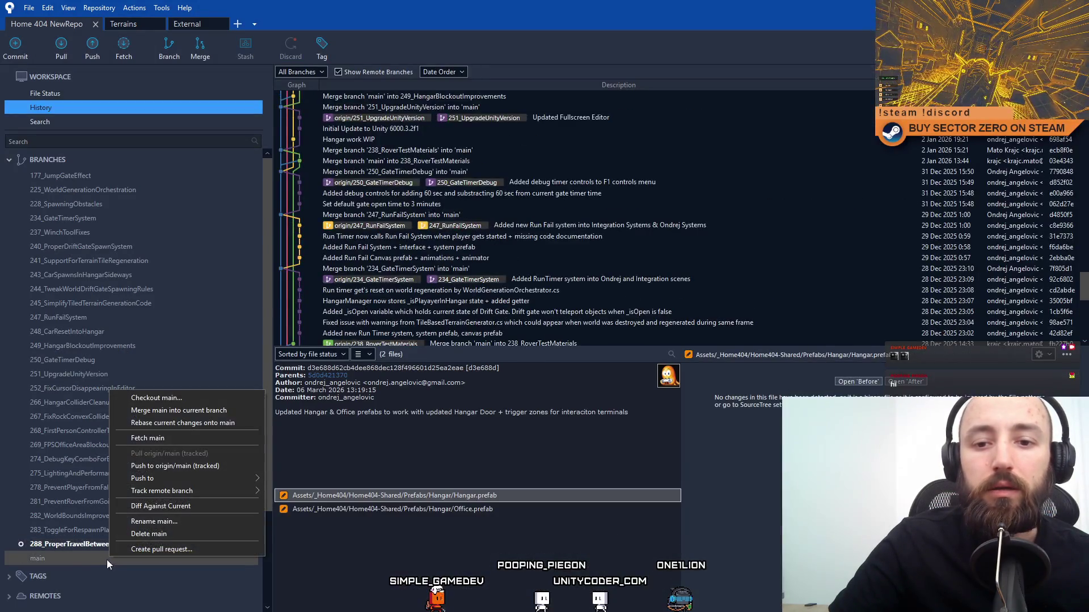
pyautogui.click(206, 410)
pyautogui.click(610, 309)
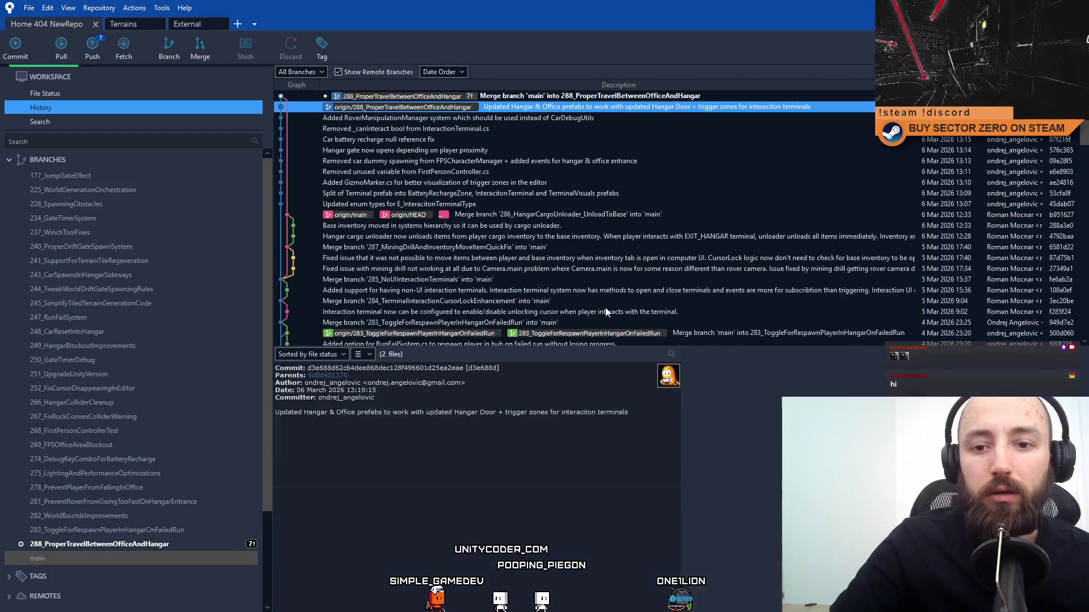
# Push the merged 288_ProperTravelBetweenOfficeAndHangar branch to origin, then return to Unity.
pyautogui.click(100, 56)
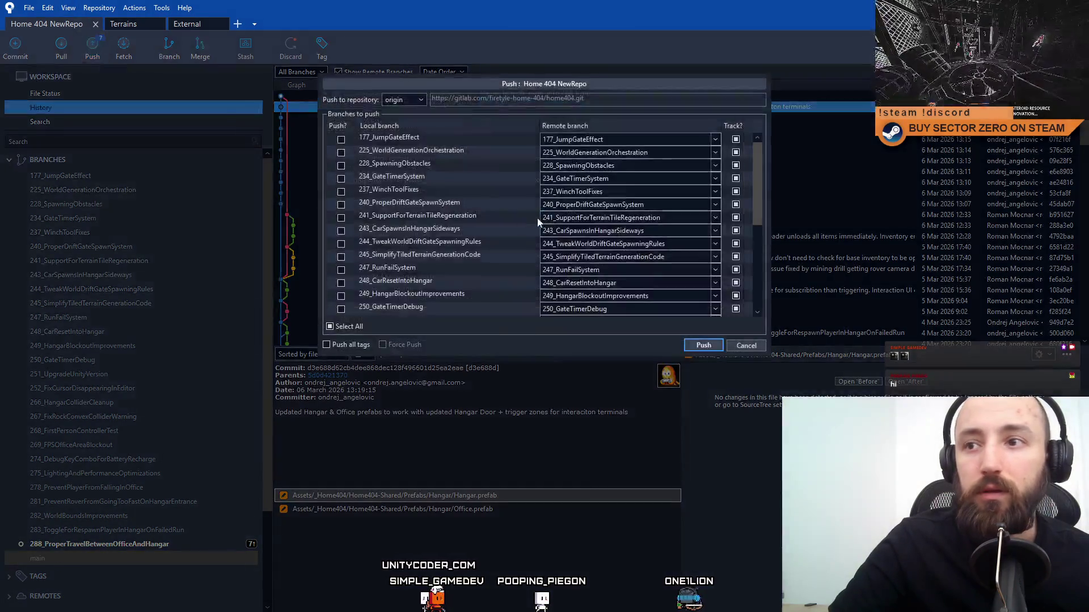
pyautogui.scroll(-3, 681, 255)
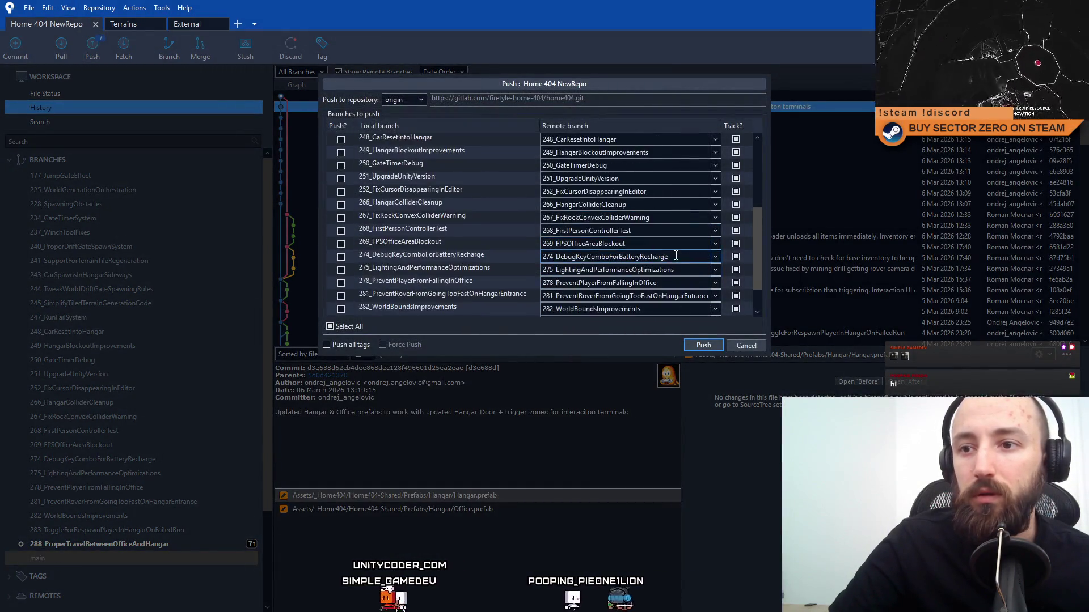
pyautogui.click(701, 345)
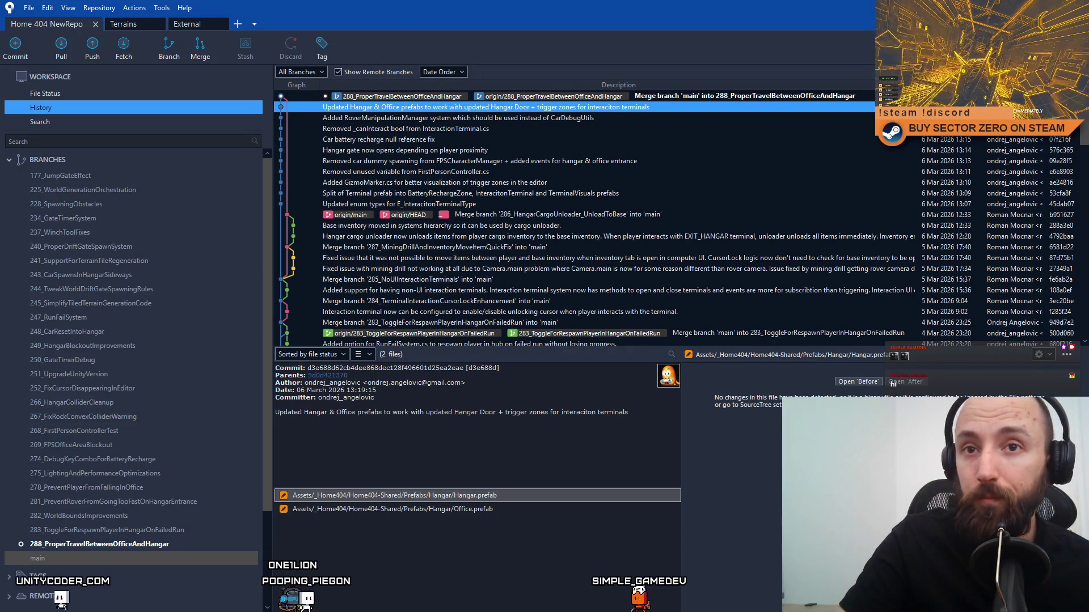
pyautogui.hotkey('alt', 'Tab')
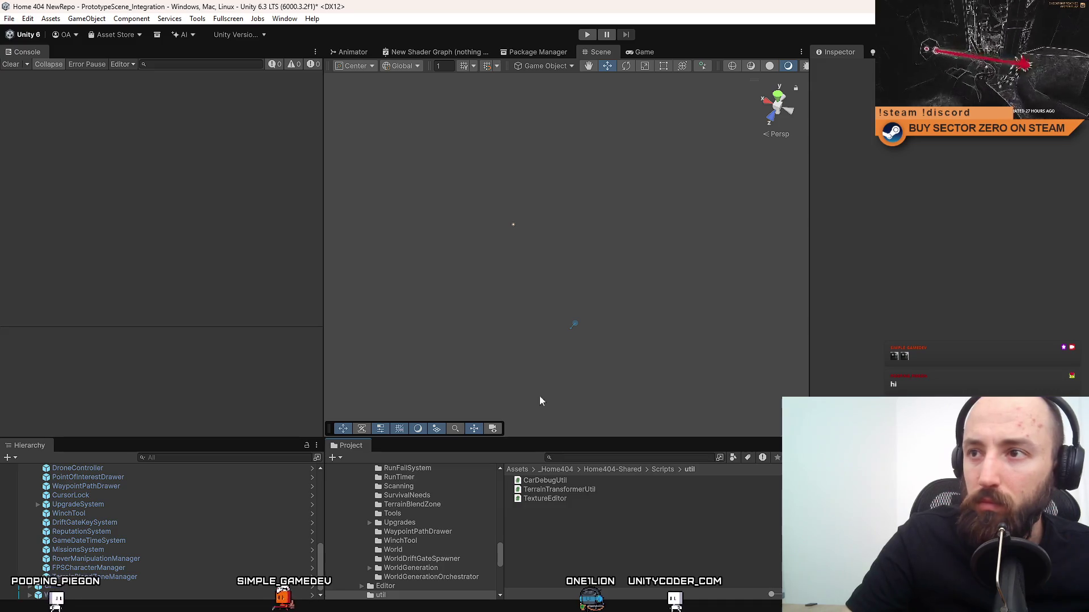
# Play the scene in the Game view, drive the rover into the hangar, exit it, then stop playing.
pyautogui.click(641, 53)
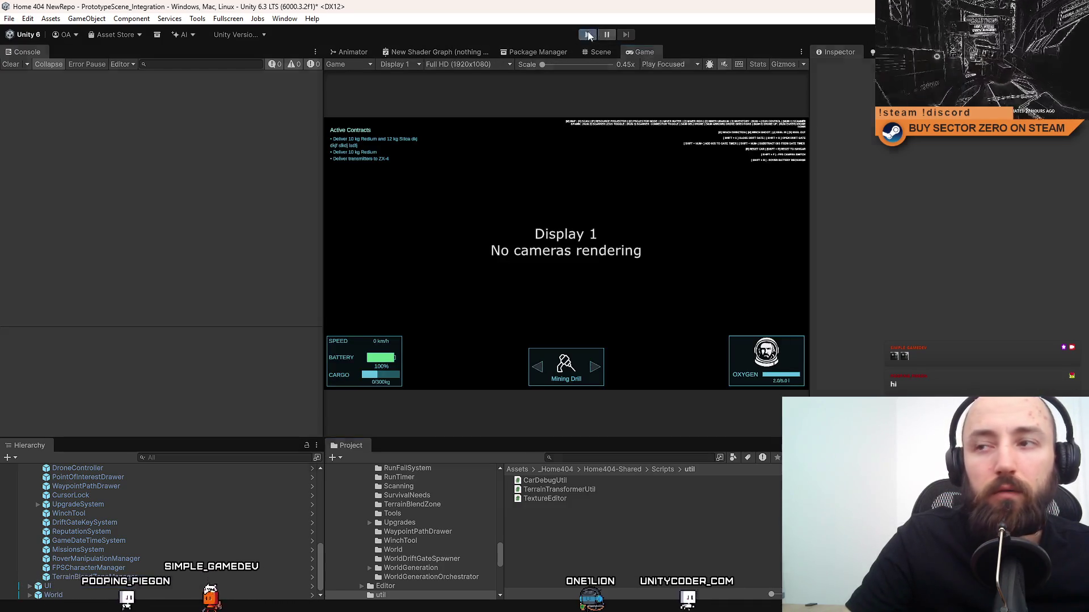
pyautogui.click(587, 35)
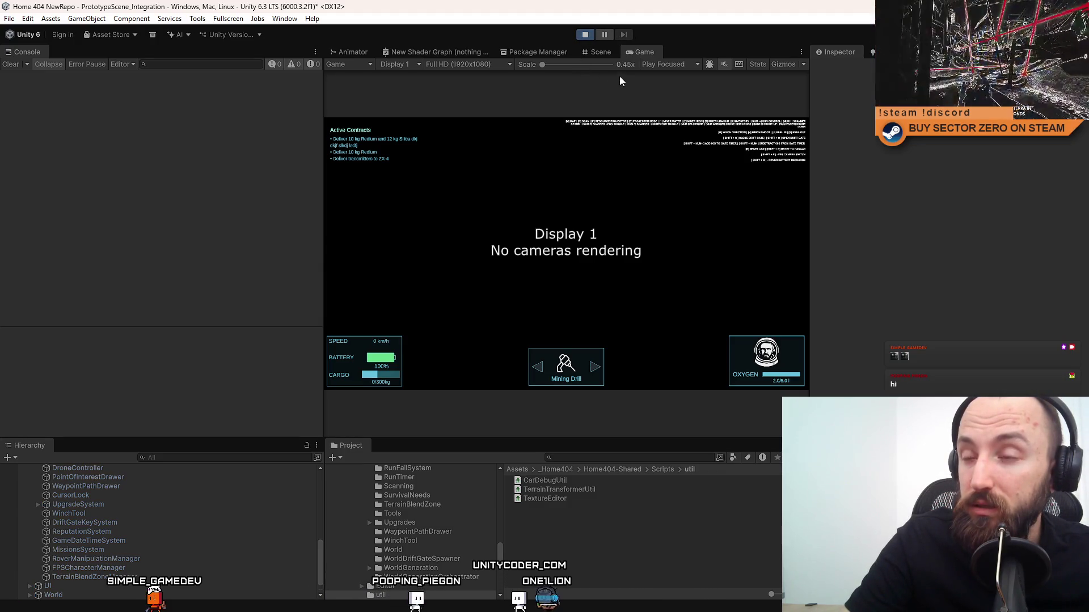
pyautogui.click(16, 65)
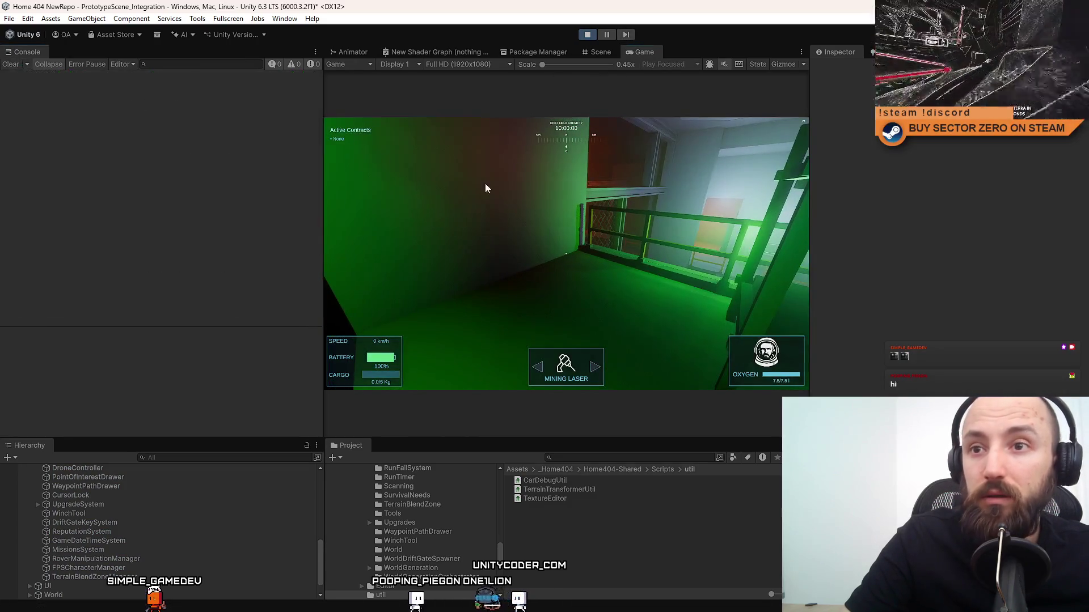
pyautogui.click(482, 182)
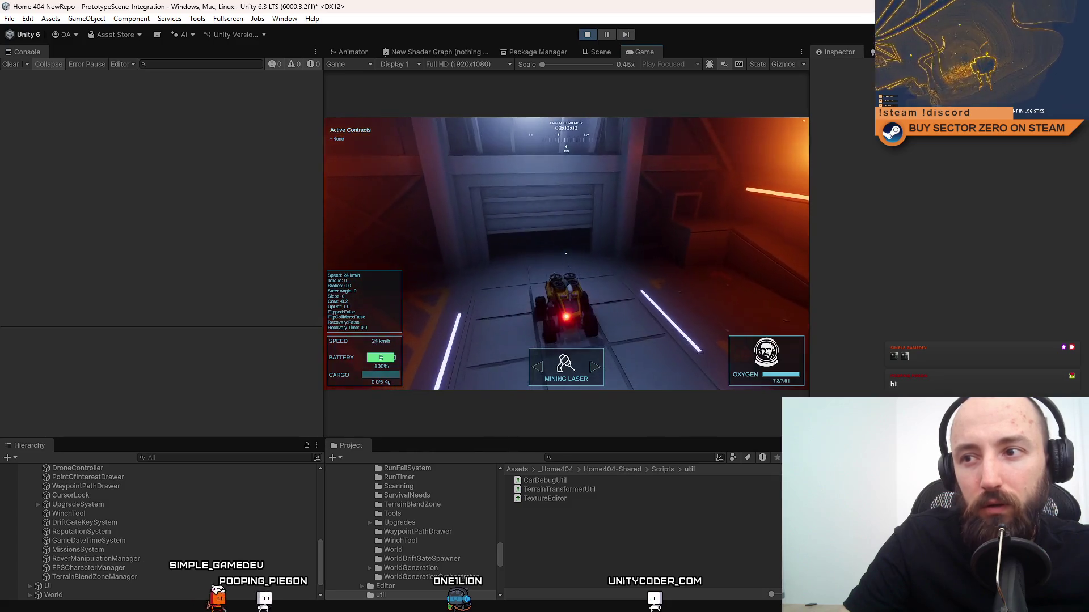
pyautogui.press('s')
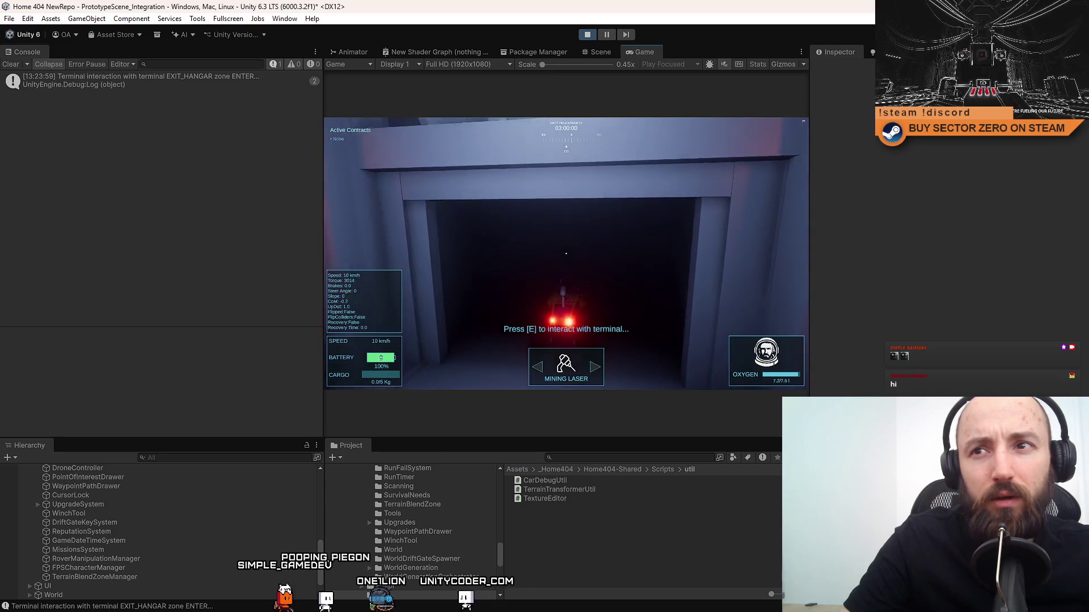
pyautogui.press('s')
pyautogui.press('w')
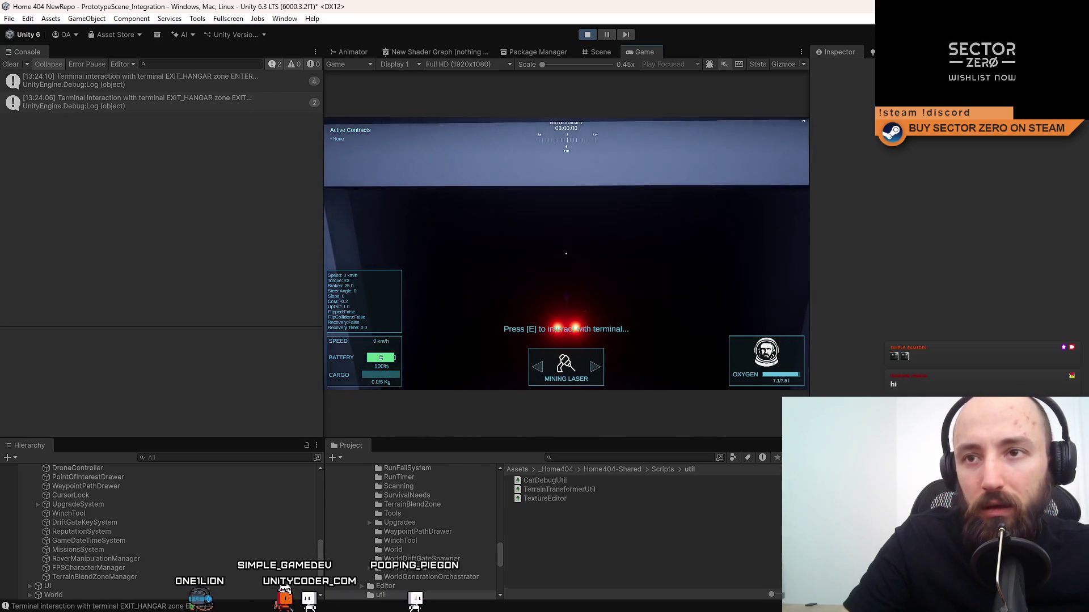
pyautogui.press('e')
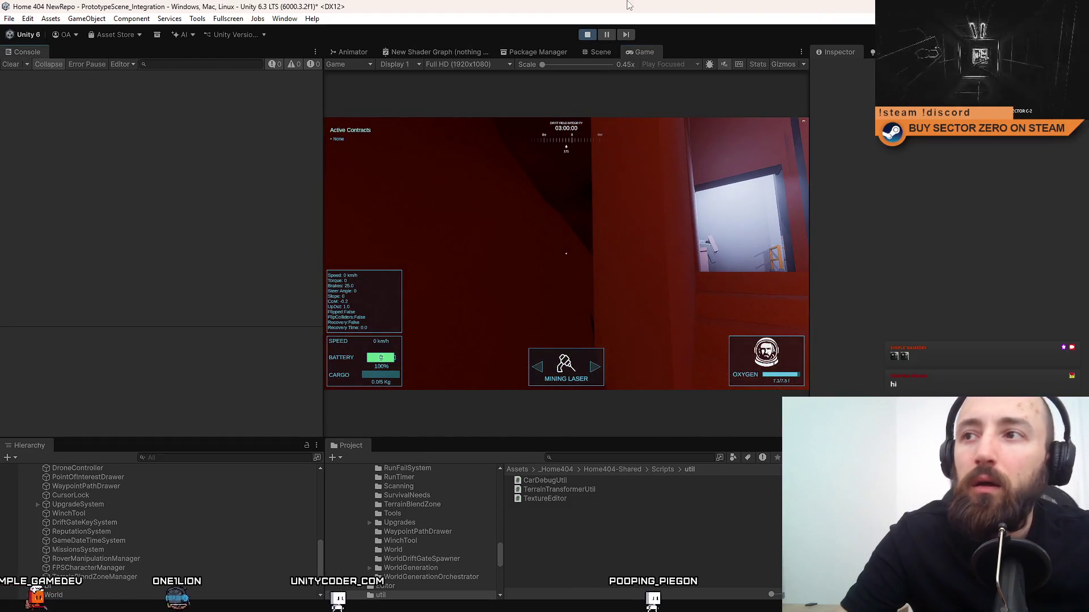
pyautogui.click(589, 35)
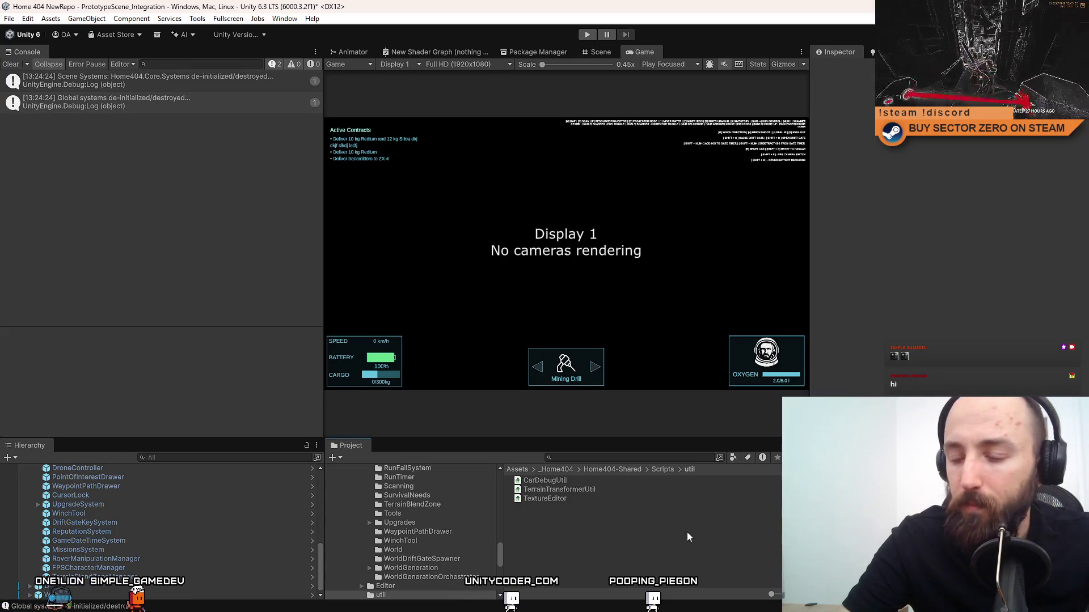
# Back in the Scene view, search the project assets and select the FirstPersonController prefab.
pyautogui.click(9, 18)
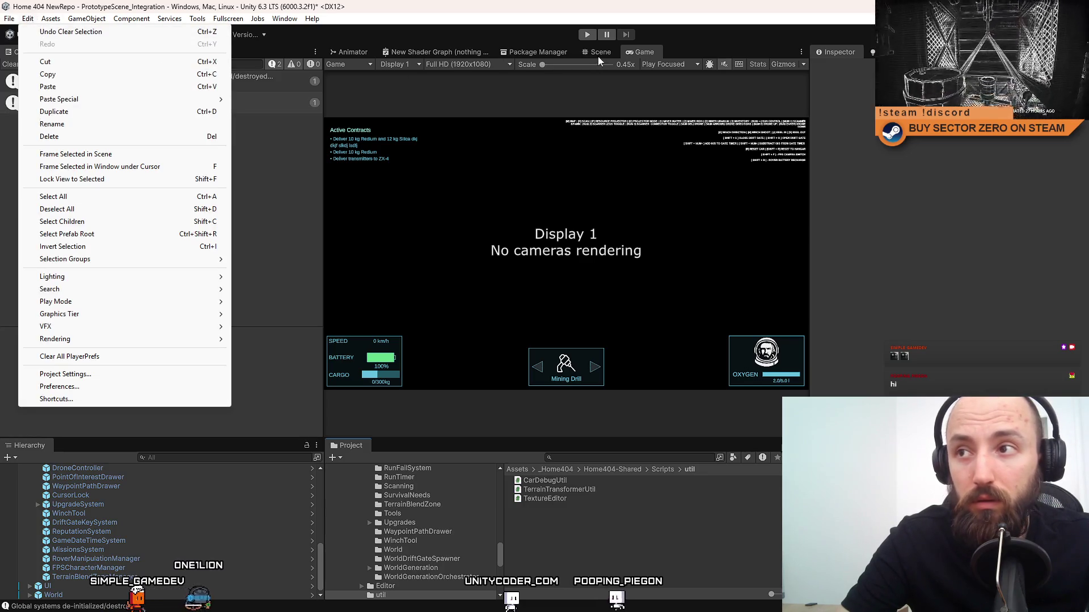
pyautogui.click(600, 52)
pyautogui.click(605, 65)
pyautogui.click(612, 458)
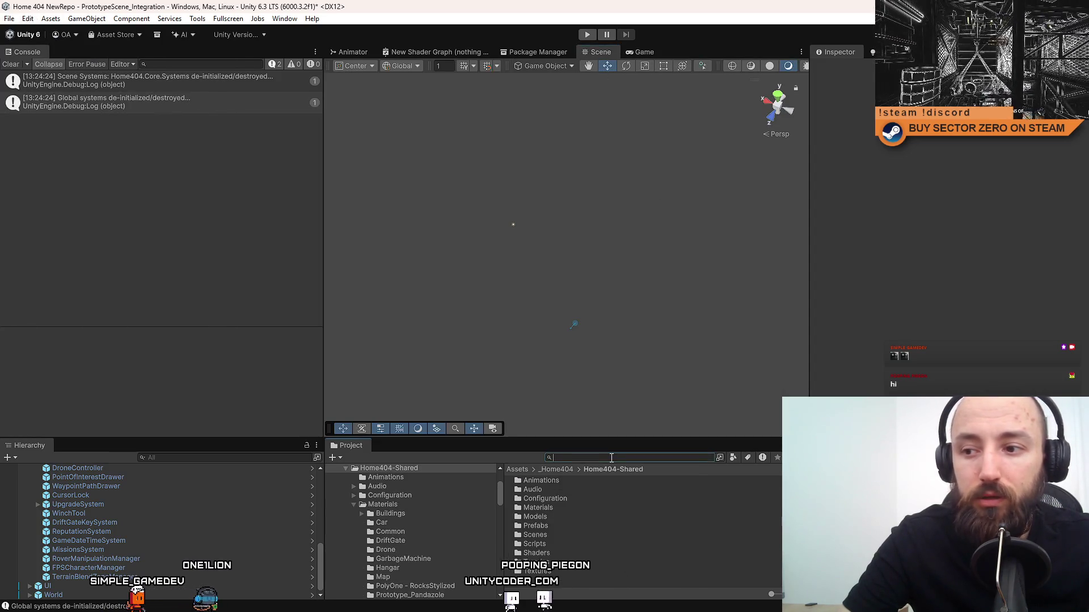
pyautogui.write('first person')
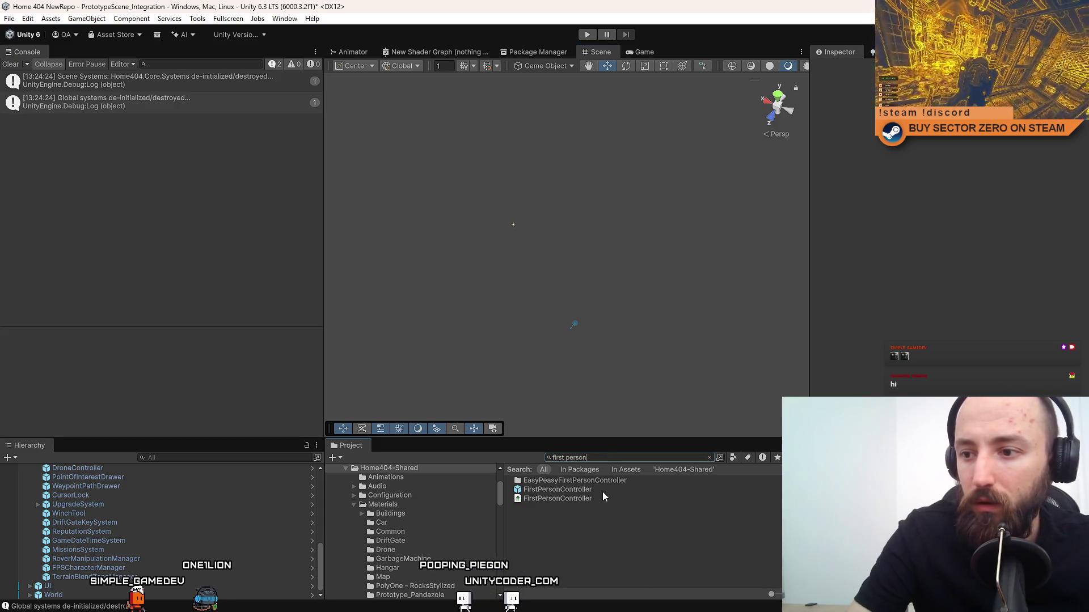
pyautogui.click(602, 490)
pyautogui.click(579, 457)
pyautogui.press('BackSpace')
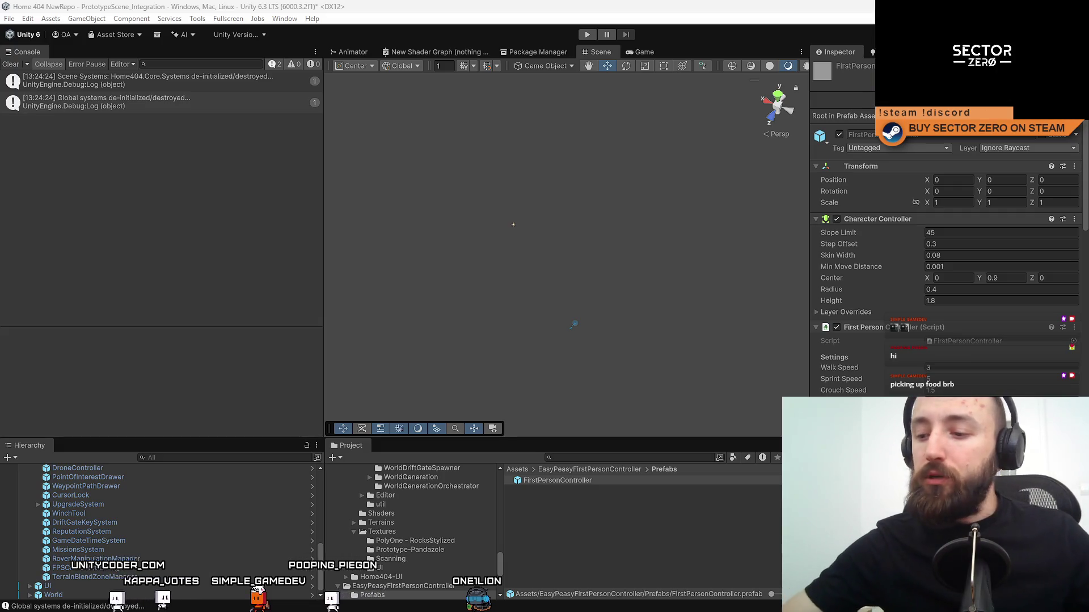
# Select the FirstPersonController prefab, check its Layer options, deselect it, and switch to SourceTree.
pyautogui.rightClick(545, 178)
pyautogui.click(607, 522)
pyautogui.click(612, 492)
pyautogui.click(602, 481)
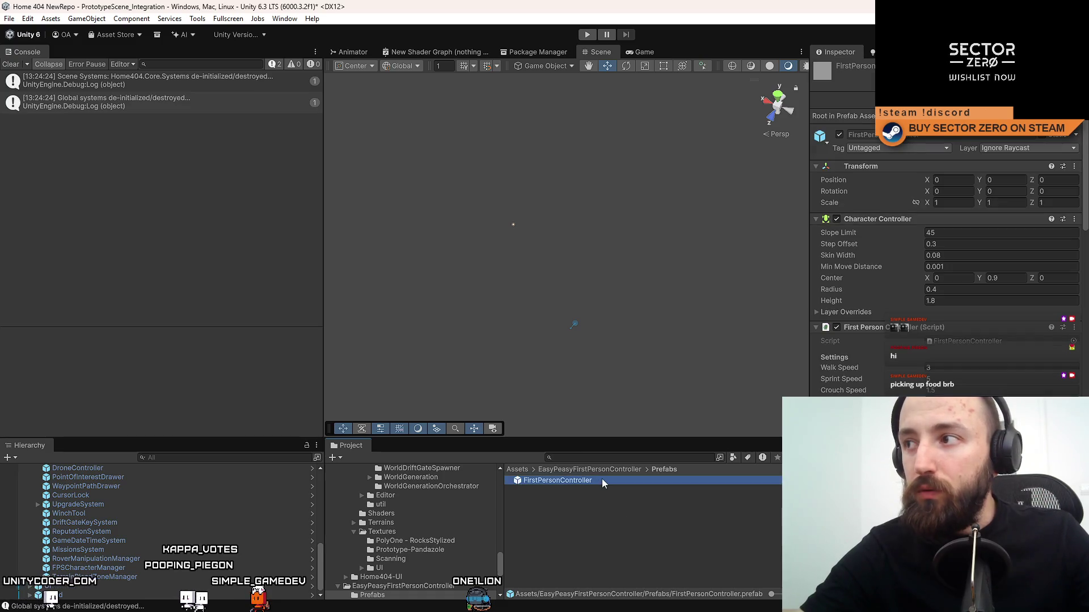
pyautogui.click(1026, 148)
pyautogui.click(407, 536)
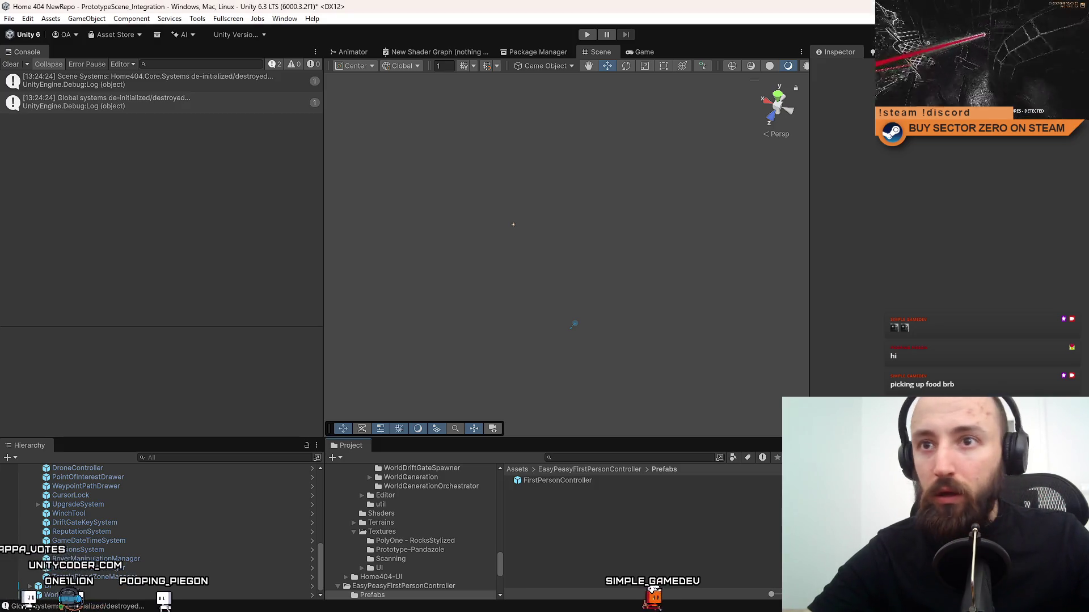
pyautogui.hotkey('alt', 'Tab')
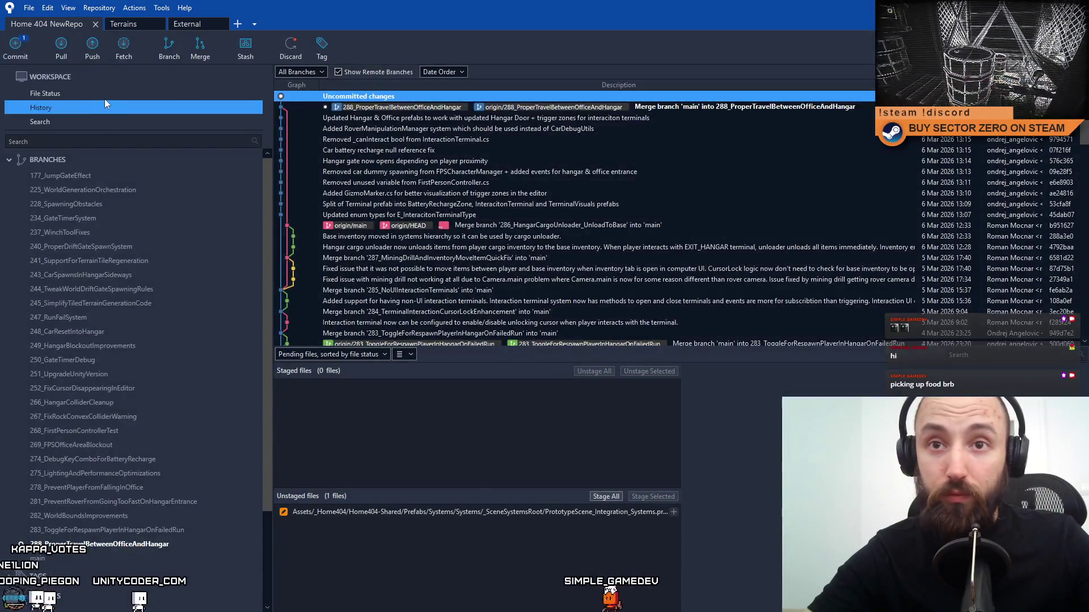
# View the diff of the unstaged PrototypeScene_Integration_Systems prefab, then go back to Unity.
pyautogui.click(105, 98)
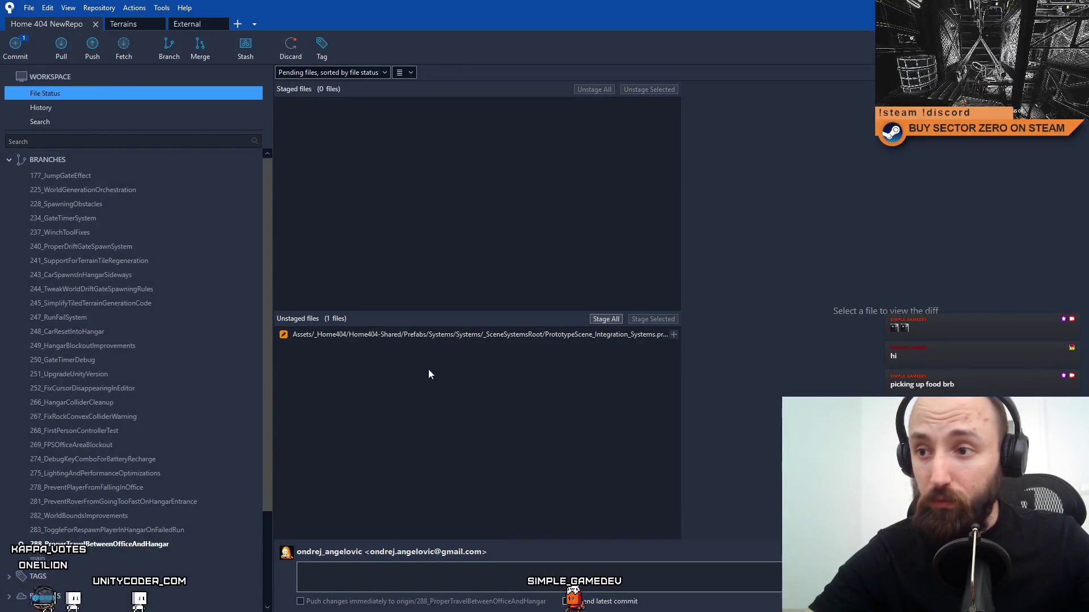
pyautogui.click(504, 336)
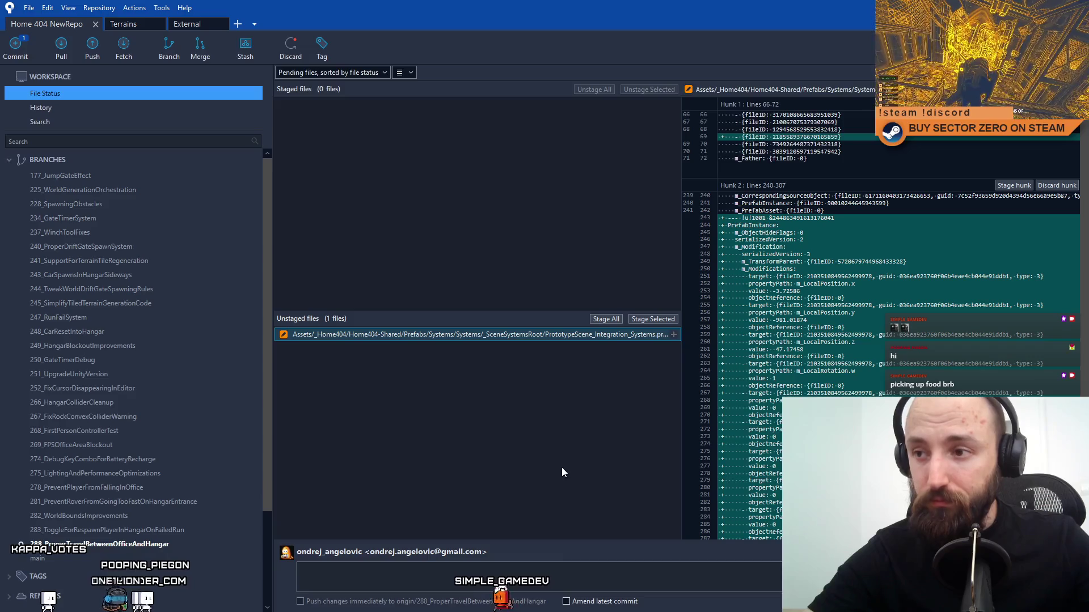
pyautogui.hotkey('alt', 'Tab')
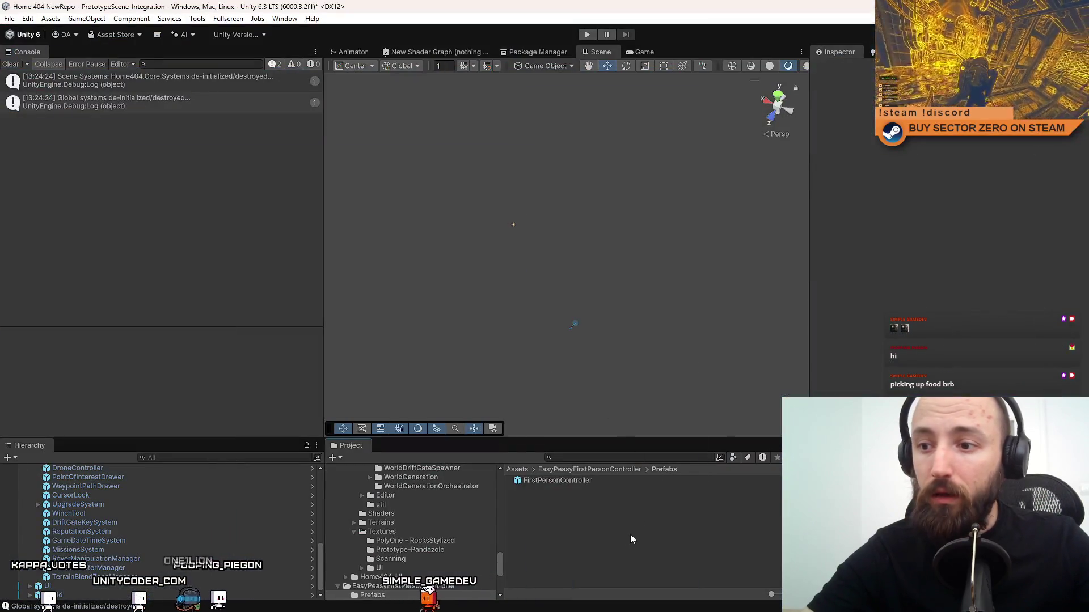
# Search the project assets for 'ondrej system' and select PrototypeScene_Ondrej_Systems.
pyautogui.click(144, 559)
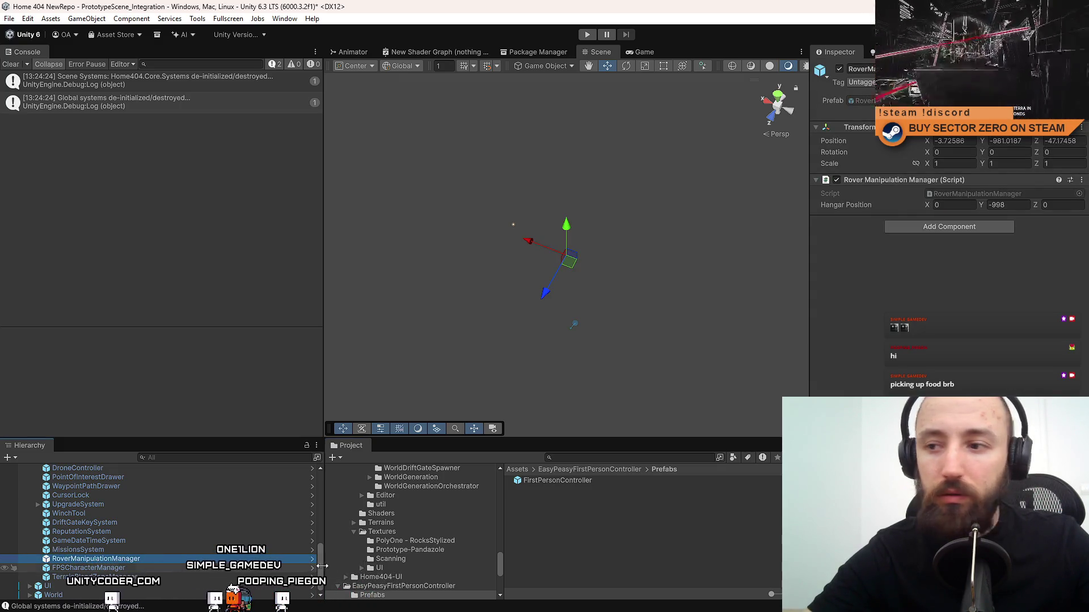
pyautogui.click(642, 558)
pyautogui.click(593, 458)
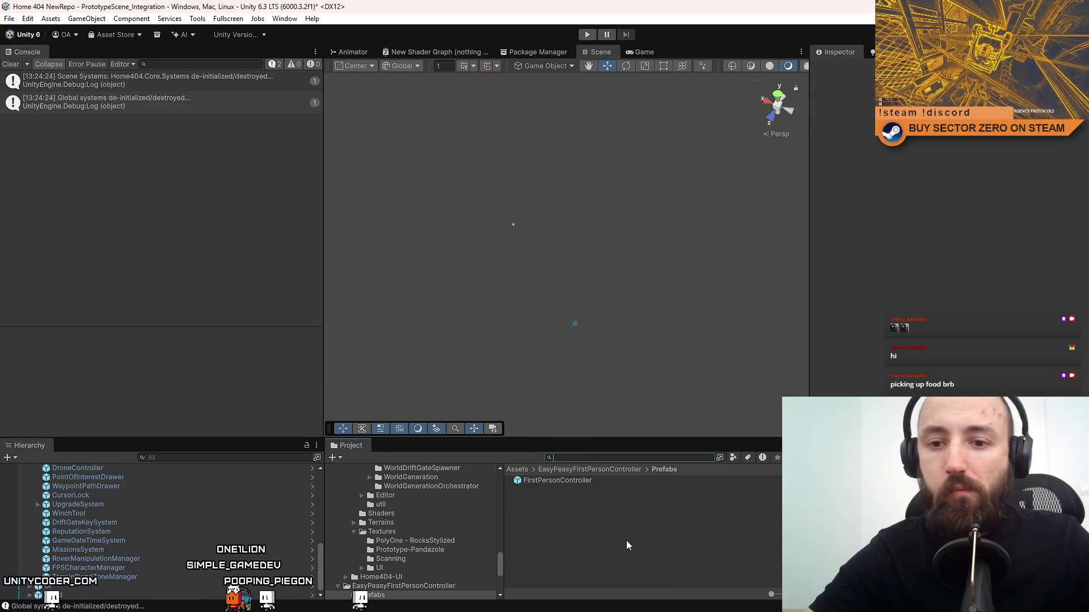
pyautogui.write('ondrej system')
pyautogui.click(612, 482)
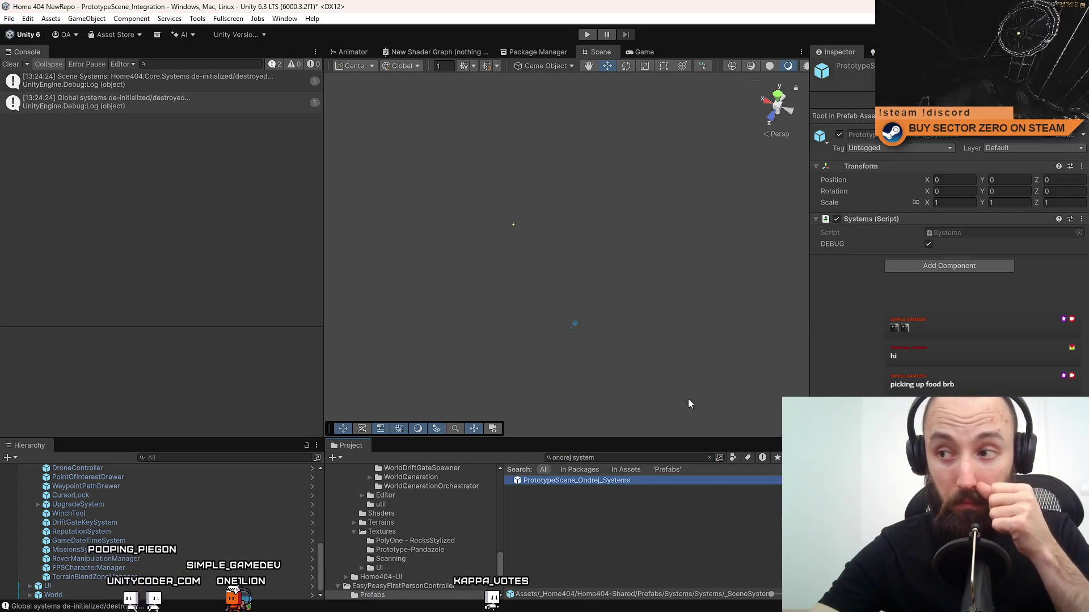
# Browse the prefab's contents, then reselect PrototypeScene_Ondrej_Systems.
pyautogui.scroll(-5, 230, 537)
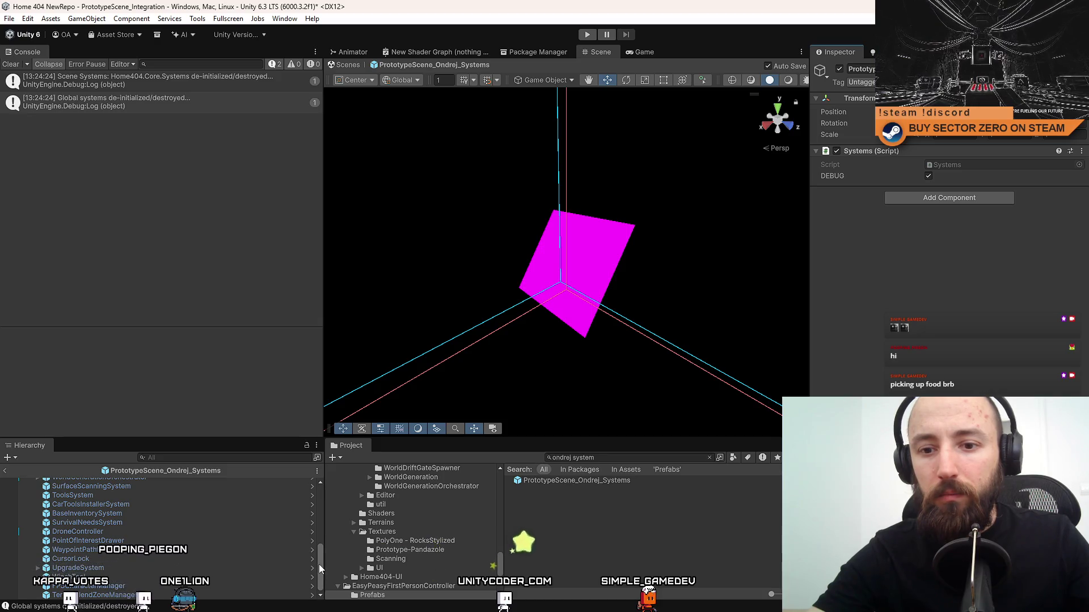
pyautogui.moveTo(322, 573)
pyautogui.mouseDown()
pyautogui.moveTo(333, 472)
pyautogui.moveTo(336, 594)
pyautogui.moveTo(339, 535)
pyautogui.moveTo(316, 472)
pyautogui.mouseUp()
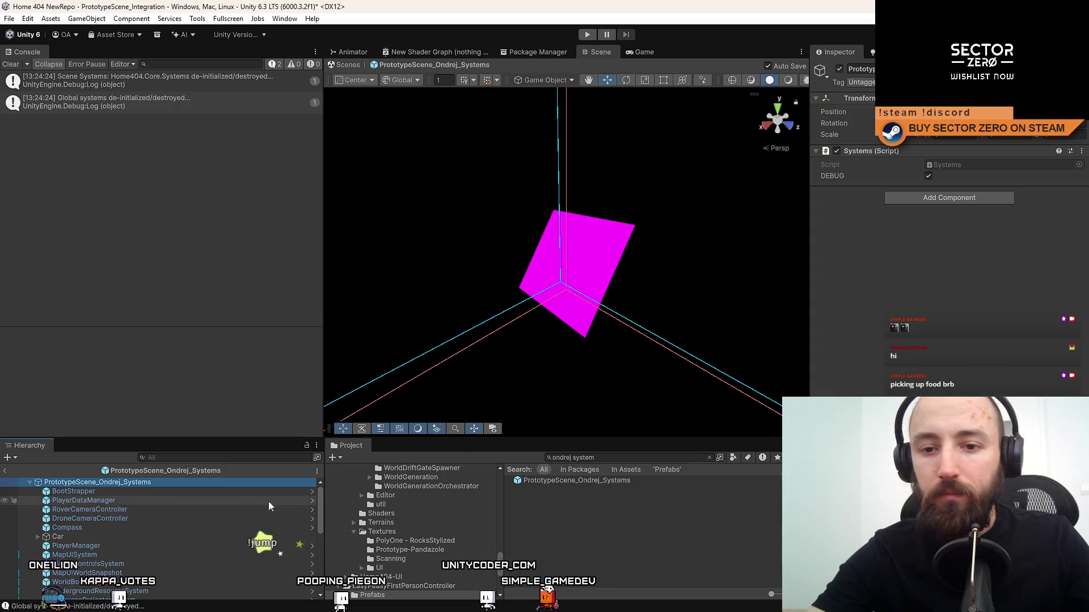
pyautogui.scroll(-10, 199, 521)
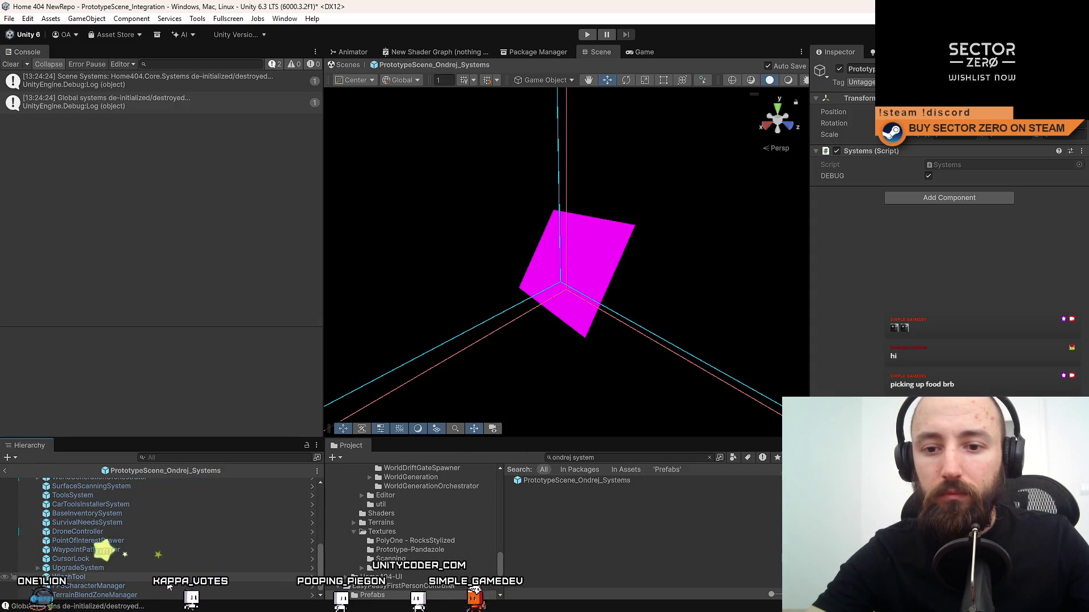
pyautogui.scroll(10, 234, 543)
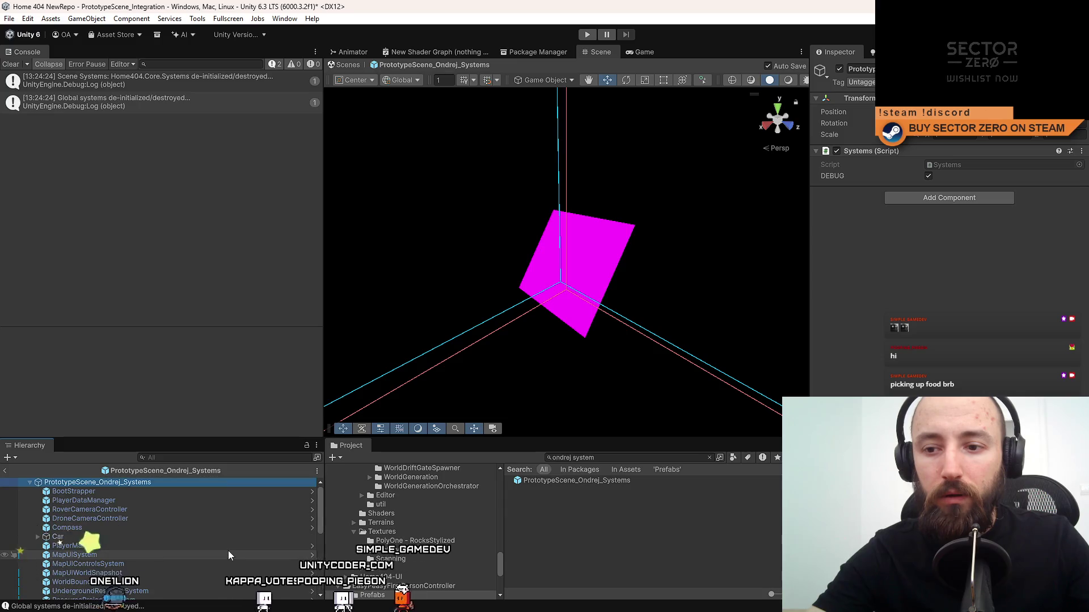
pyautogui.click(657, 542)
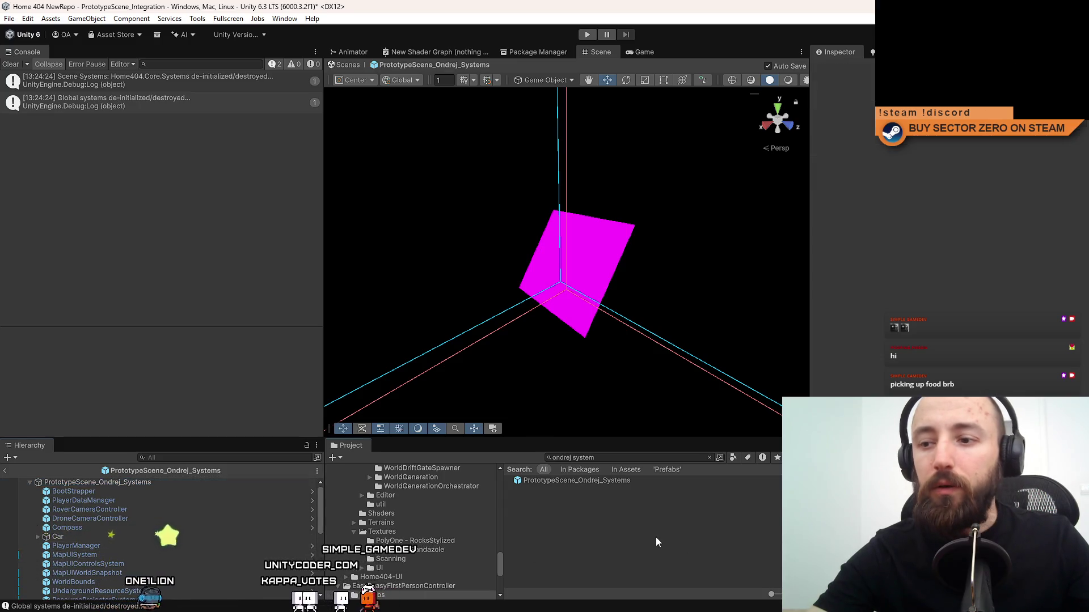
pyautogui.click(621, 482)
pyautogui.click(616, 459)
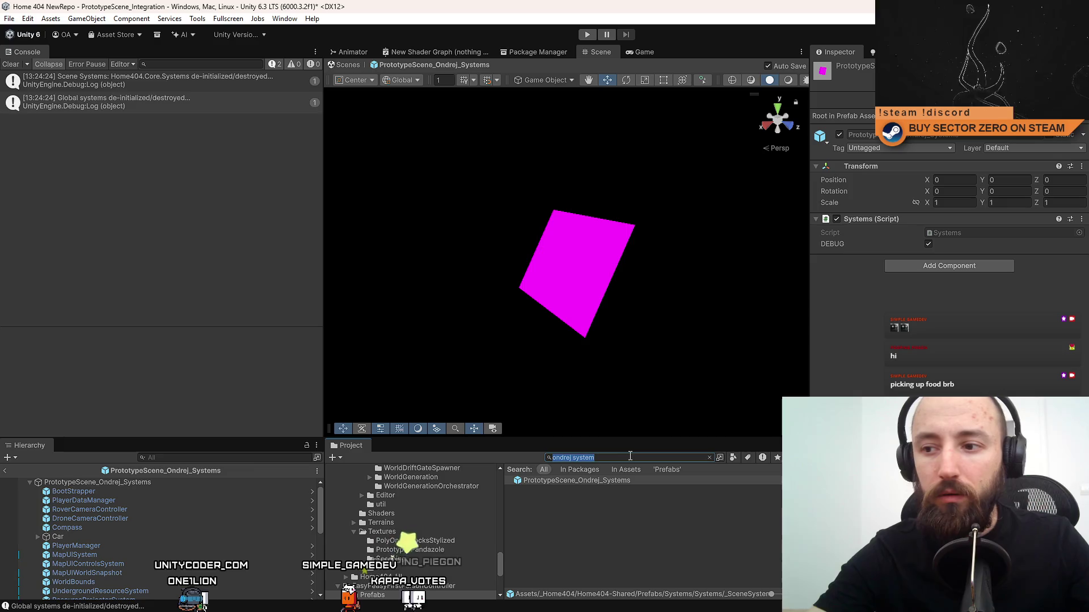
# Open PrototypeScene_Integration_Systems from an 'integrat' search and enlarge the Hierarchy and Project panels.
pyautogui.write('integrati')
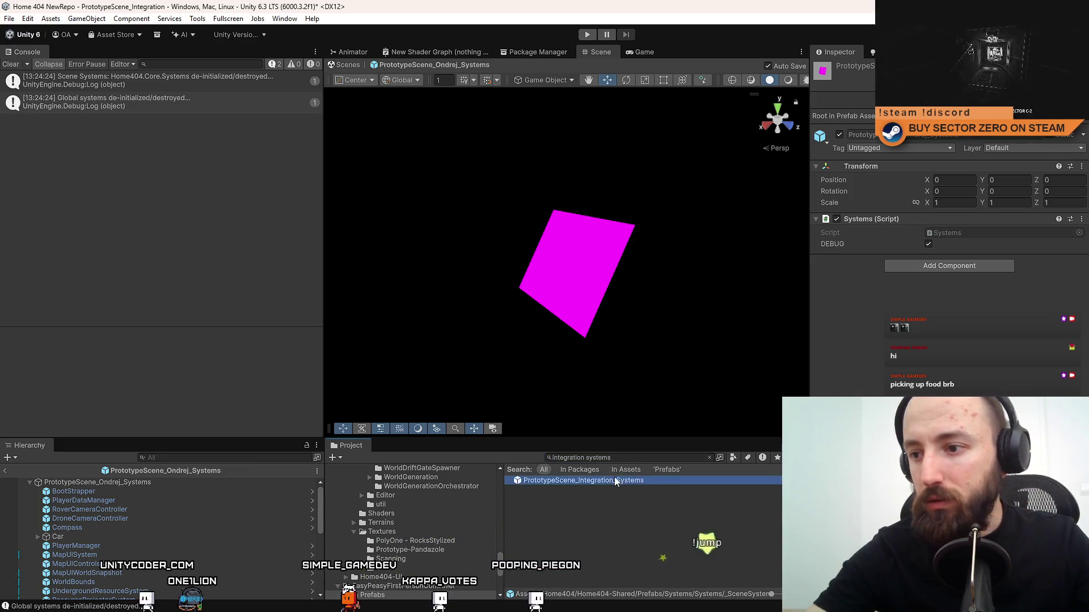
pyautogui.doubleClick(583, 481)
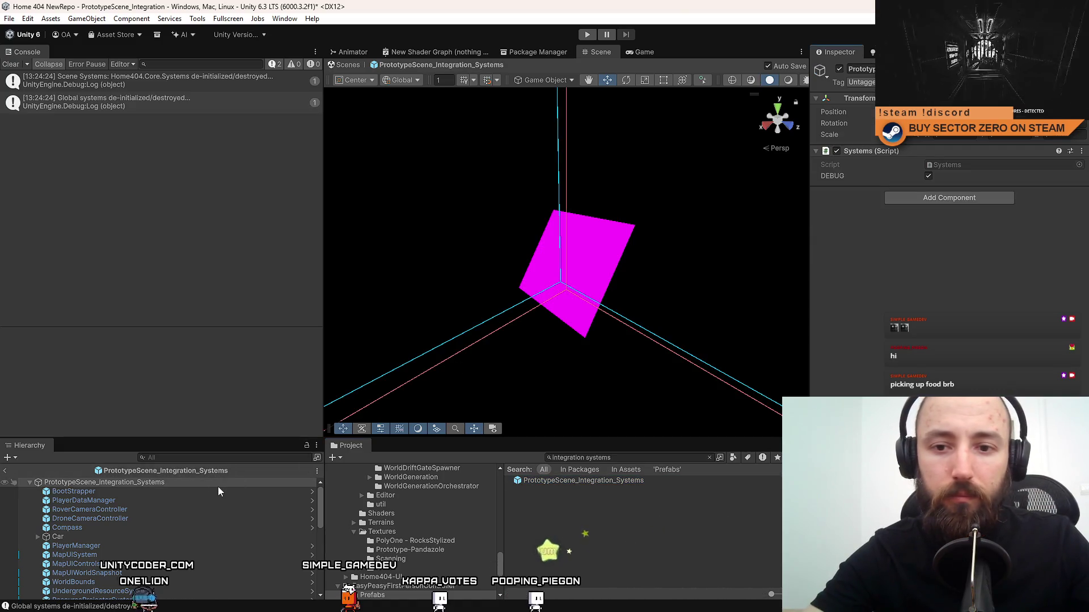
pyautogui.moveTo(240, 439)
pyautogui.mouseDown()
pyautogui.moveTo(240, 191)
pyautogui.moveTo(251, 149)
pyautogui.mouseUp()
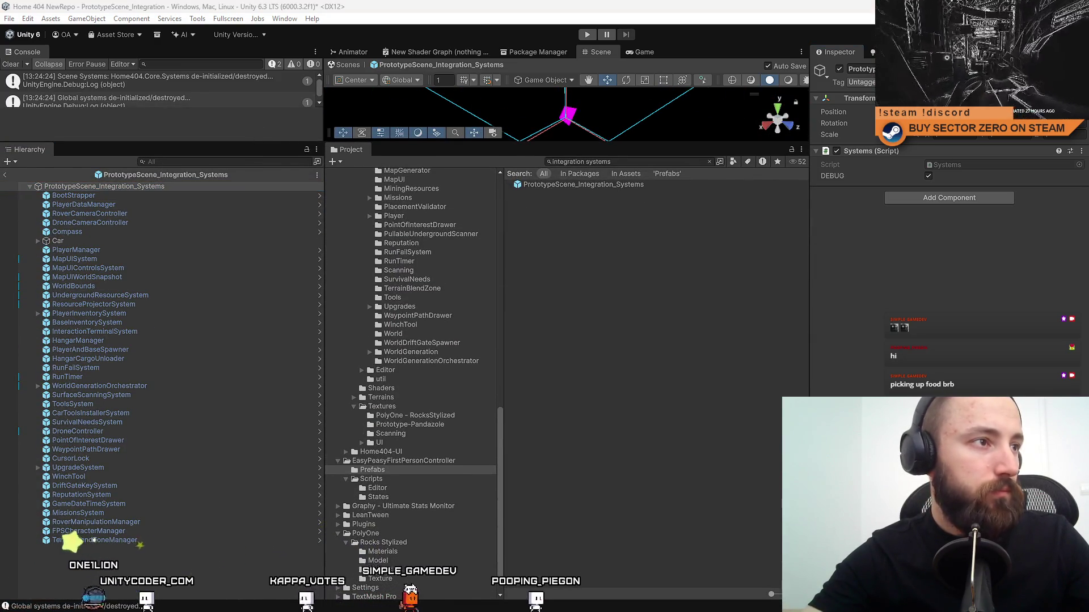
pyautogui.moveTo(28, 149); pyautogui.dragTo(323, 573)
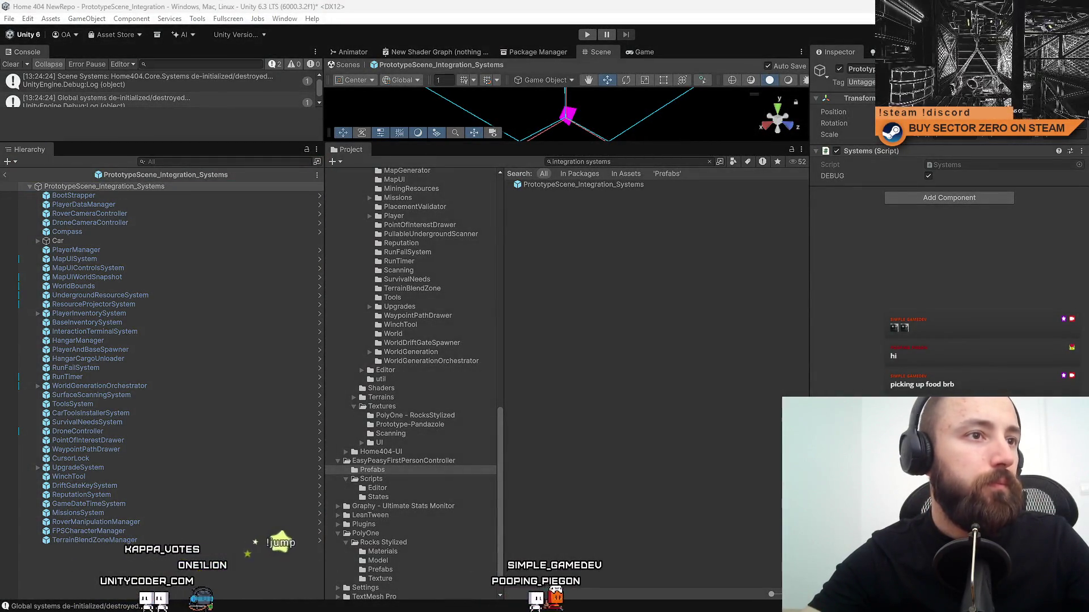
pyautogui.click(620, 163)
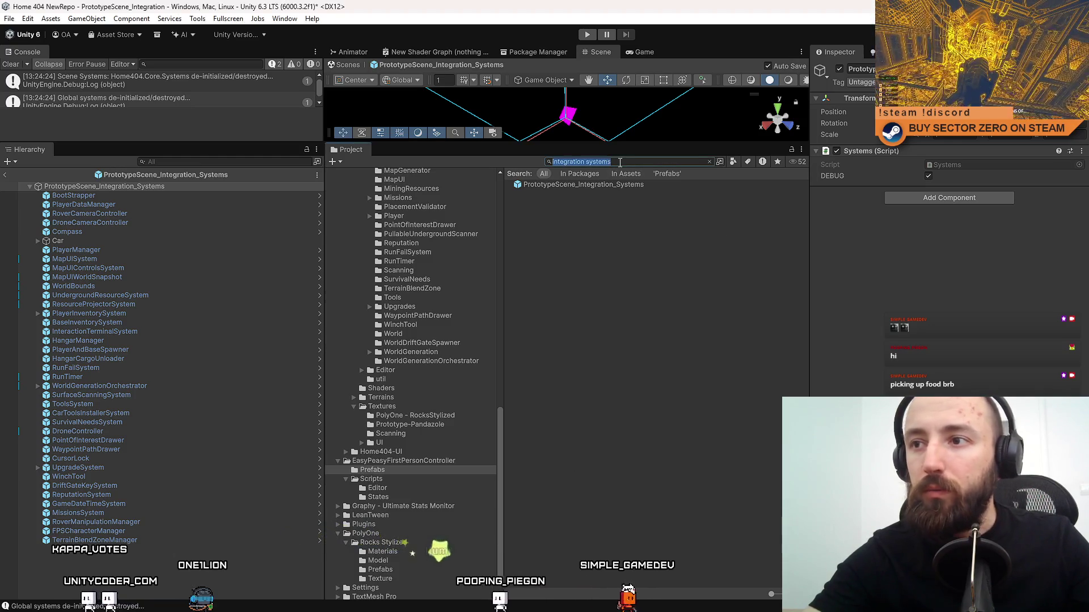
# Search 'ondrej systems' and open PrototypeScene_Ondrej_Systems in Prefab Mode.
pyautogui.write('ondrej systems')
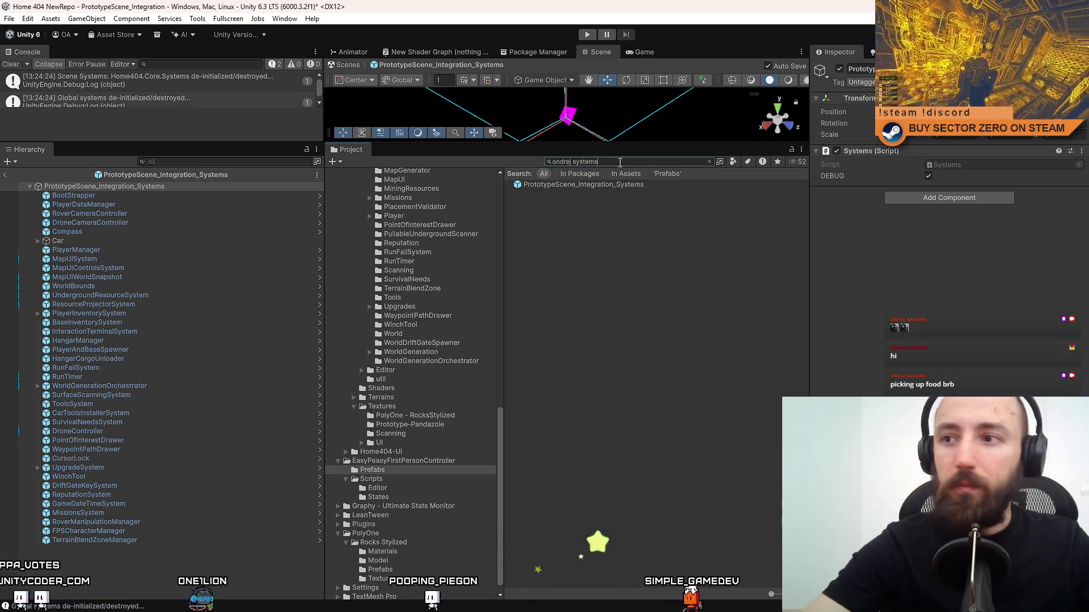
pyautogui.click(611, 184)
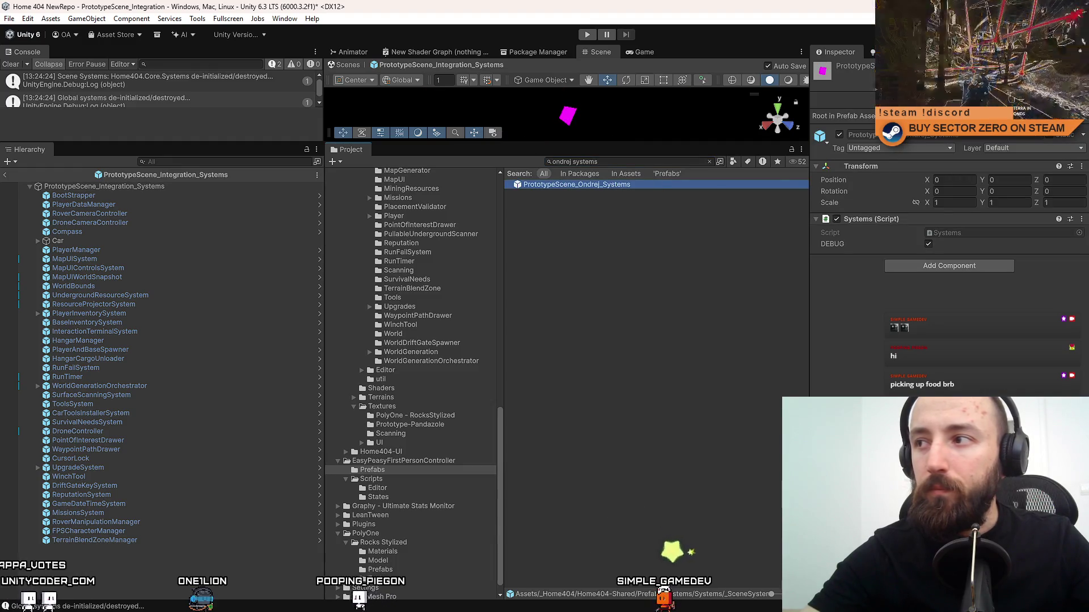
pyautogui.doubleClick(576, 185)
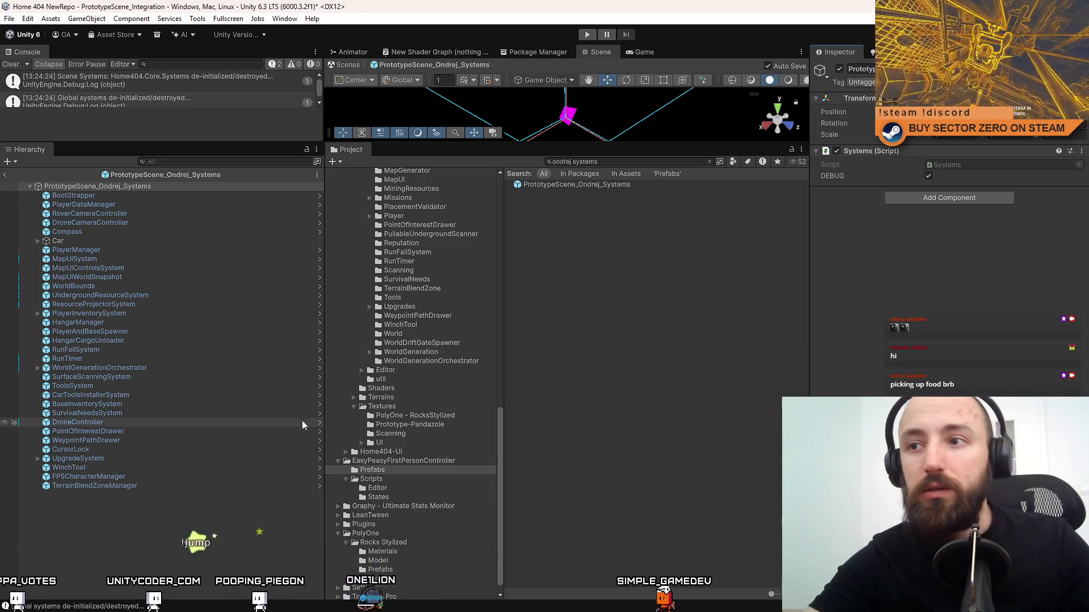
# Search 'integration system' and select the PrototypeScene_Integration_Systems prefab.
pyautogui.click(676, 288)
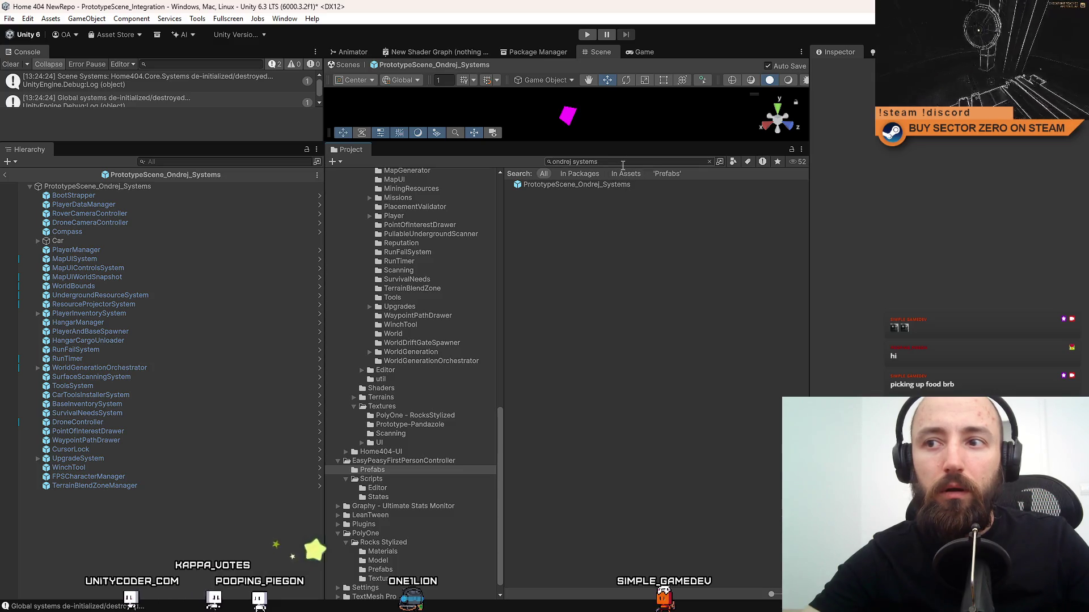
pyautogui.write('in')
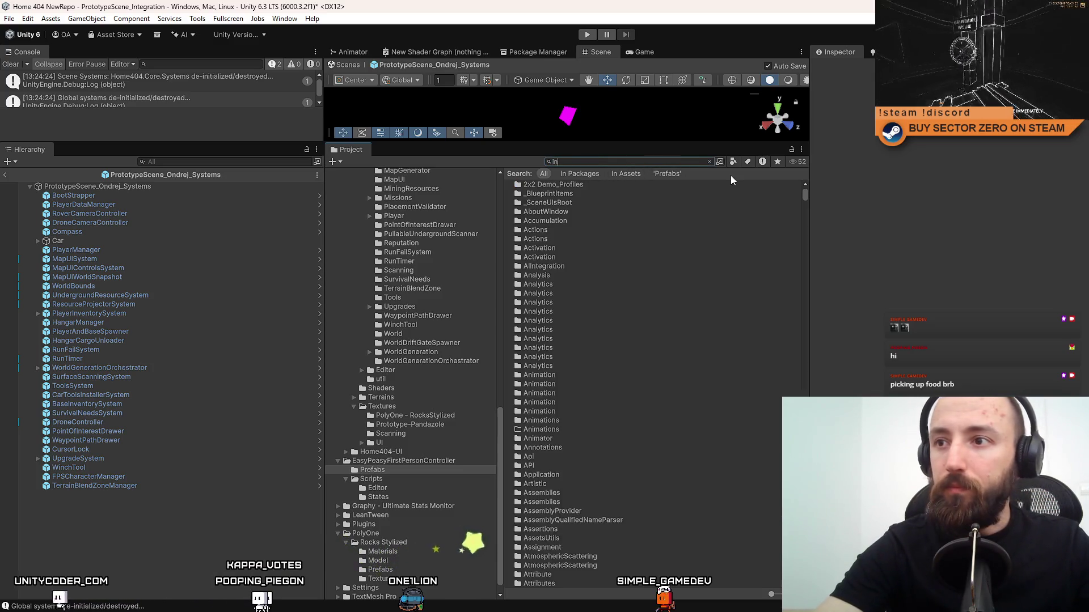
pyautogui.write('tegration system')
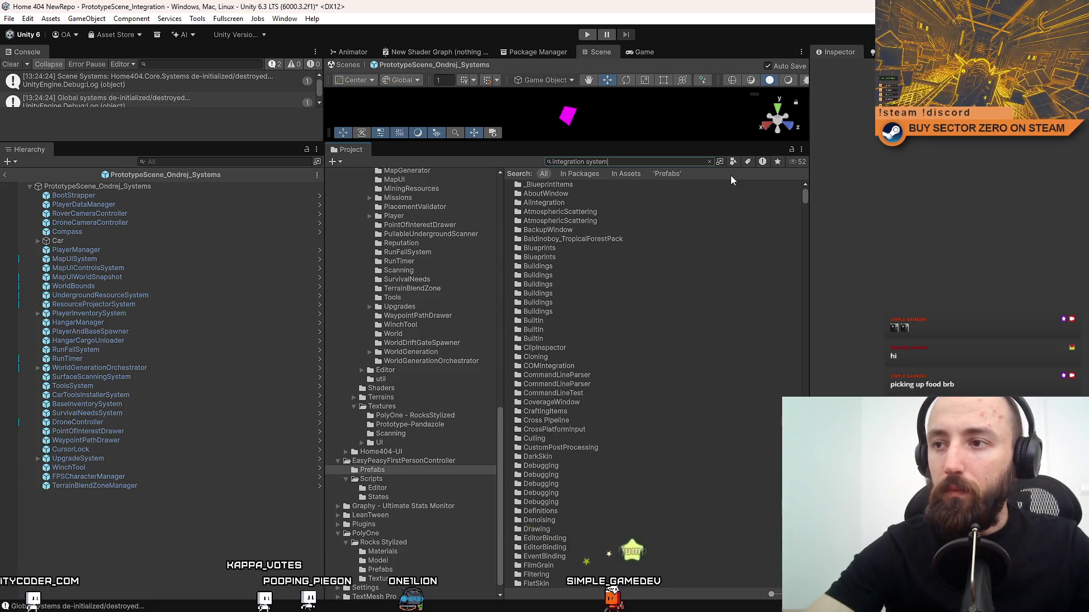
pyautogui.click(729, 184)
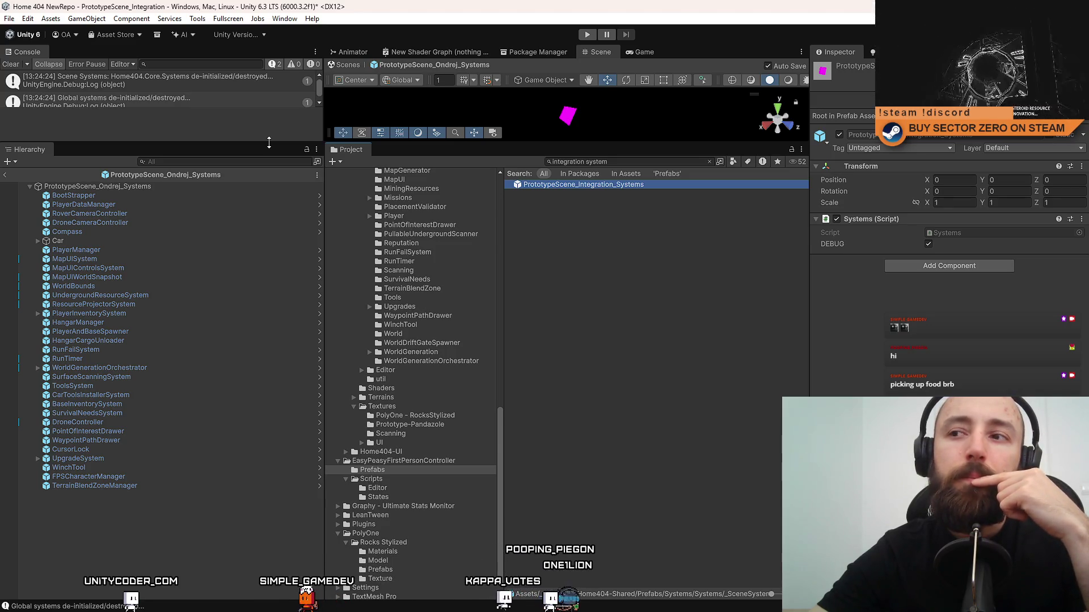
# Add PrototypeScene_Integration_Systems as a child of the Ondrej_Systems prefab and unpack it.
pyautogui.moveTo(605, 185); pyautogui.dragTo(138, 189)
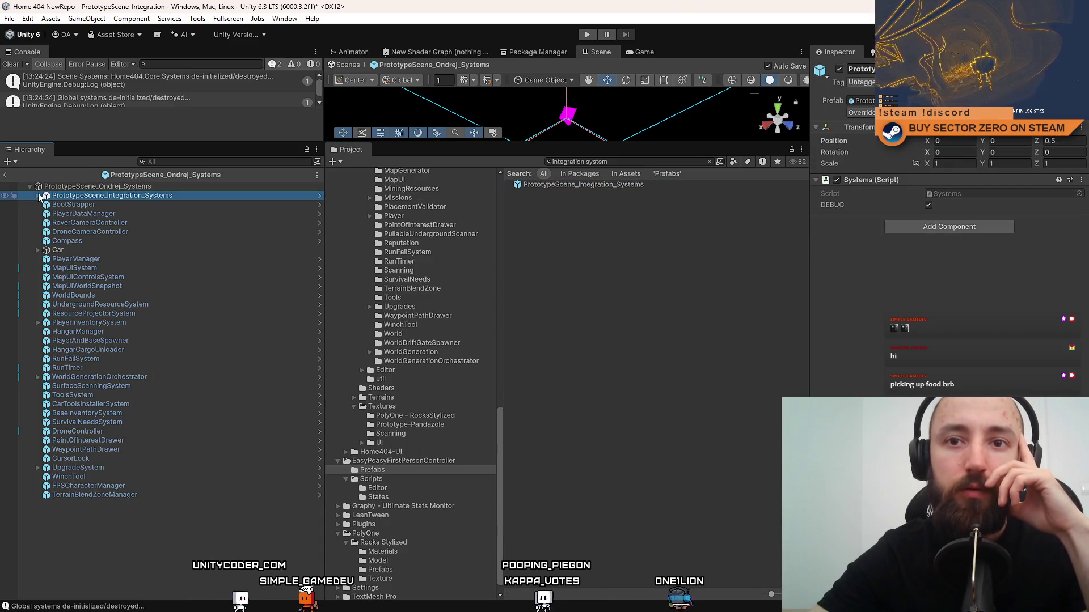
pyautogui.press('Right')
pyautogui.click(114, 202)
pyautogui.click(119, 195)
pyautogui.rightClick(119, 195)
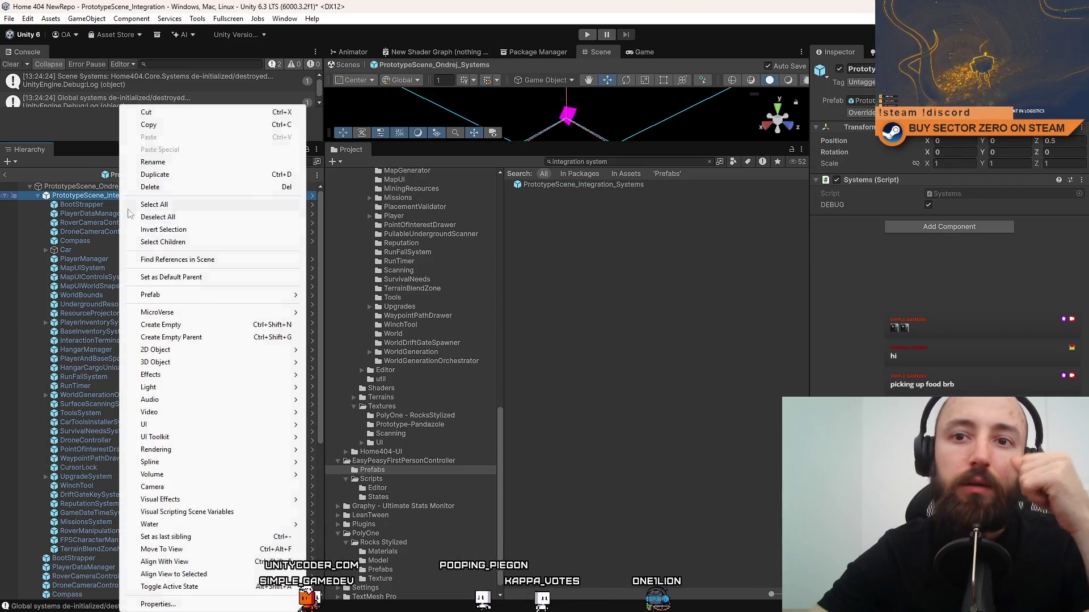
pyautogui.moveTo(221, 296)
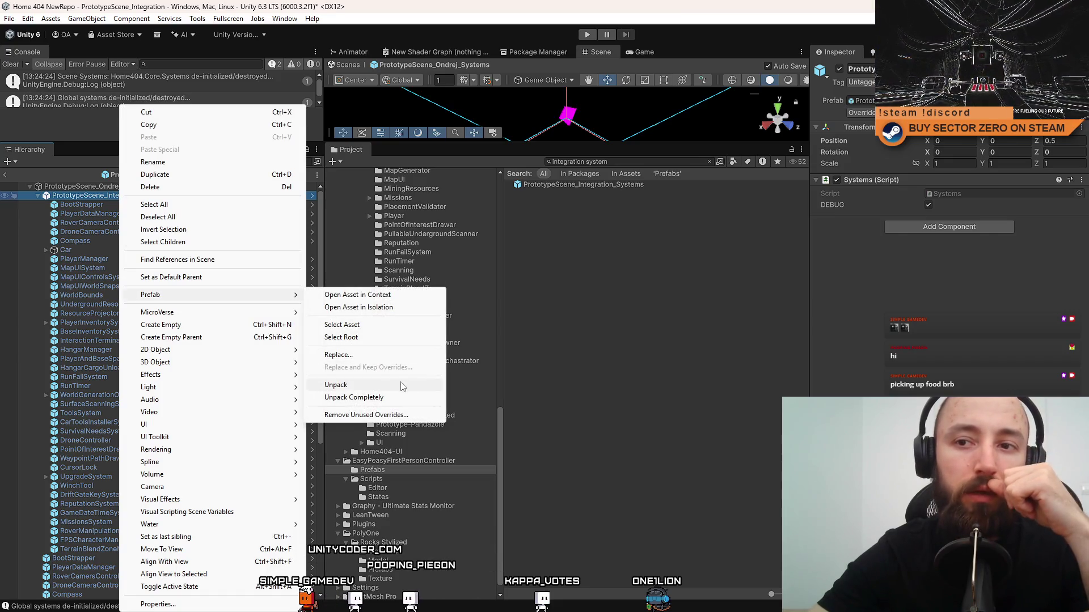
pyautogui.click(403, 386)
# Delete the duplicate system objects from BootStrapper through TerrainBlendZoneManager.
pyautogui.click(140, 203)
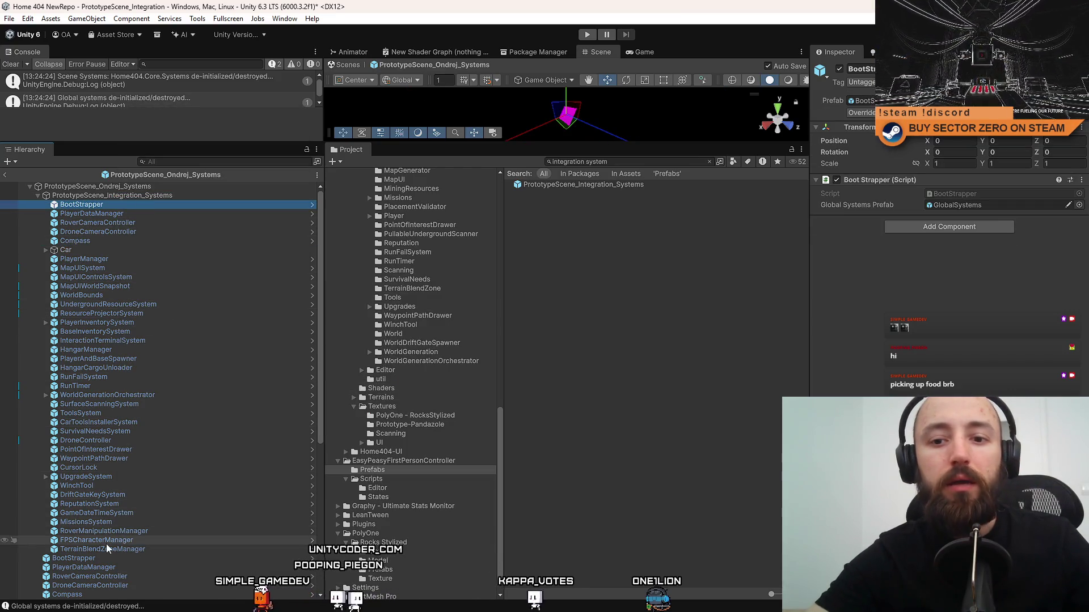
pyautogui.keyDown('shift'); pyautogui.click(106, 547); pyautogui.keyUp('shift')
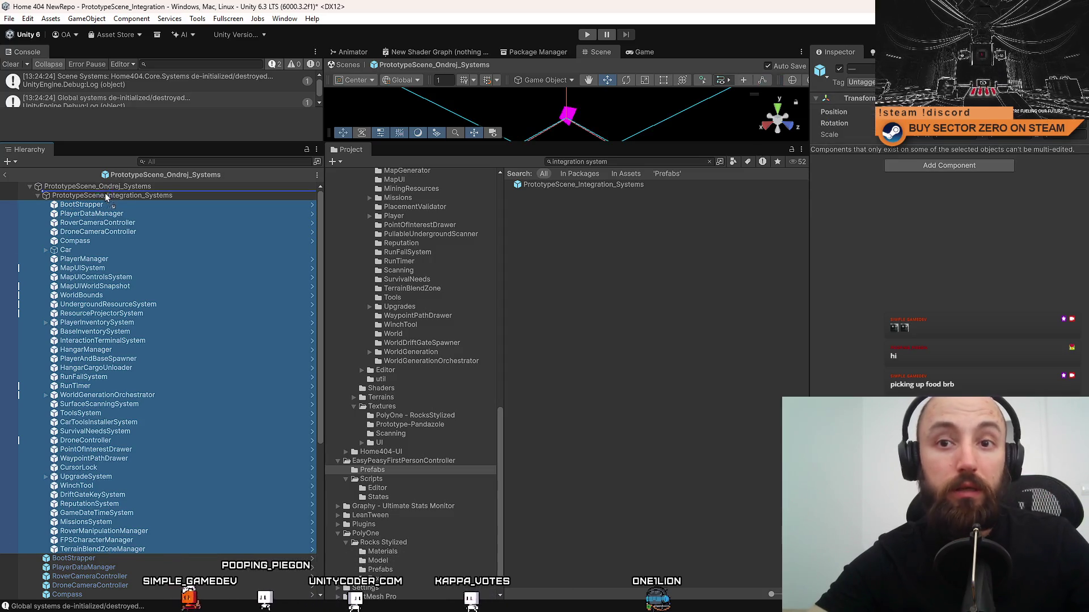
pyautogui.moveTo(106, 196); pyautogui.dragTo(107, 198)
pyautogui.scroll(-10, 175, 338)
pyautogui.click(144, 296)
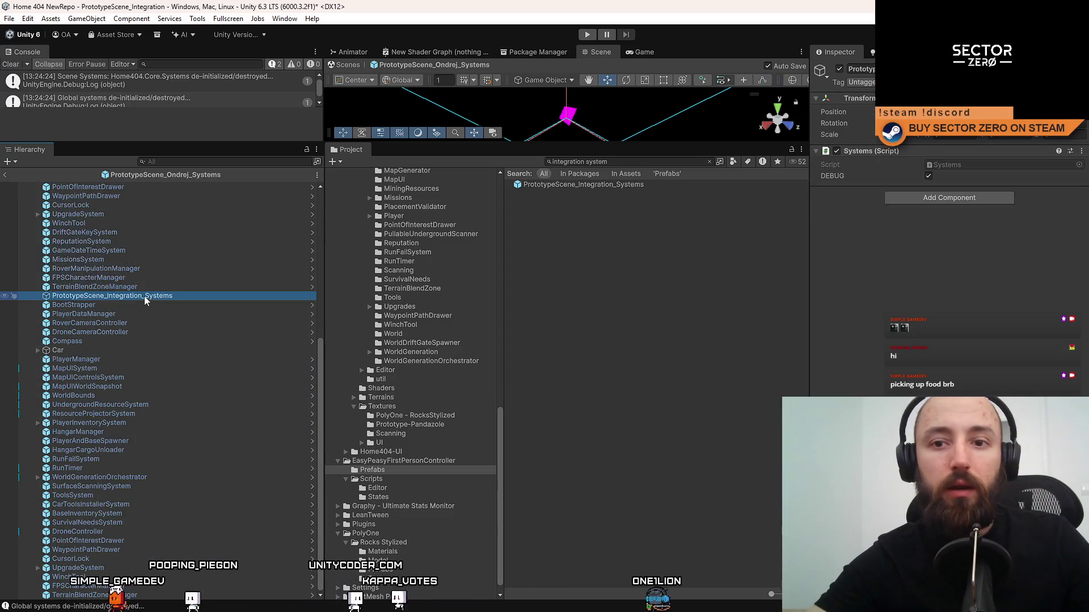
pyautogui.keyDown('shift'); pyautogui.click(113, 594); pyautogui.keyUp('shift')
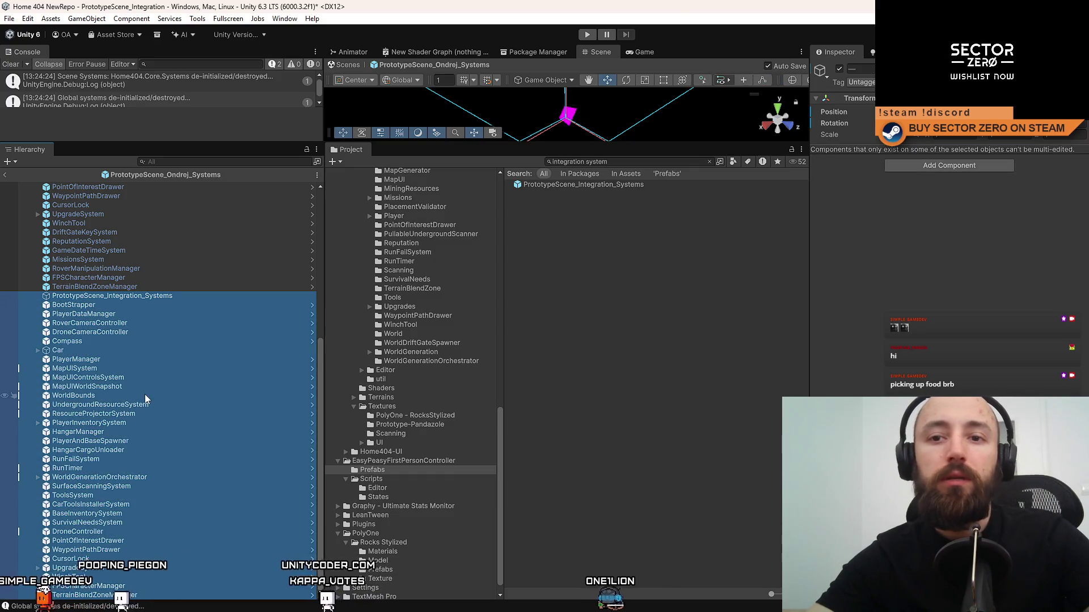
pyautogui.press('Delete')
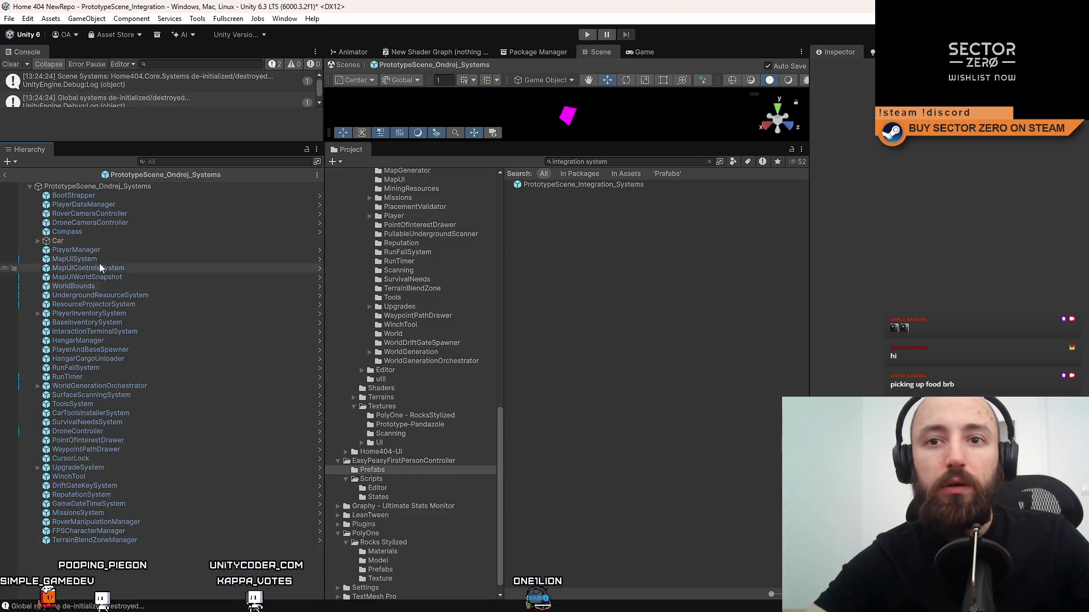
# Clear the Project search to return to the FirstPersonController results and briefly check SourceTree.
pyautogui.click(709, 162)
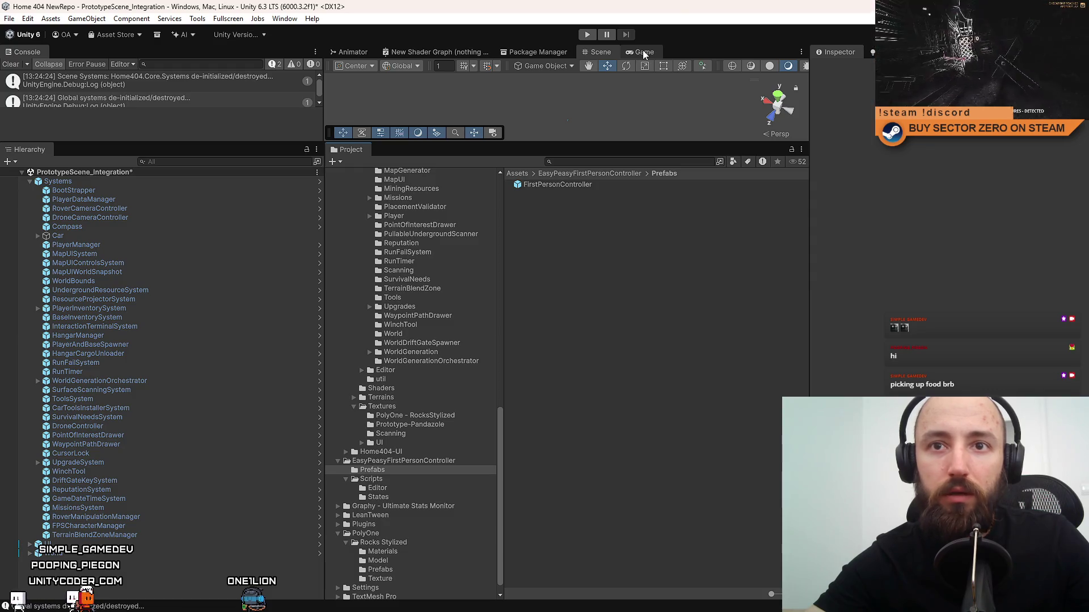
pyautogui.hotkey('alt', 'Tab')
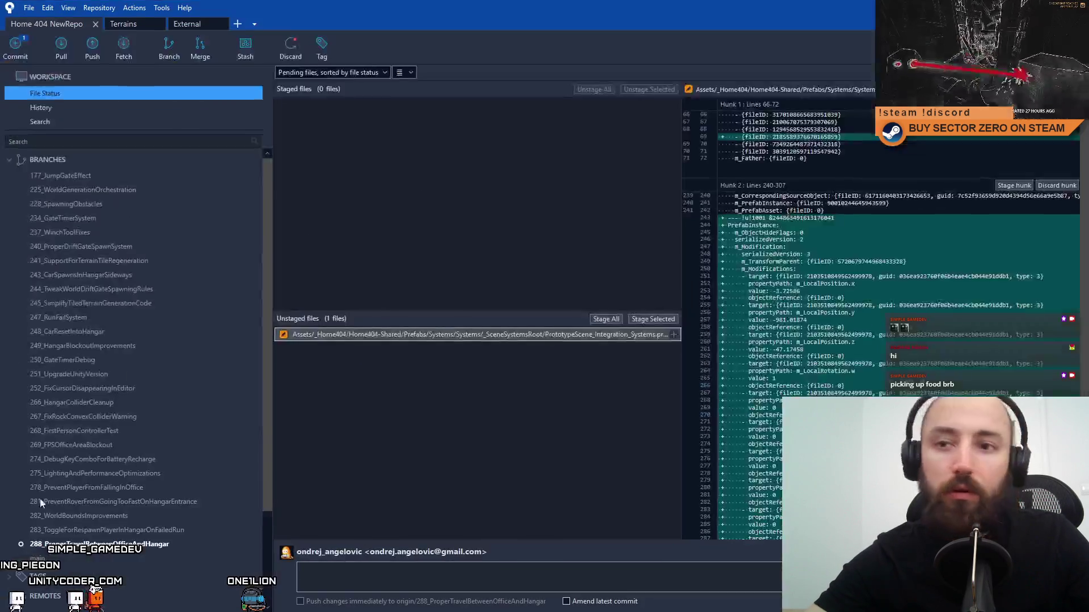
pyautogui.hotkey('alt', 'Tab')
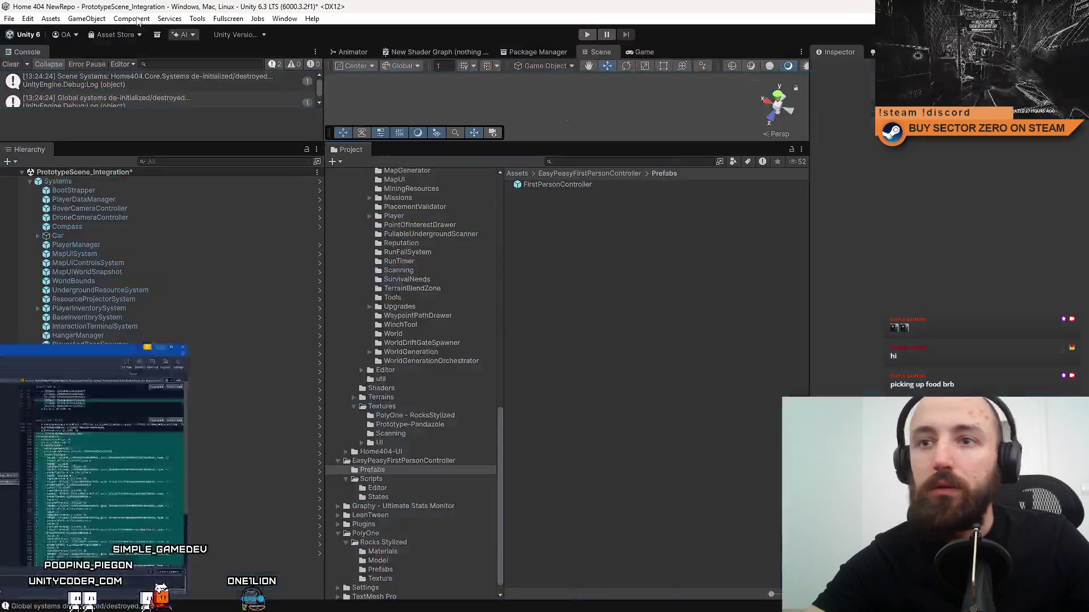
# Save the project with File > Save Project and give the lower panel more height.
pyautogui.click(9, 18)
pyautogui.click(15, 30)
pyautogui.click(9, 18)
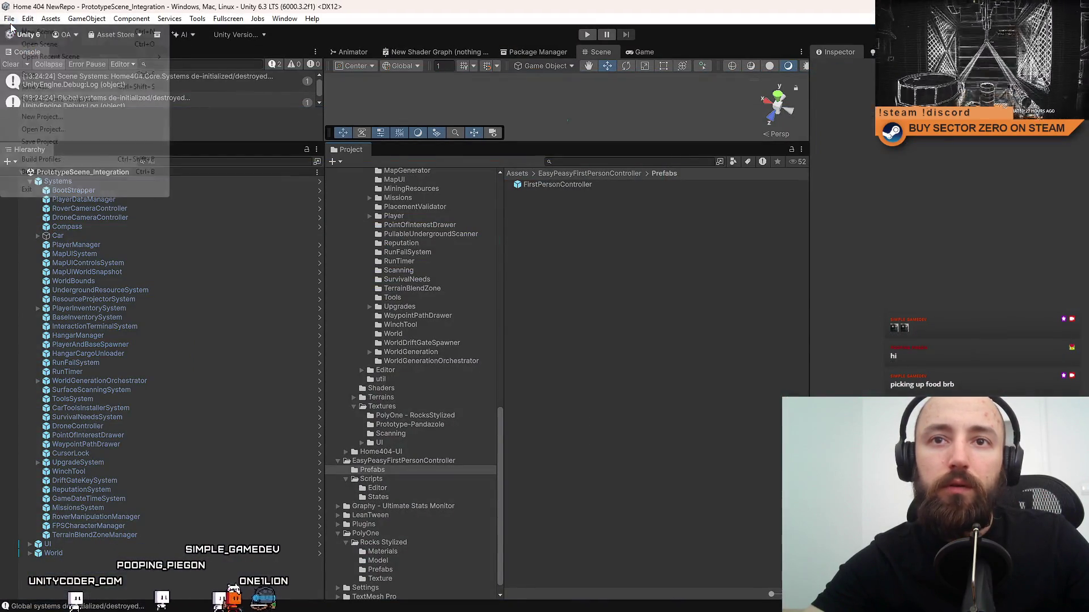
pyautogui.click(57, 143)
pyautogui.moveTo(559, 142); pyautogui.dragTo(558, 330)
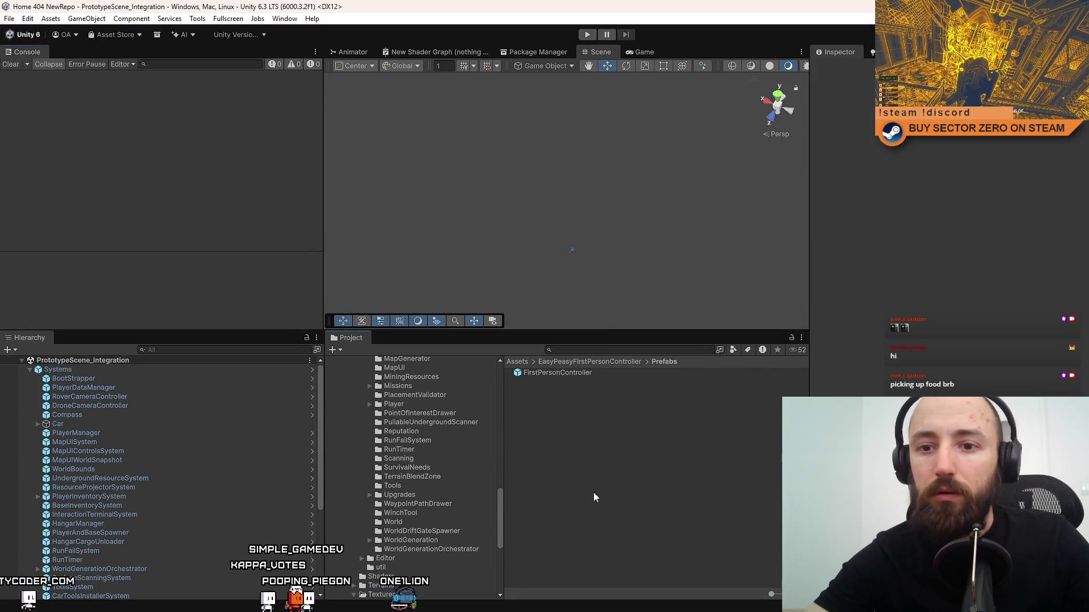
pyautogui.hotkey('alt', 'Tab')
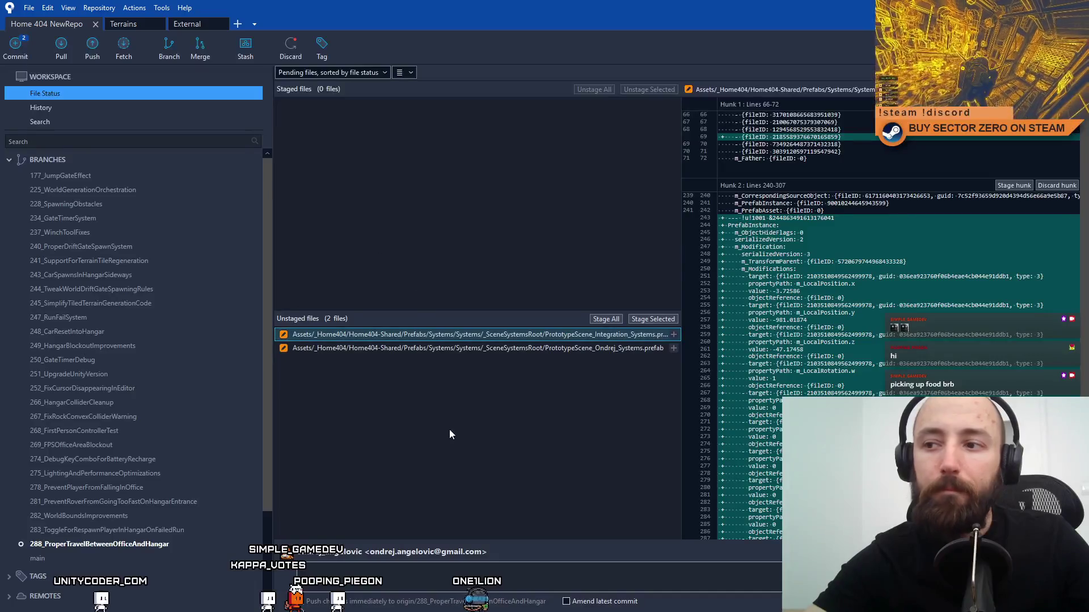
# Discard the changes to PrototypeScene_Integration.unity.
pyautogui.click(605, 348)
pyautogui.click(622, 334)
pyautogui.click(516, 363)
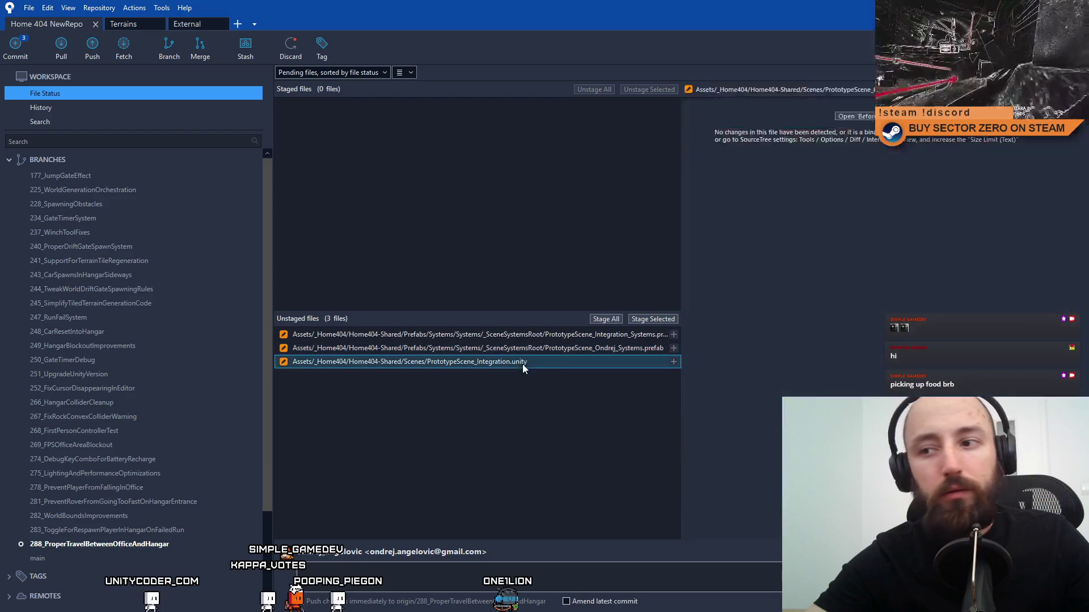
pyautogui.rightClick(540, 363)
pyautogui.click(433, 465)
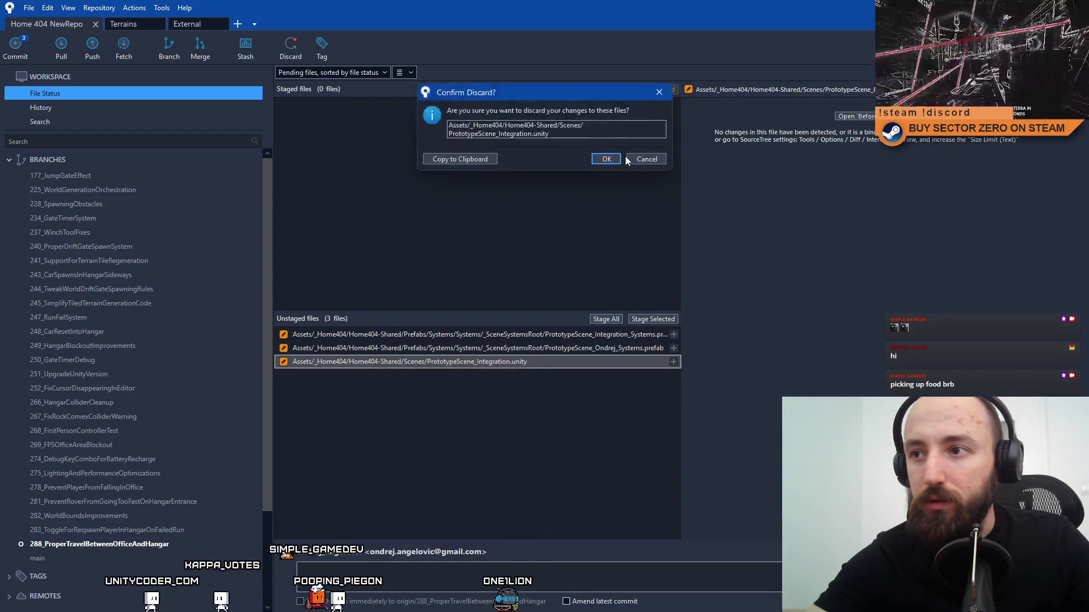
pyautogui.click(617, 159)
# Stage both Systems prefabs and begin the commit message 'Updated Integration_Syste'.
pyautogui.click(615, 336)
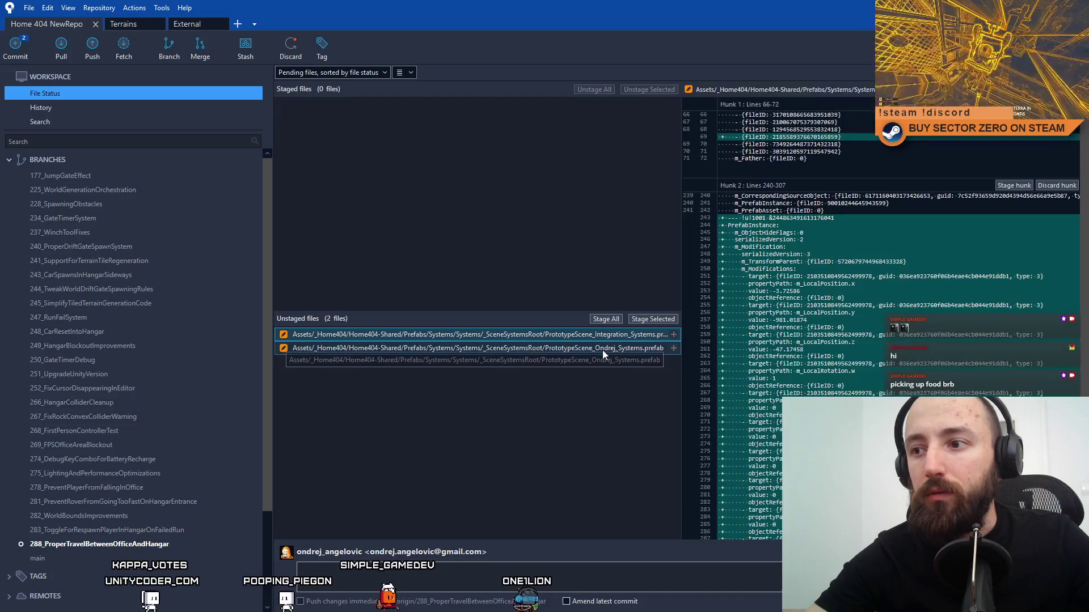
pyautogui.keyDown('ctrl'); pyautogui.click(602, 349); pyautogui.keyUp('ctrl')
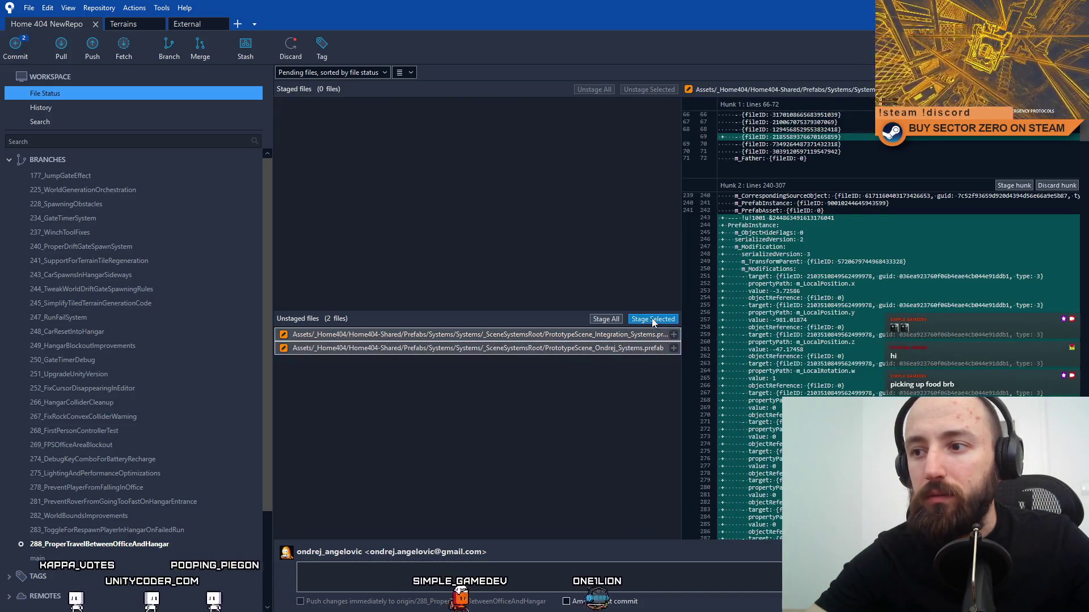
pyautogui.click(653, 320)
pyautogui.click(445, 566)
pyautogui.write('Updated Integrati')
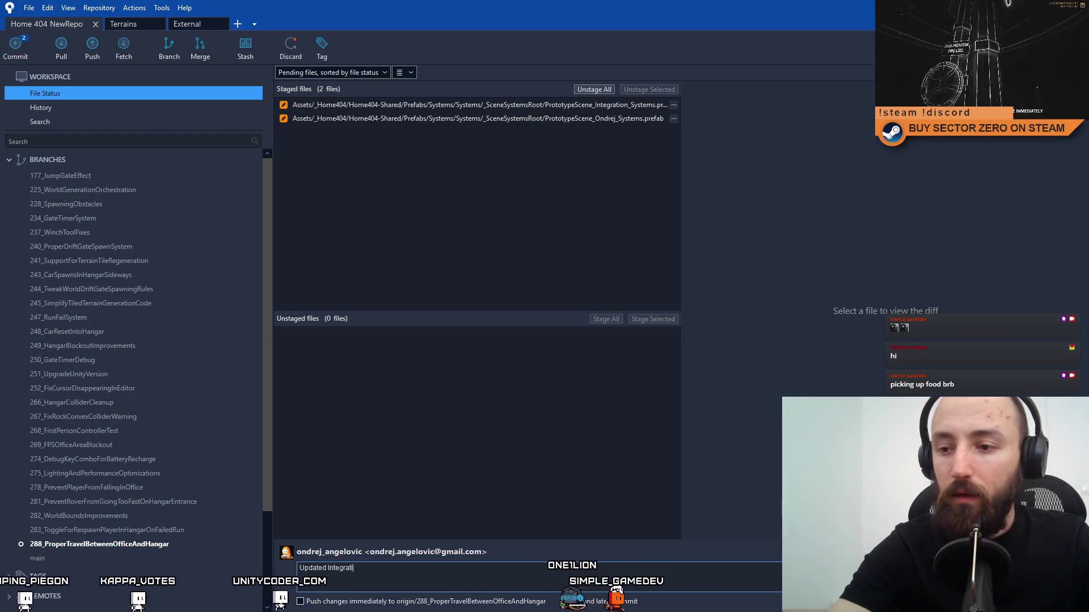
pyautogui.write('on_Systems with')
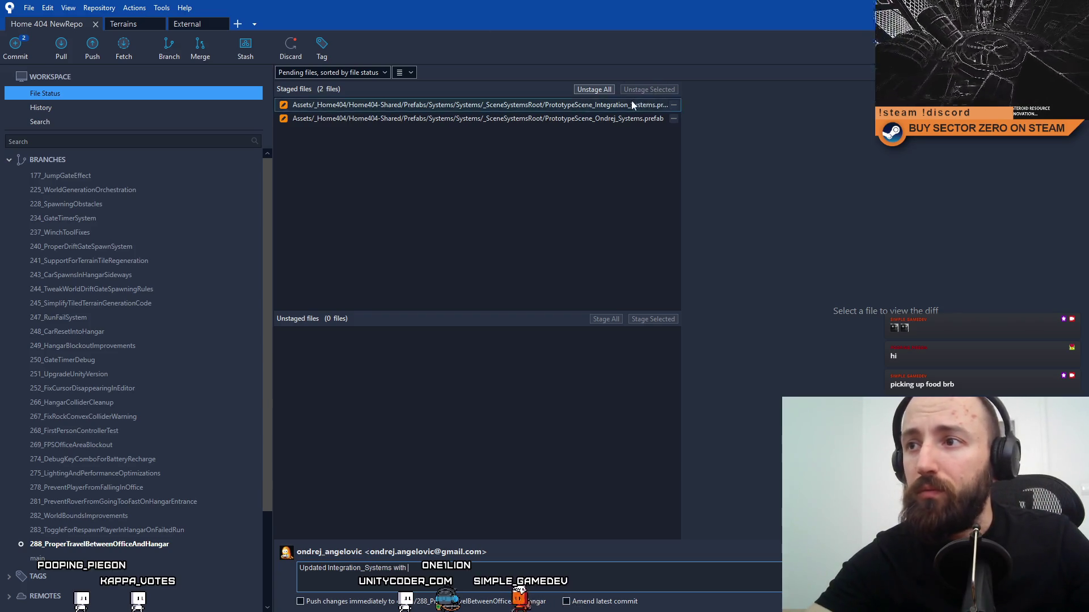
pyautogui.hotkey('alt', 'Tab')
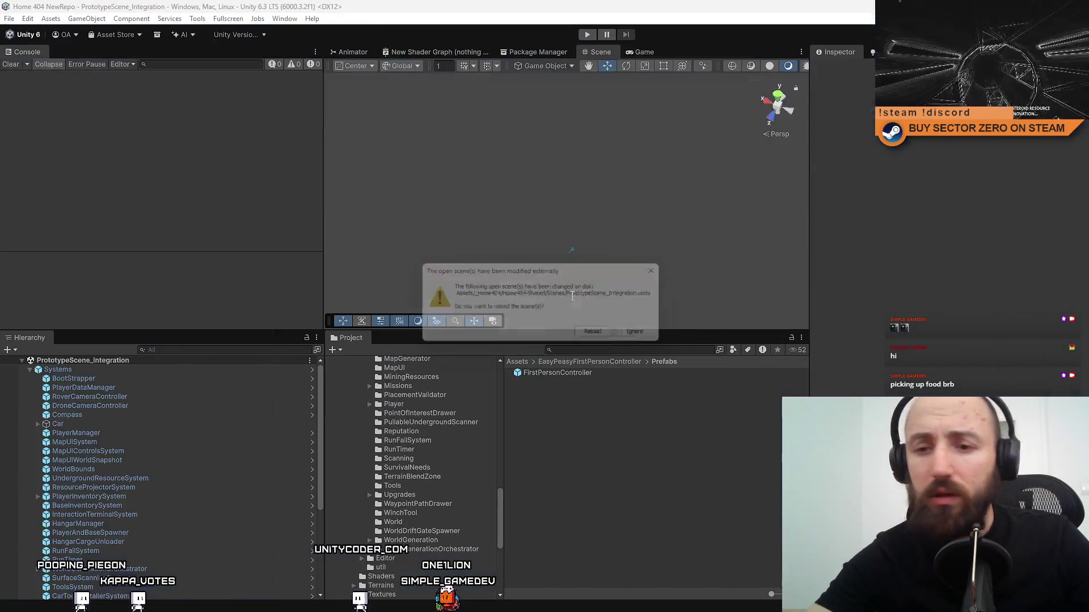
# Reload the scene, select RoverManipulationManager under Systems, and inspect its script.
pyautogui.click(601, 336)
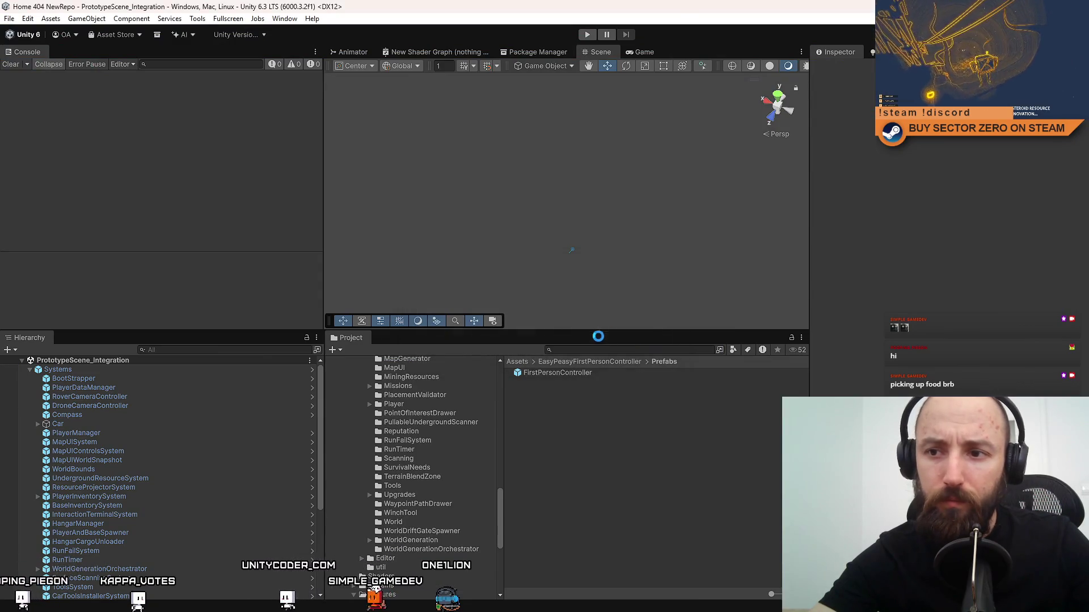
pyautogui.click(30, 369)
pyautogui.scroll(-3, 113, 454)
pyautogui.click(186, 560)
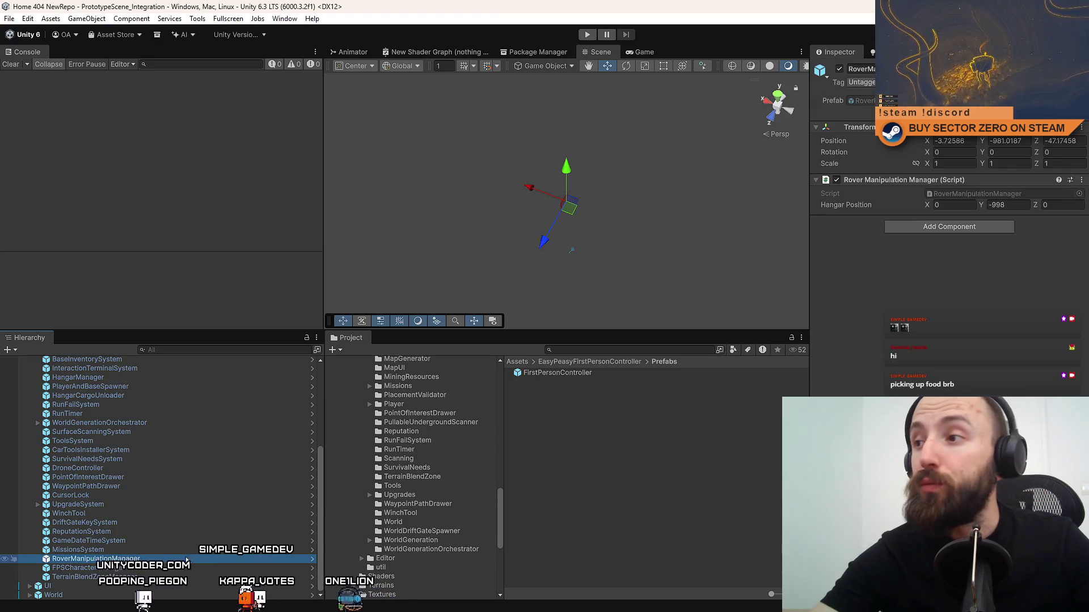
pyautogui.click(976, 193)
pyautogui.click(570, 464)
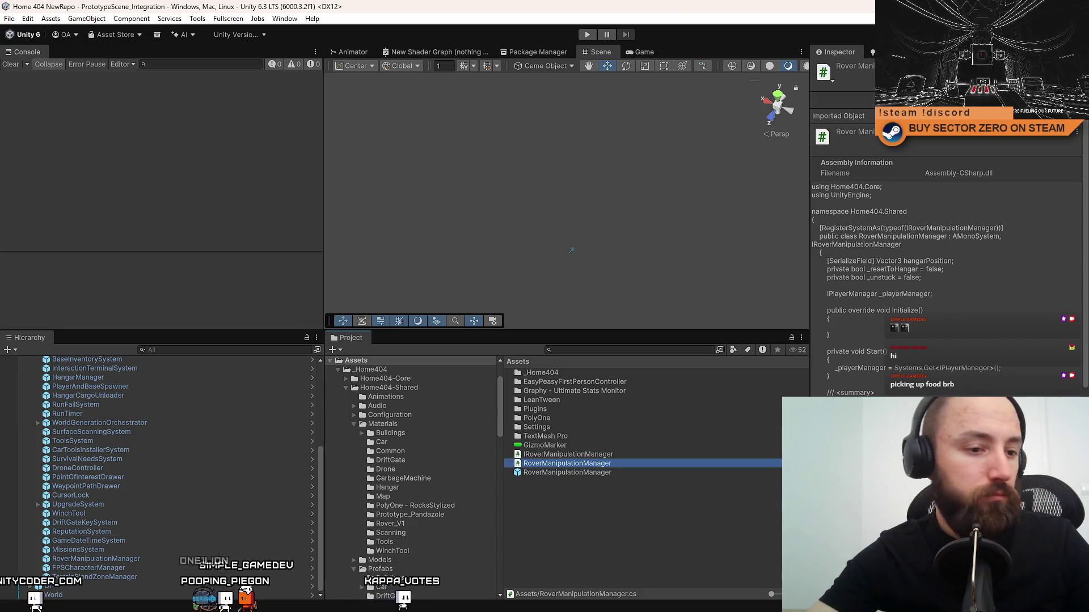
pyautogui.hotkey('alt', 'Tab')
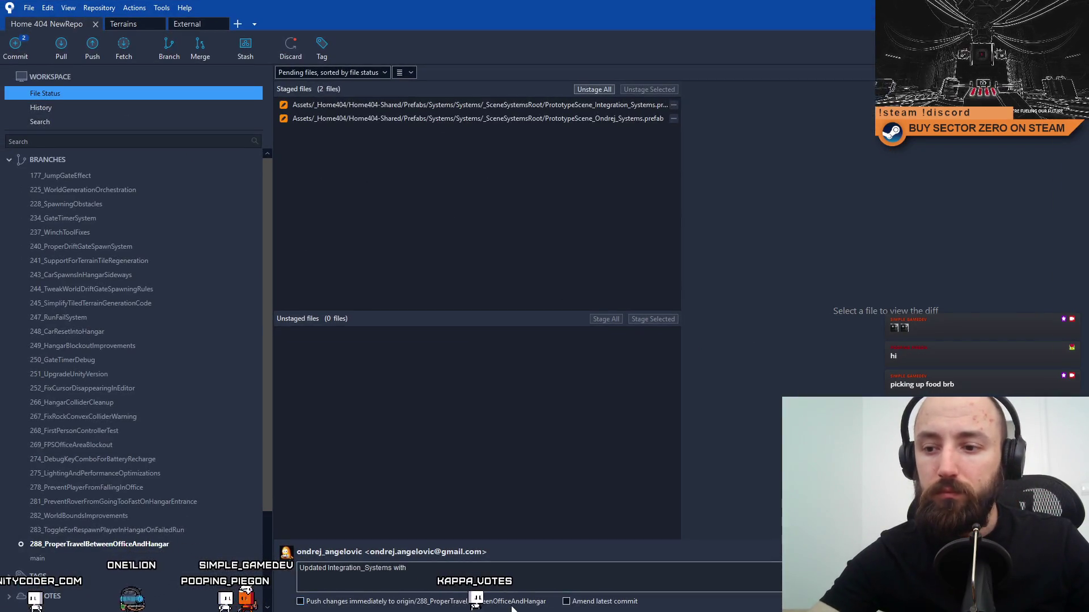
# Commit both prefabs as 'Updated Integration_Systems with RoverManipulationManager + updated Ondrej_Systems', skipping the submodule check.
pyautogui.write('RoverManipulationManager')
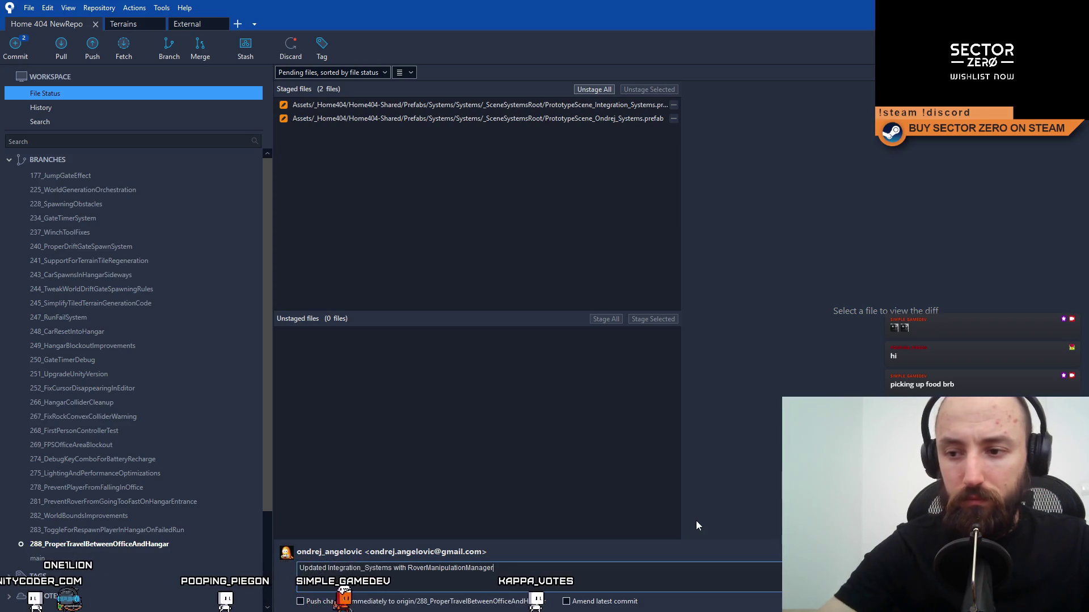
pyautogui.write(' + updated On')
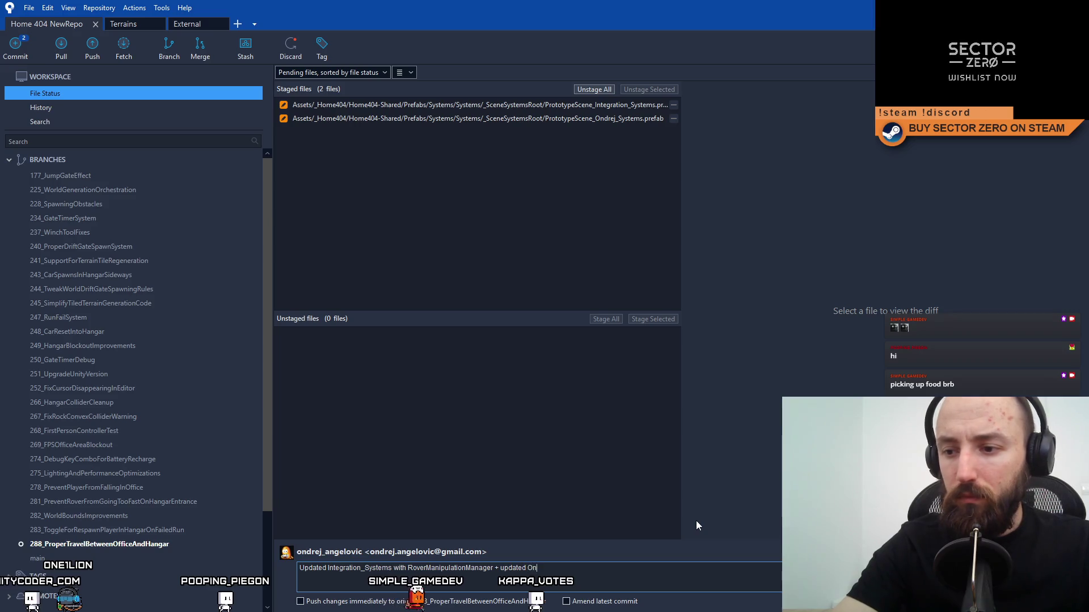
pyautogui.write('drej_Systems')
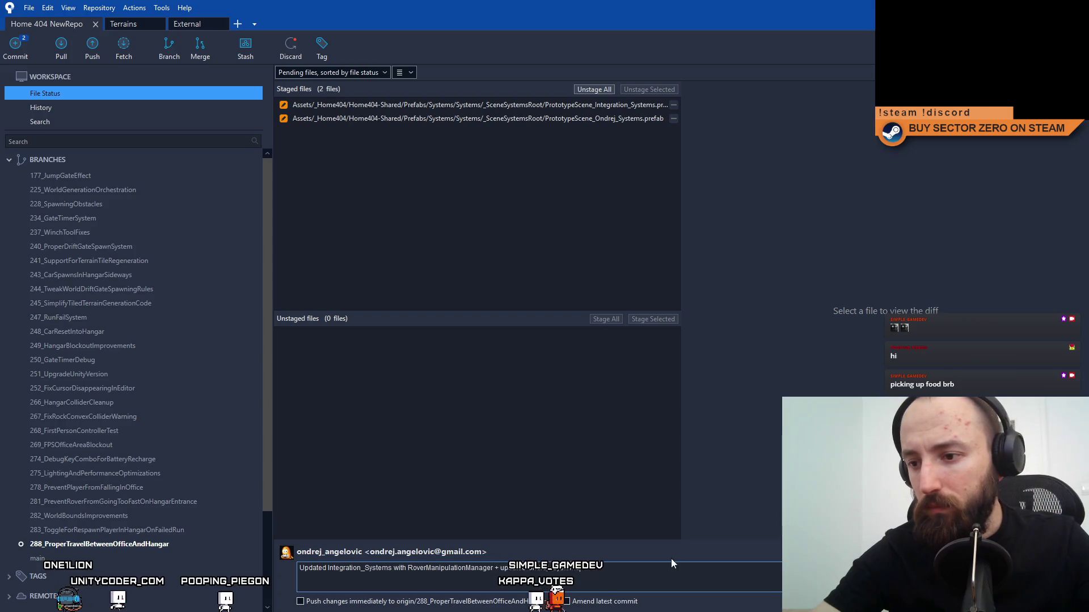
pyautogui.hotkey('ctrl', 'Return')
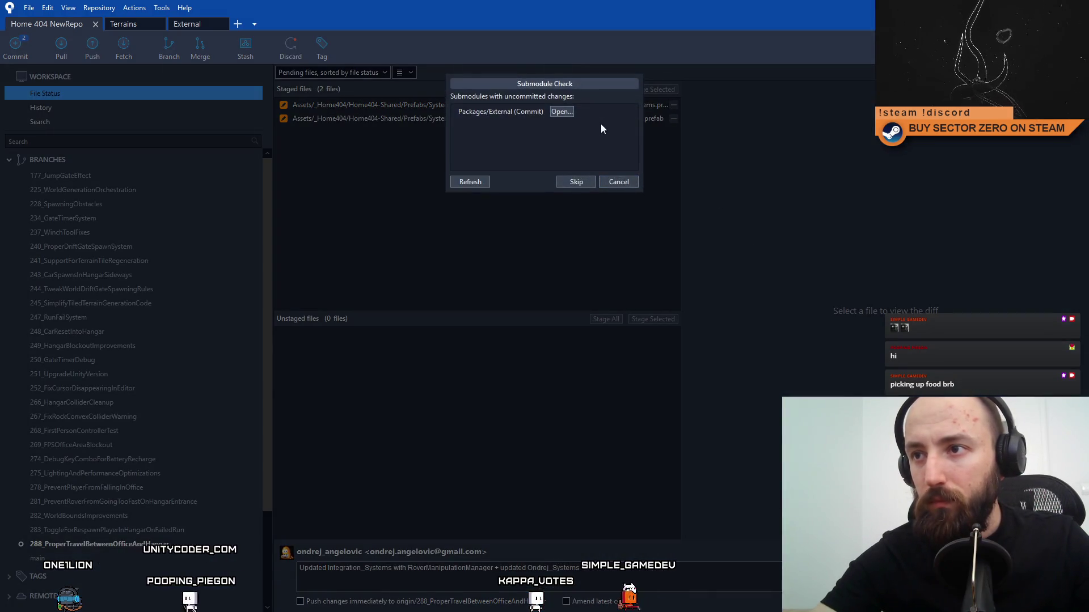
pyautogui.click(587, 179)
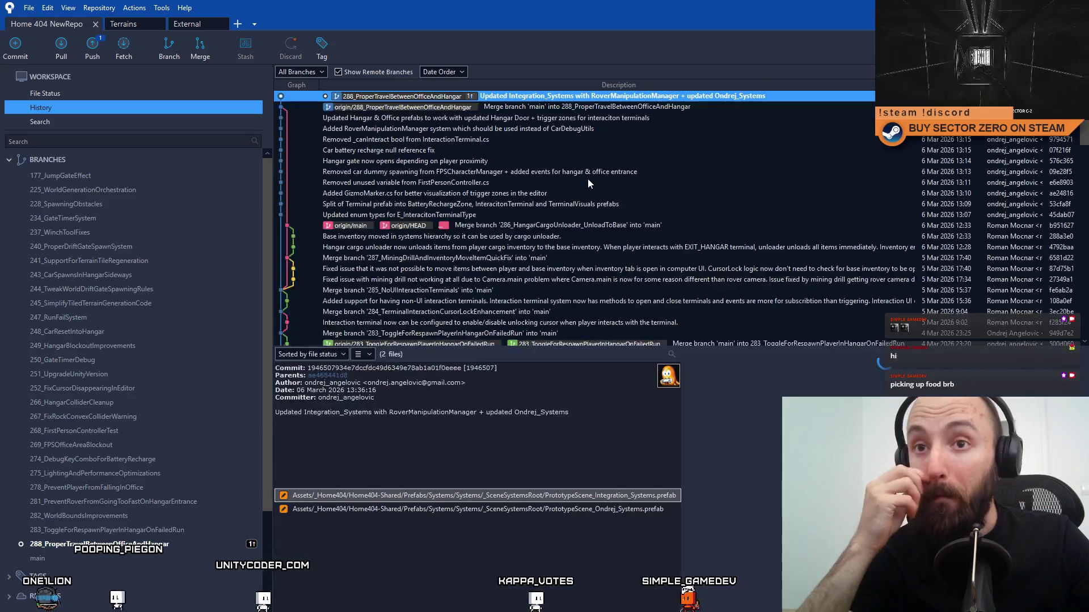
pyautogui.hotkey('alt', 'Tab')
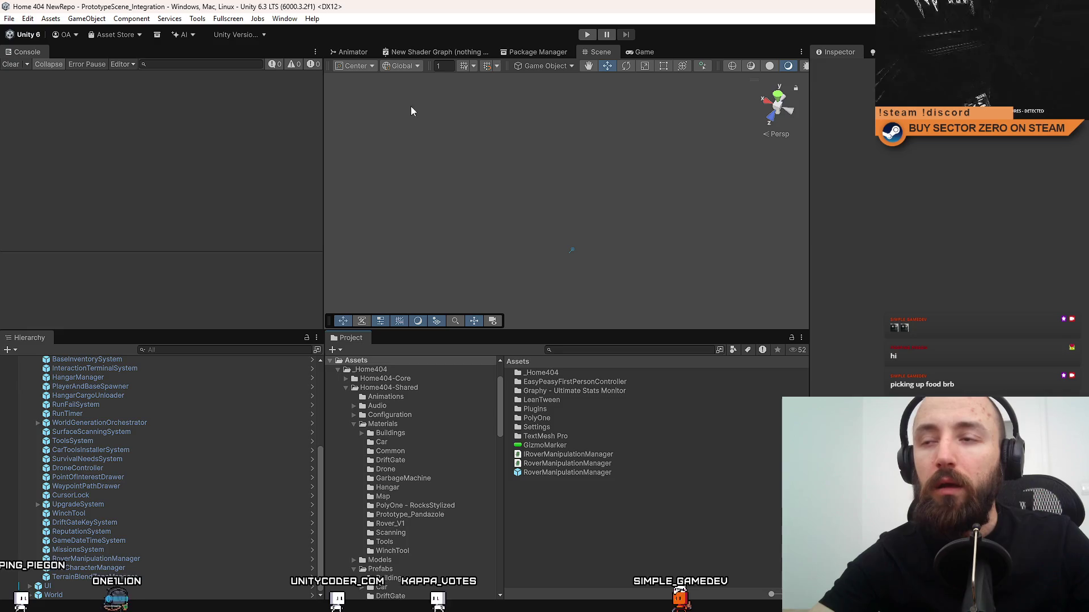
# Switch to the Game view and search the project assets for 'in'.
pyautogui.click(647, 52)
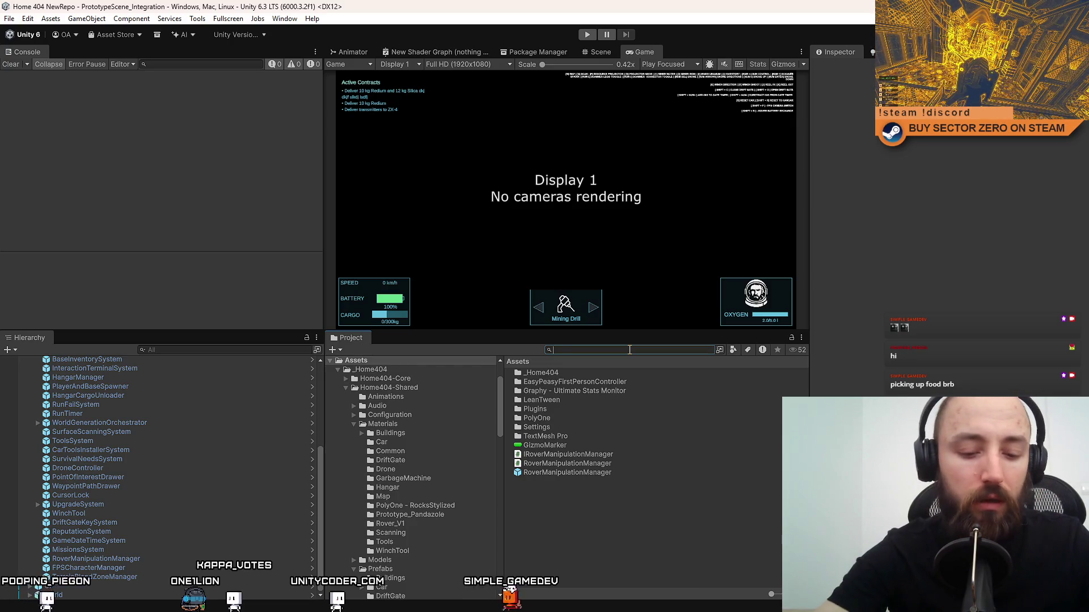
pyautogui.write('in')
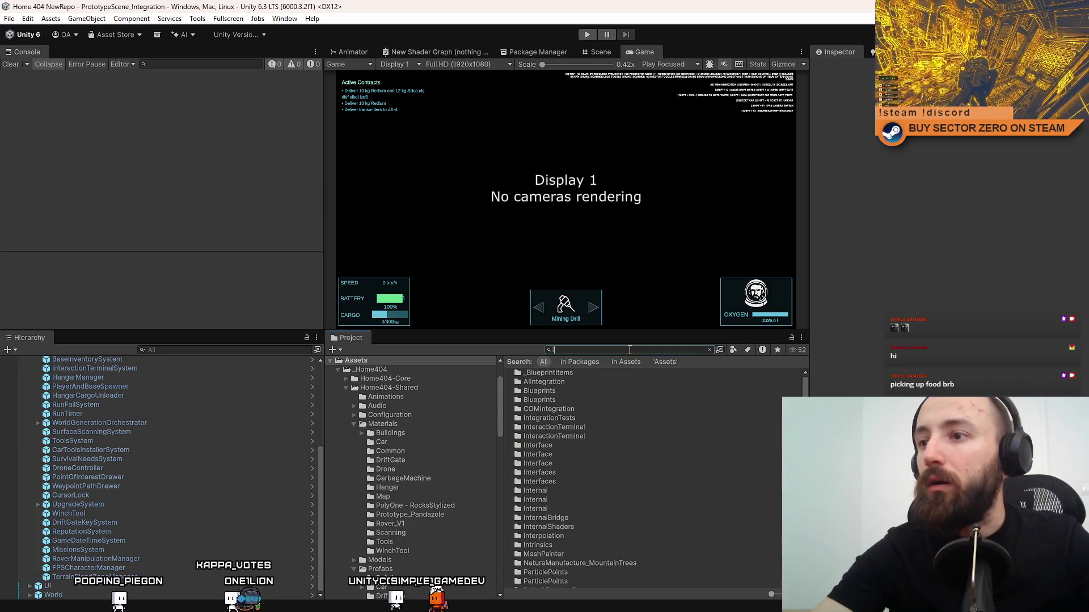
# Search the project for 'first person' and open the FirstPersonController prefab.
pyautogui.click(601, 52)
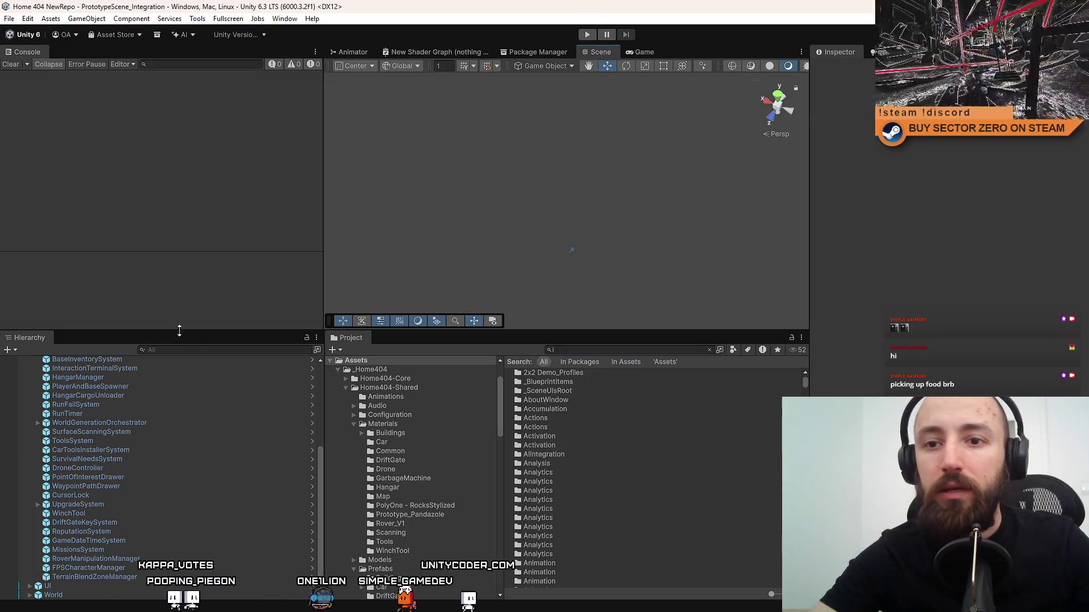
pyautogui.click(638, 350)
pyautogui.write('first person')
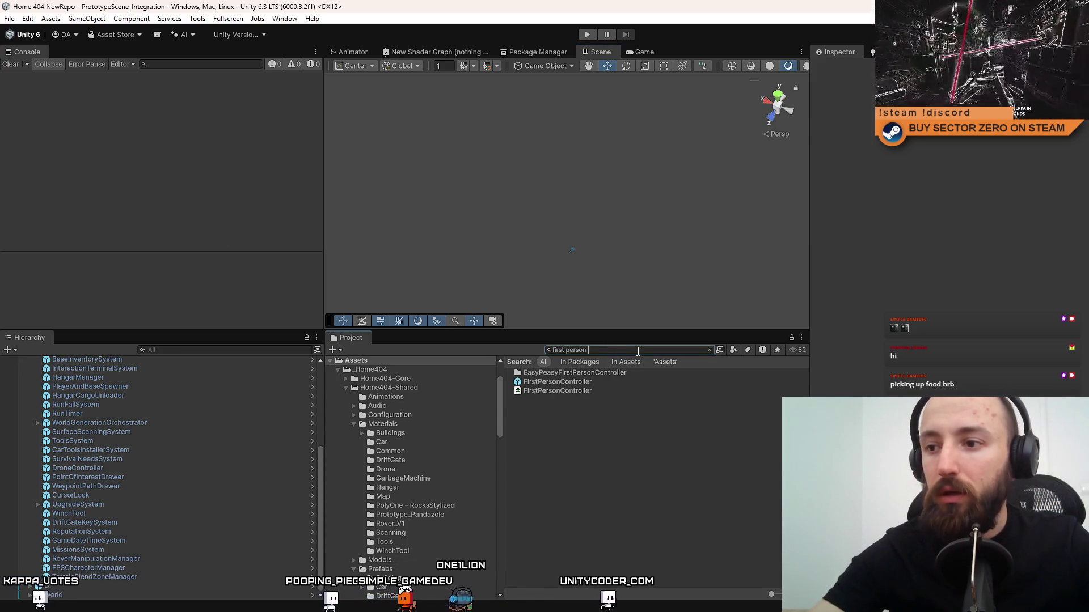
pyautogui.click(588, 381)
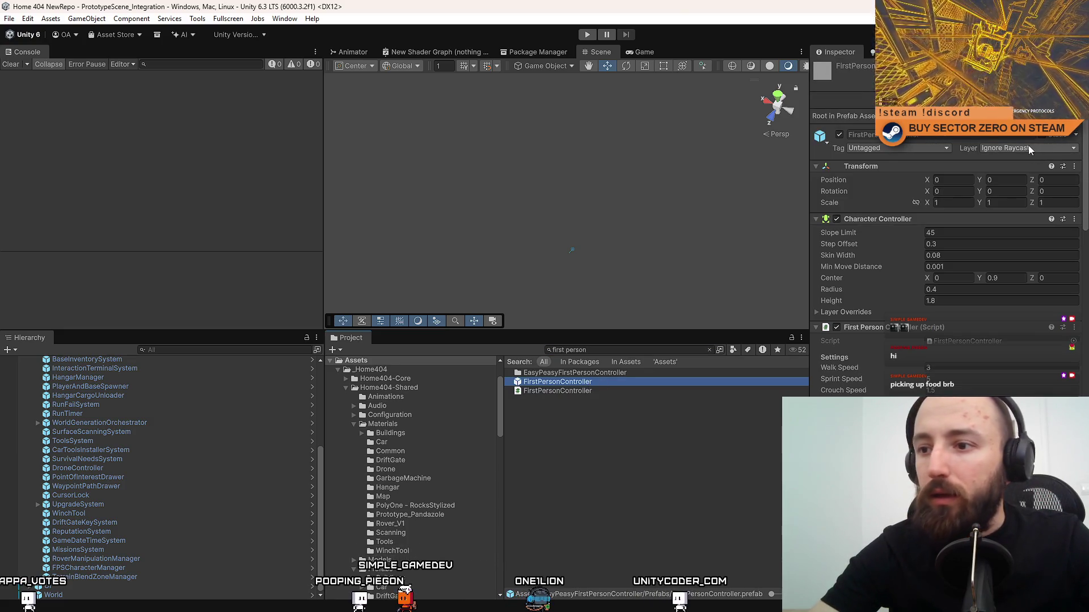
pyautogui.click(615, 350)
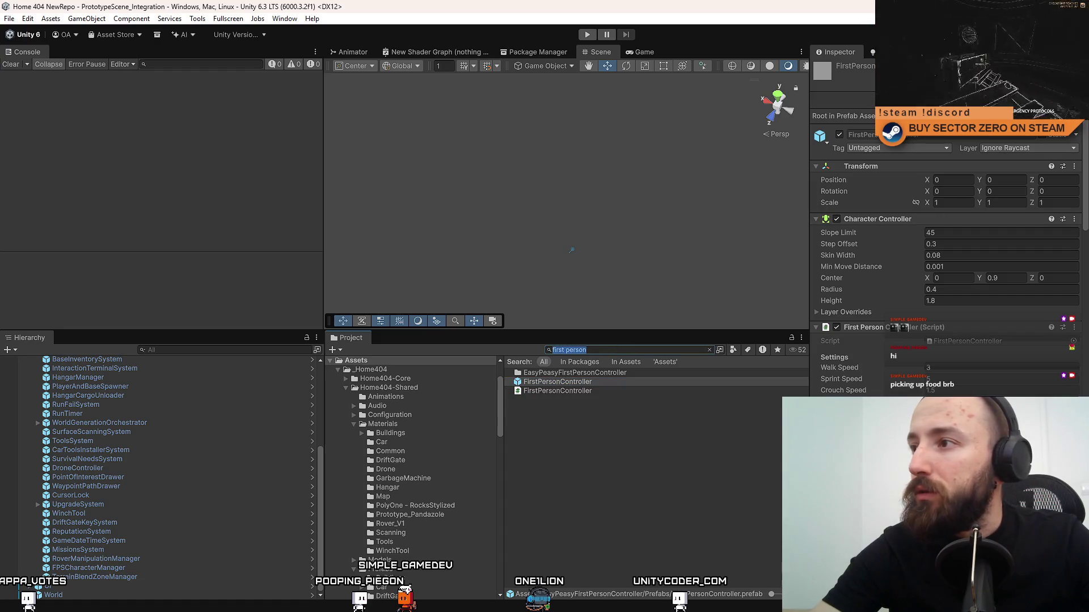
pyautogui.doubleClick(558, 381)
# Select the FirstPersonController root and choose Add Layer... from its Layer dropdown.
pyautogui.click(164, 383)
pyautogui.click(136, 375)
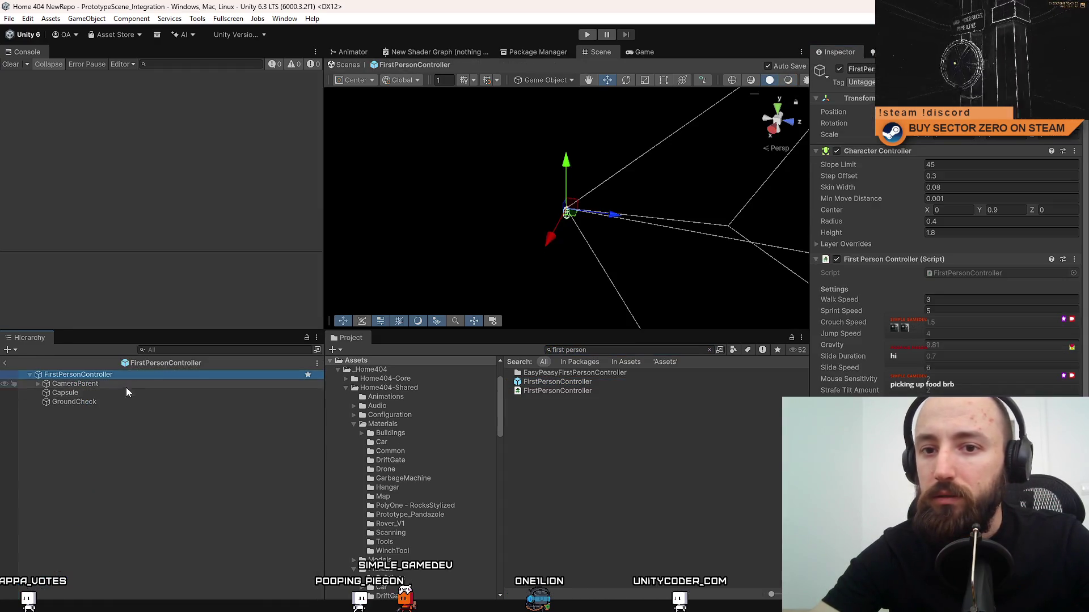
pyautogui.click(121, 392)
pyautogui.click(126, 384)
pyautogui.click(104, 393)
pyautogui.click(113, 382)
pyautogui.click(123, 375)
pyautogui.click(110, 381)
pyautogui.click(120, 377)
pyautogui.click(1015, 82)
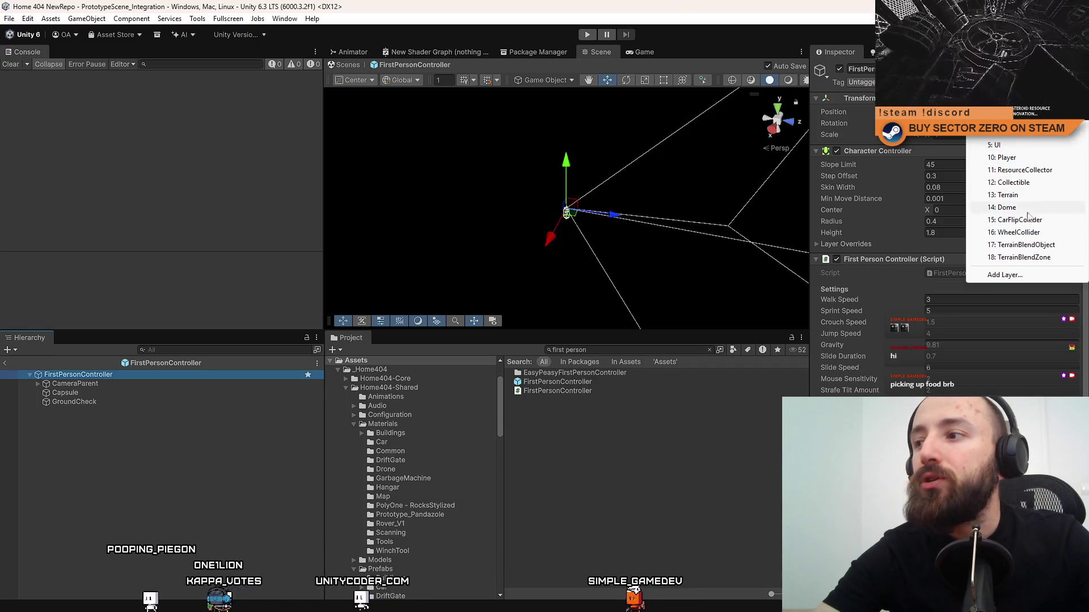
pyautogui.click(1007, 274)
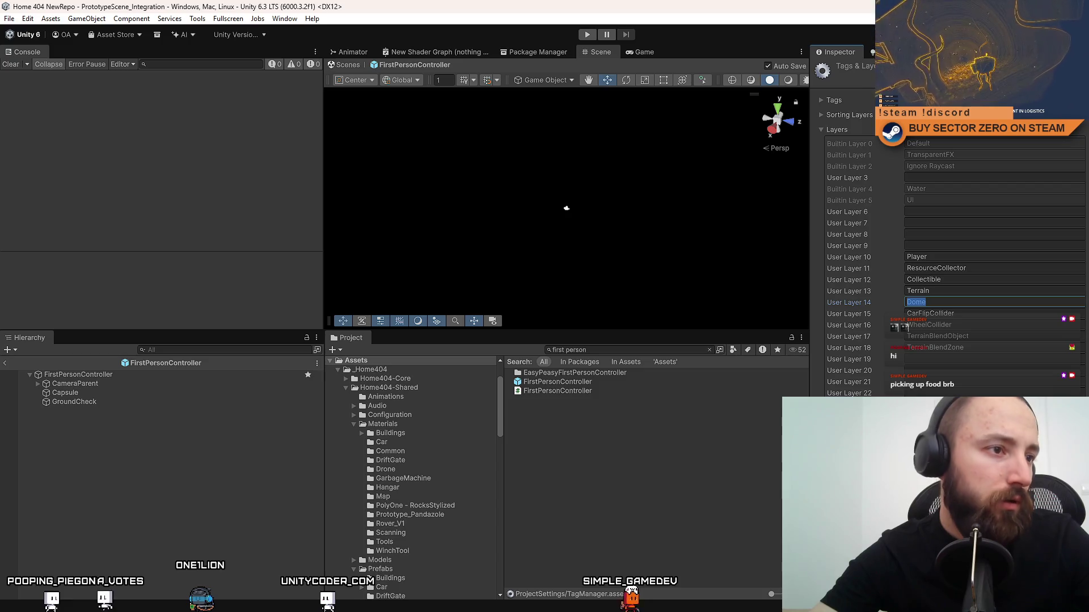
# Replace the Dome name on User Layer 14 with 'InteractionTerminal' and commit it.
pyautogui.press('Return')
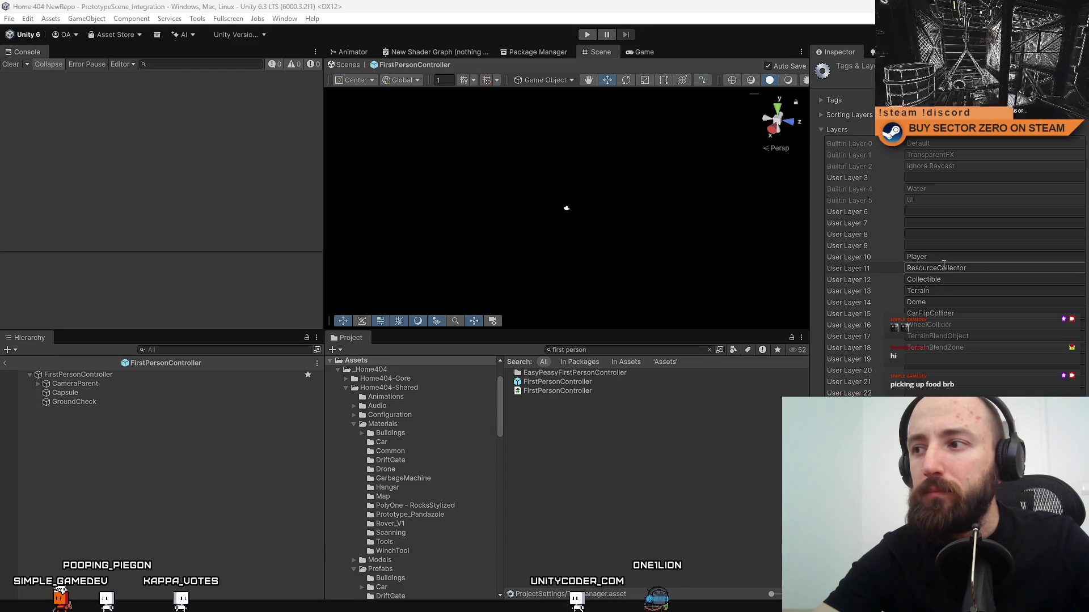
pyautogui.click(962, 302)
pyautogui.write('Inte')
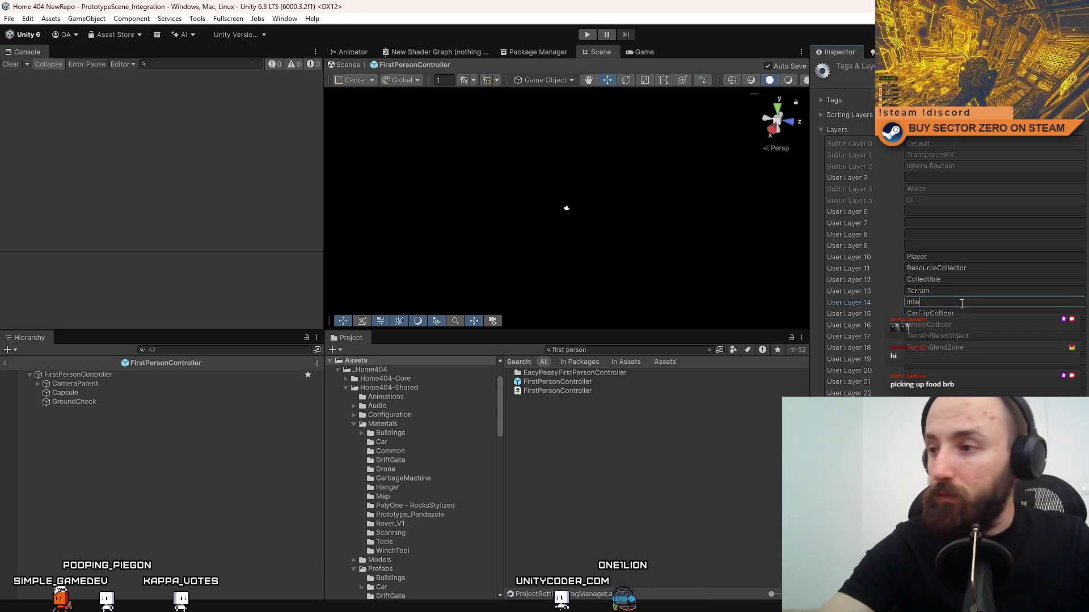
pyautogui.write('ractionTerminal')
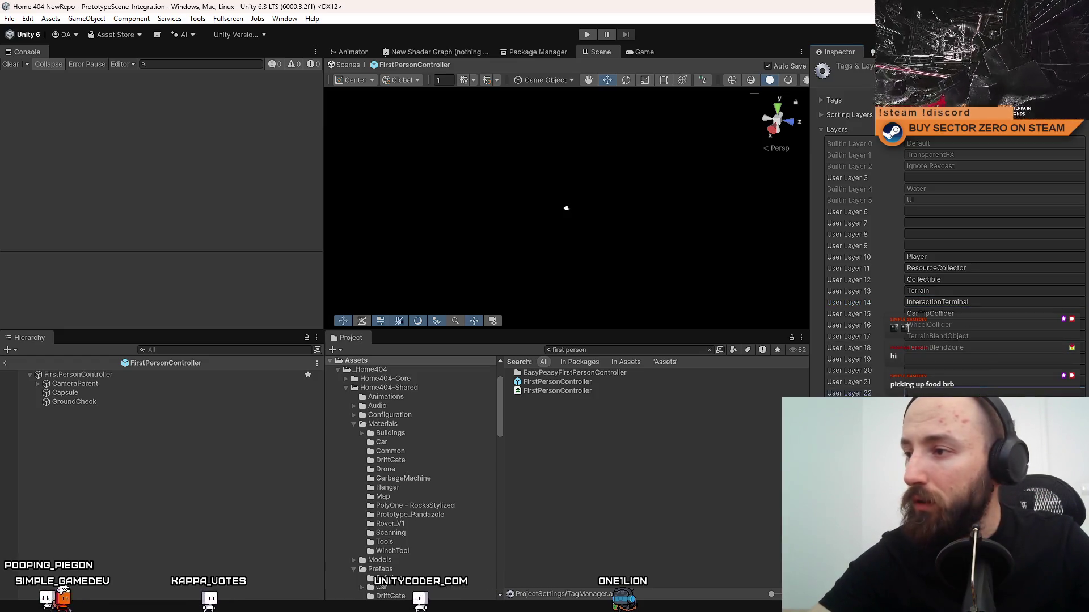
pyautogui.click(669, 498)
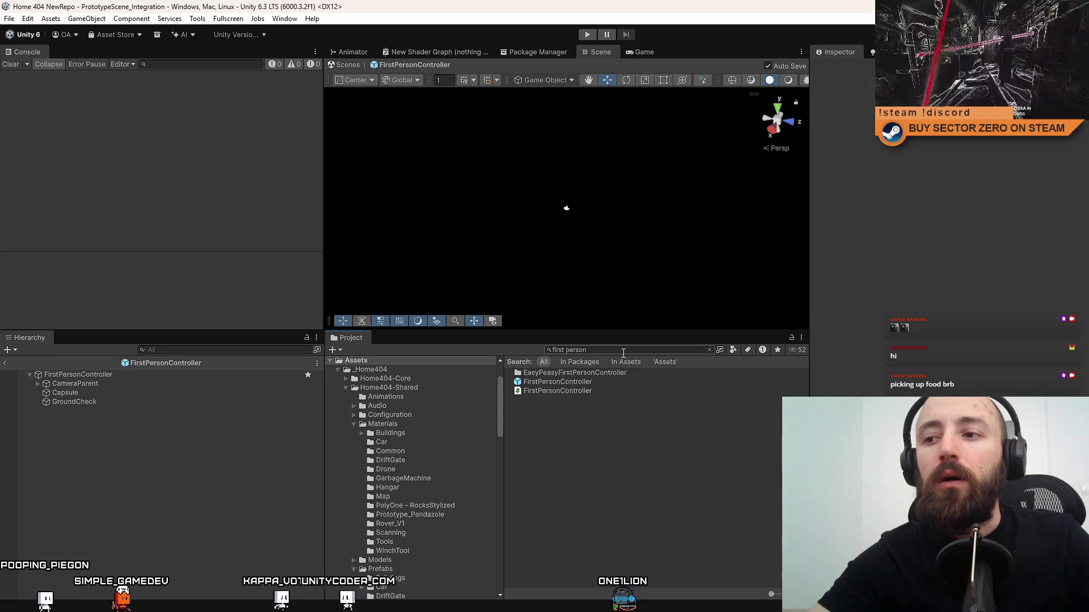
# Assign the InteractionTerminal layer to the FirstPersonController root only, leaving children unchanged.
pyautogui.click(584, 383)
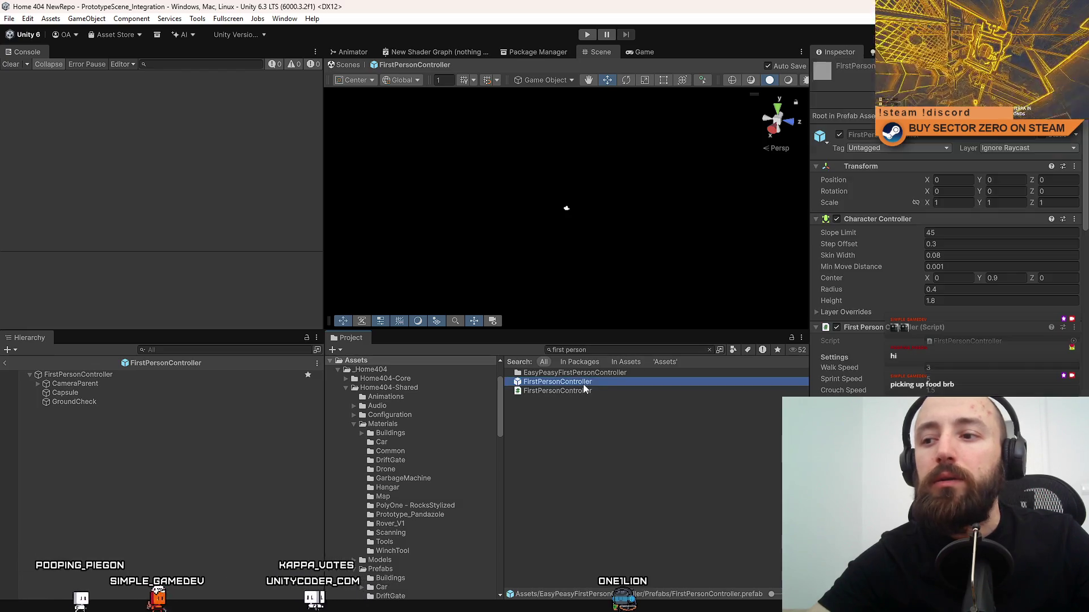
pyautogui.click(1016, 148)
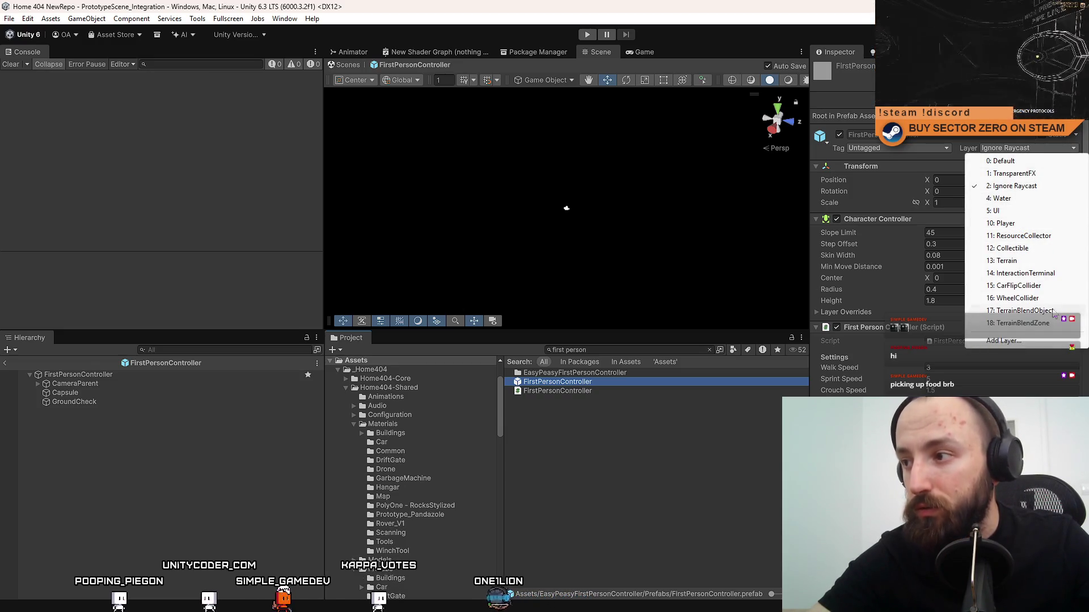
pyautogui.click(1041, 275)
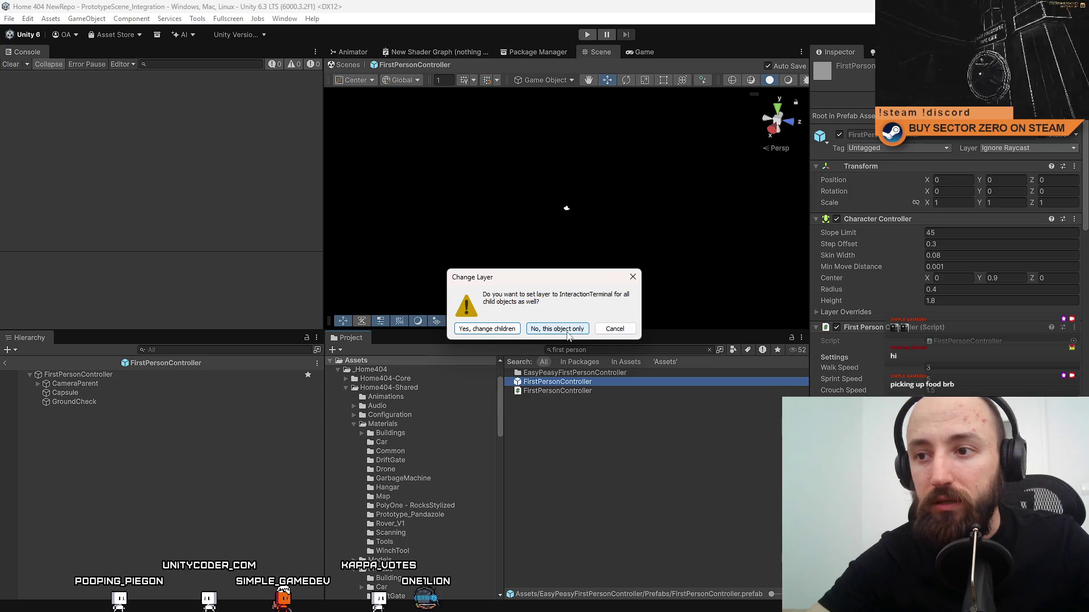
pyautogui.click(566, 329)
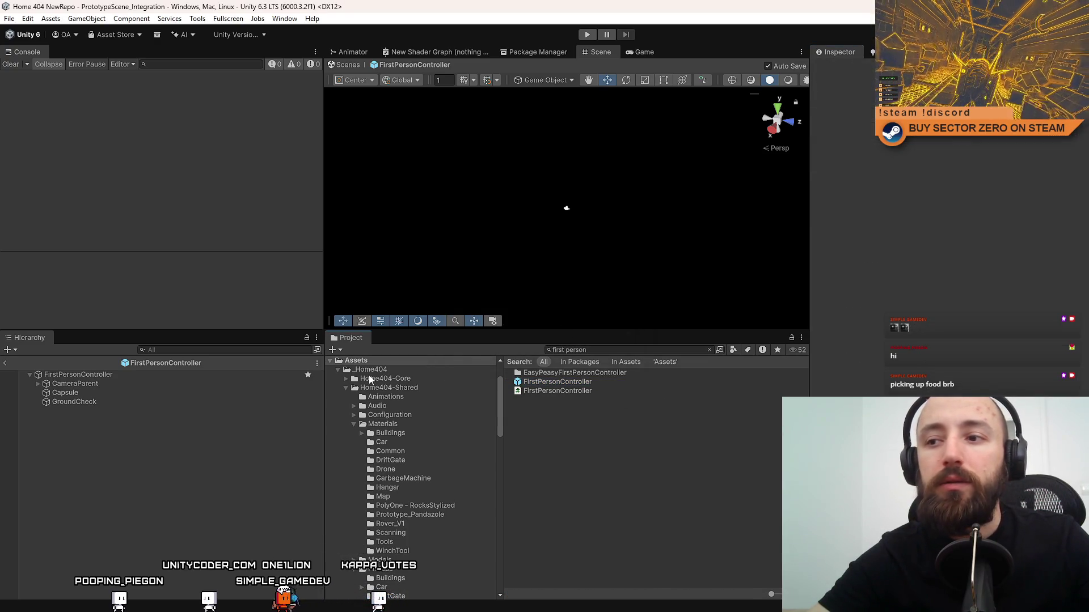
pyautogui.click(644, 352)
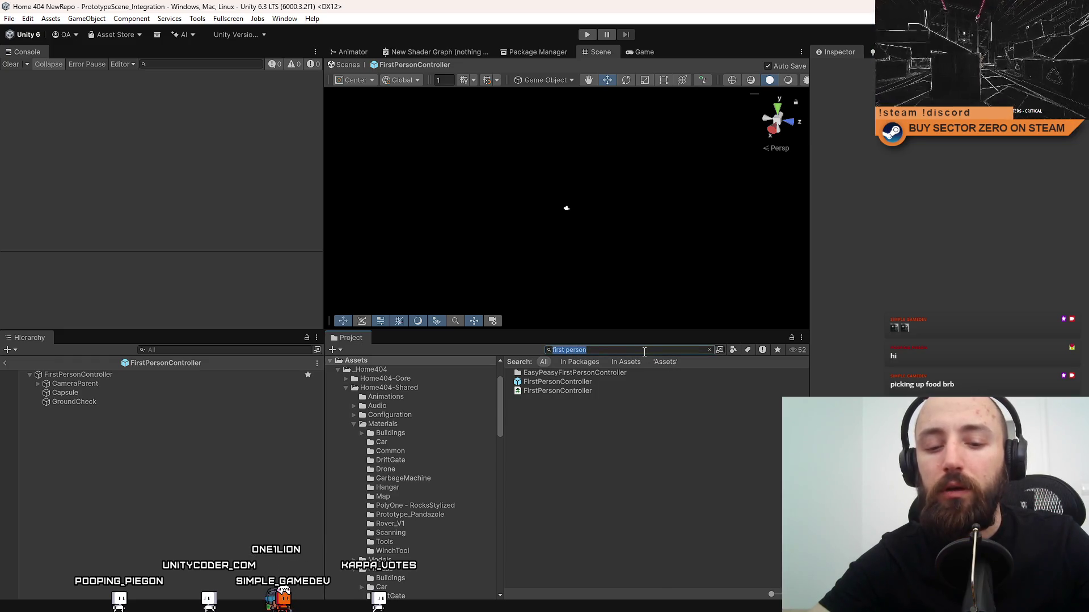
# Search the project for 'prototype' and compare the two SimplePrototypeCar prefabs.
pyautogui.press('BackSpace')
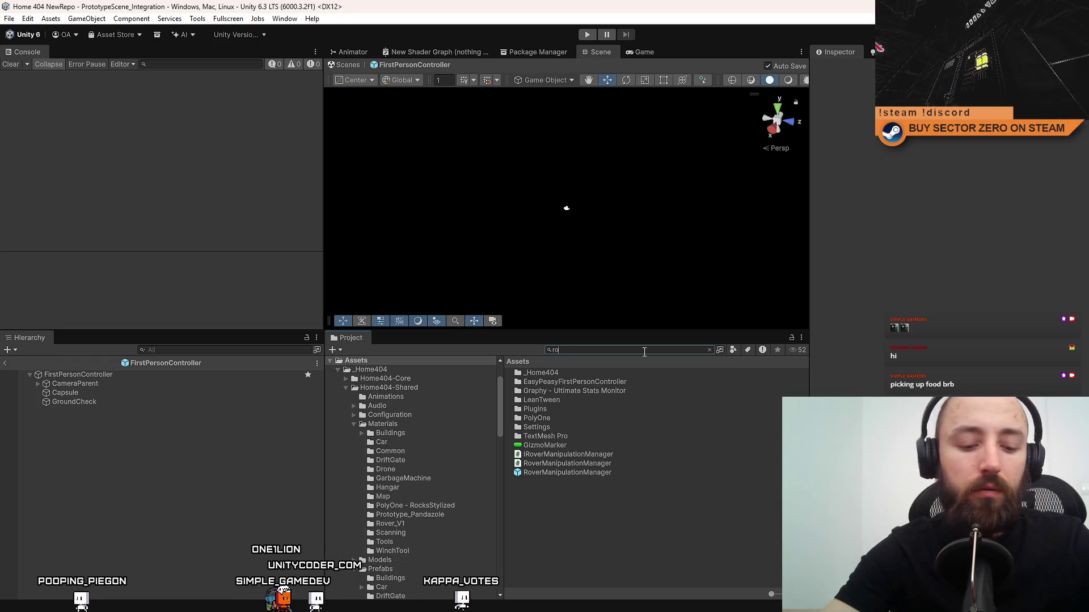
pyautogui.write('ver')
pyautogui.press('BackSpace')
pyautogui.press('BackSpace')
pyautogui.press('BackSpace')
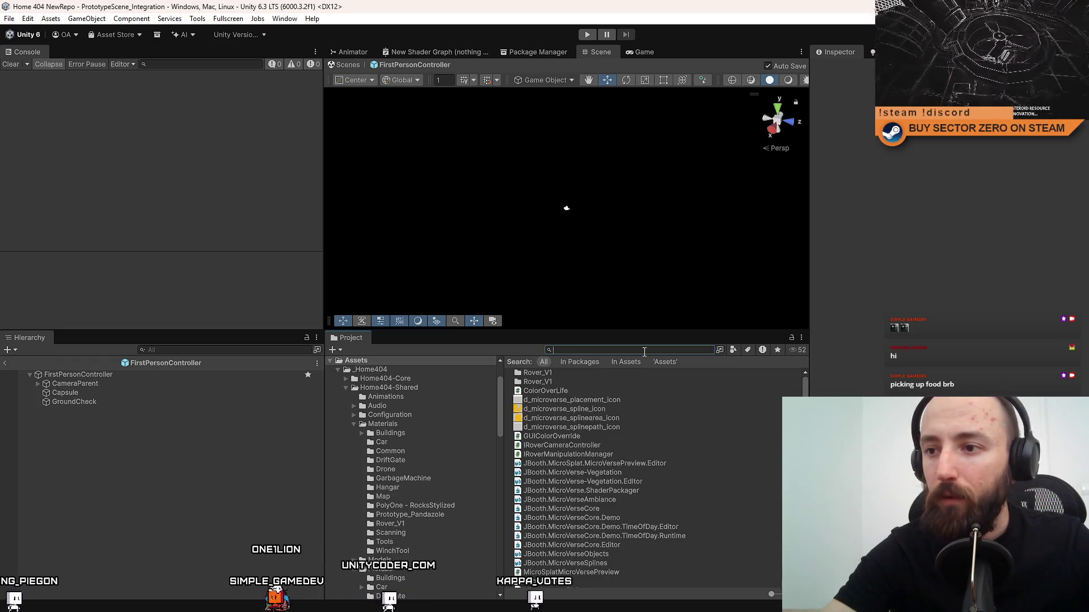
pyautogui.write('prototype')
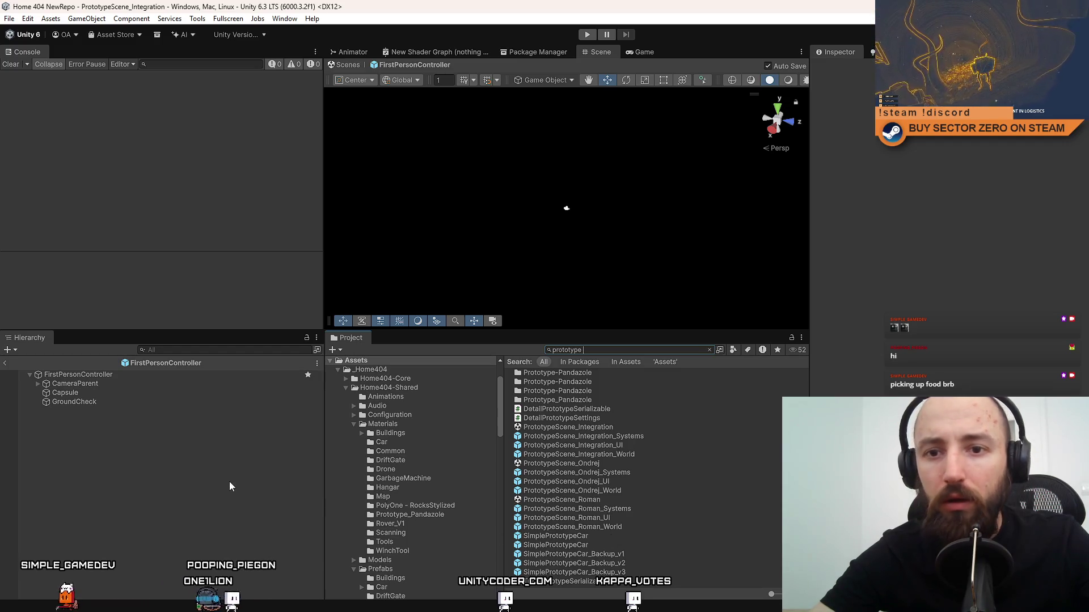
pyautogui.click(598, 544)
pyautogui.click(600, 537)
pyautogui.click(597, 543)
pyautogui.click(597, 536)
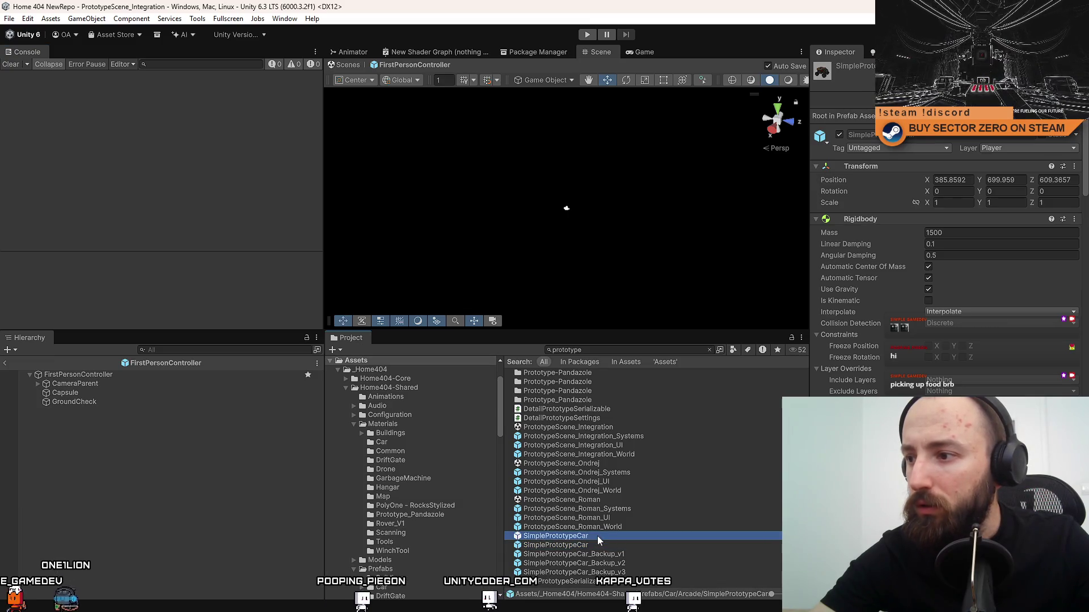
pyautogui.click(595, 543)
pyautogui.click(645, 536)
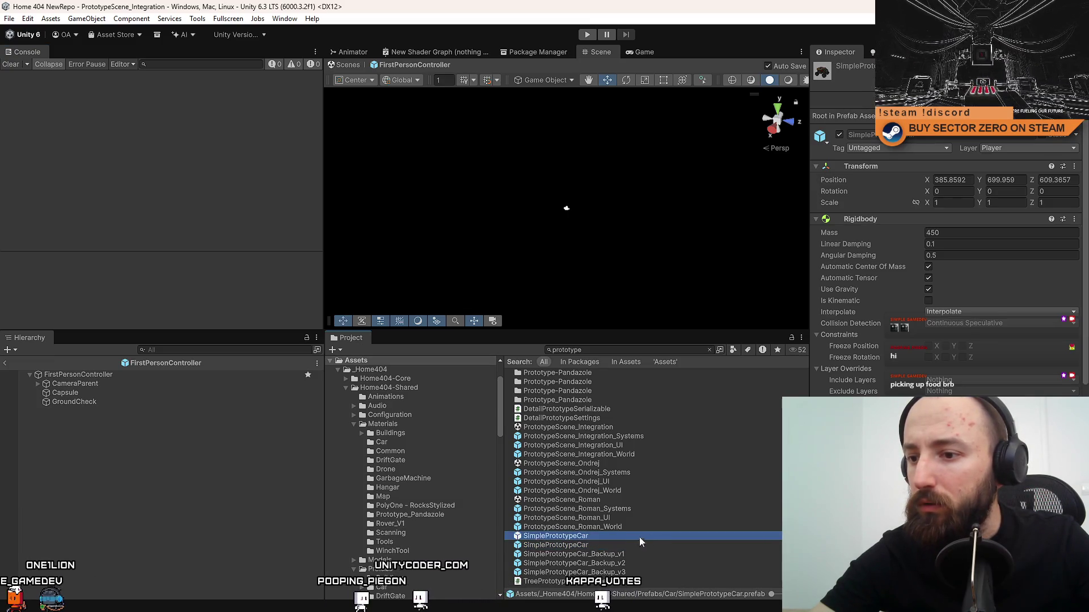
pyautogui.click(621, 545)
pyautogui.click(614, 537)
pyautogui.click(604, 545)
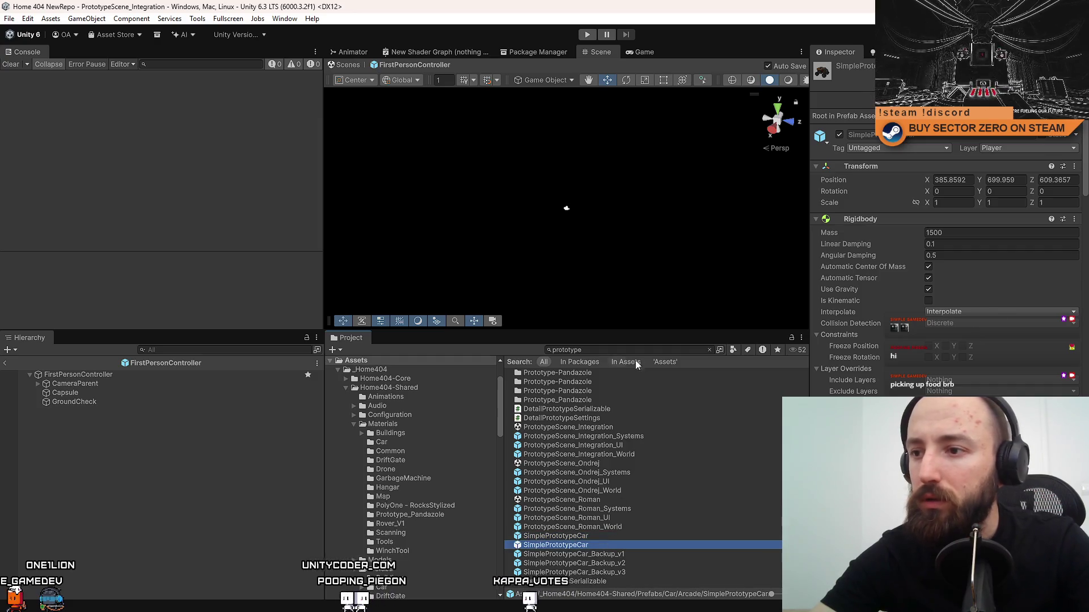
# Reveal SimplePrototypeCar in Prefabs/Car/Arcade, review its Inspector, then select the Capsule child.
pyautogui.press('Escape')
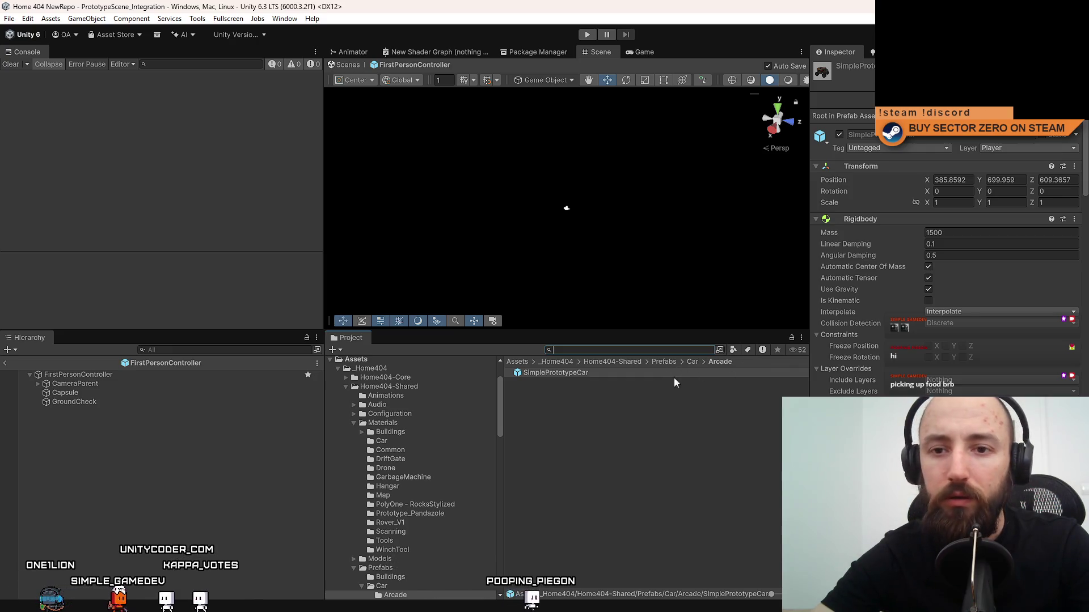
pyautogui.scroll(-15, 857, 231)
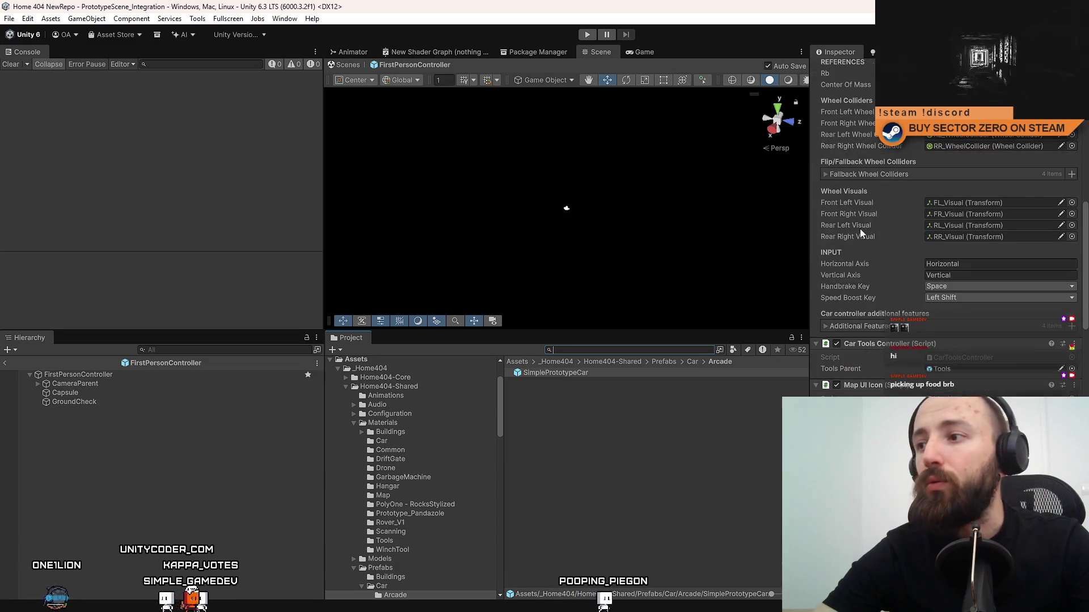
pyautogui.scroll(-10, 865, 246)
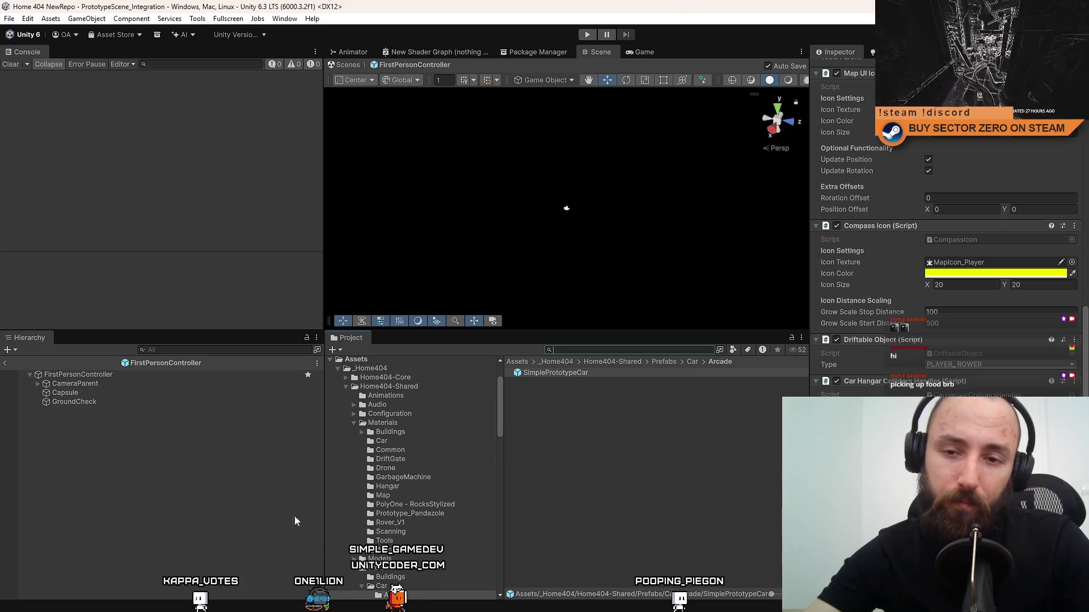
pyautogui.click(70, 375)
pyautogui.click(114, 395)
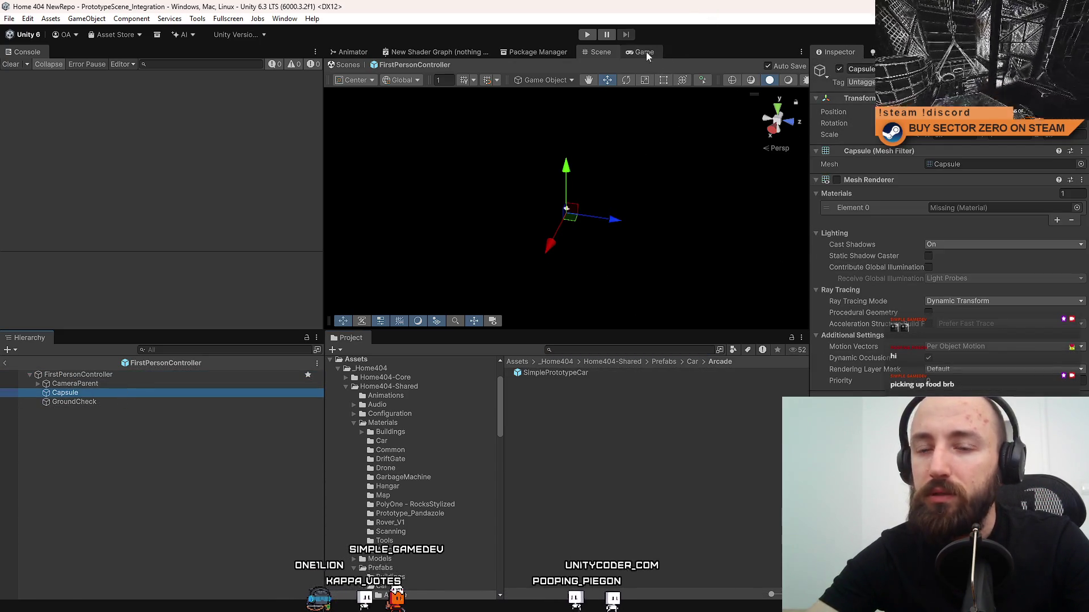
# Set the prefab's root object layer to Ignore Raycast.
pyautogui.rightClick(144, 392)
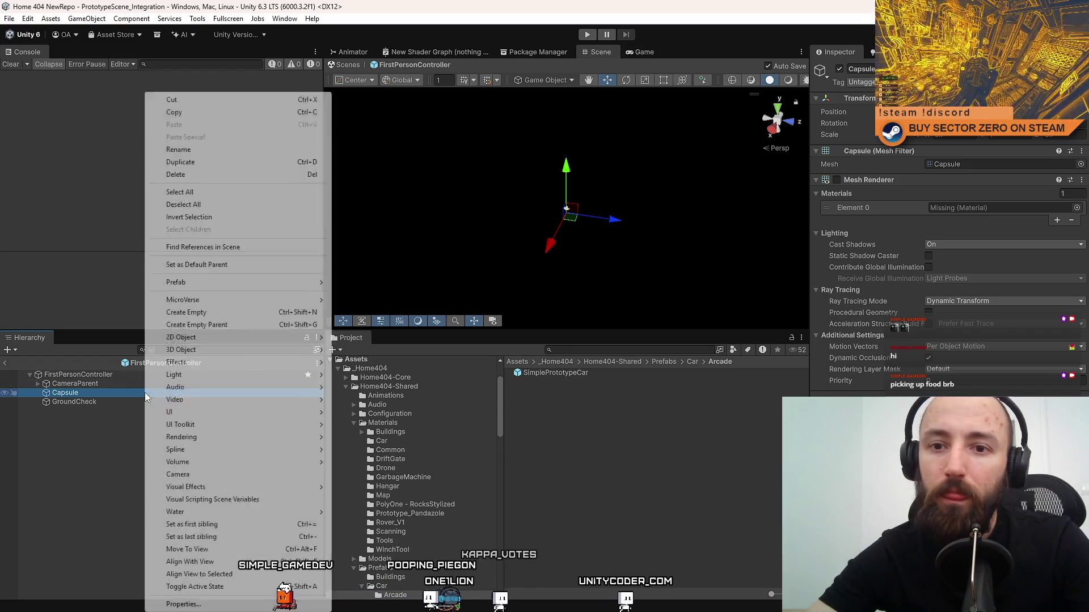
pyautogui.click(129, 376)
pyautogui.click(1032, 82)
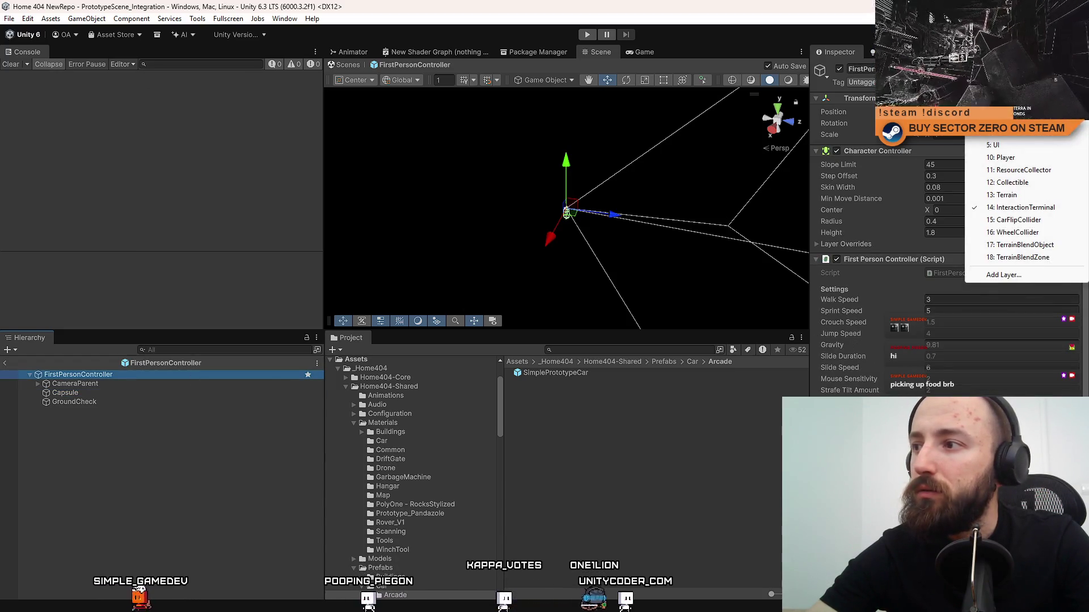
pyautogui.click(1003, 120)
# Duplicate the Capsule child and rename the copy InteractionTerminal_Collider.
pyautogui.click(567, 329)
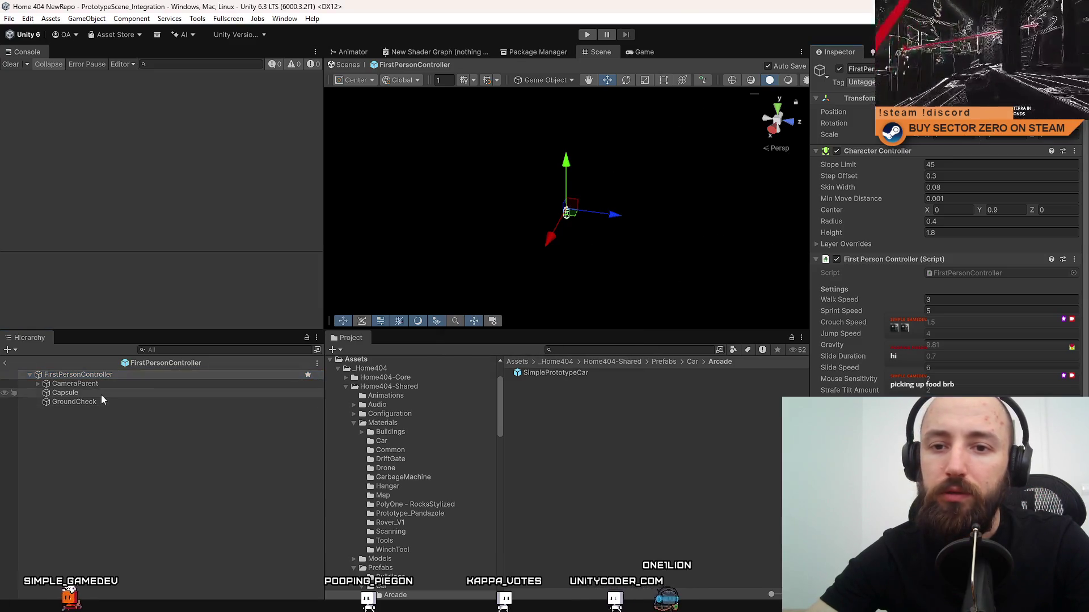
pyautogui.click(101, 393)
pyautogui.click(98, 385)
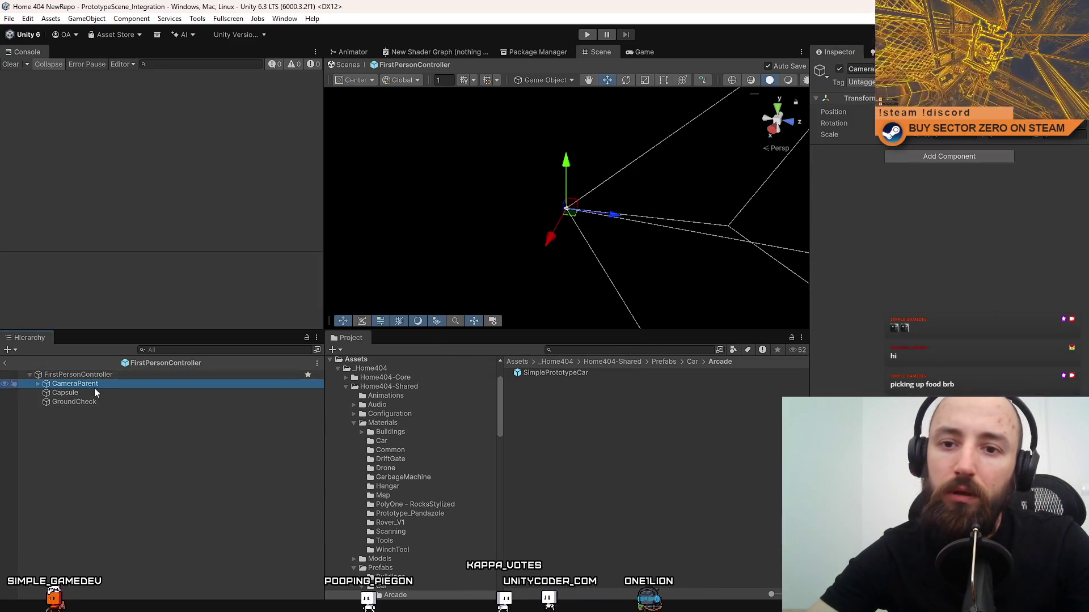
pyautogui.click(103, 392)
pyautogui.hotkey('ctrl', 'd')
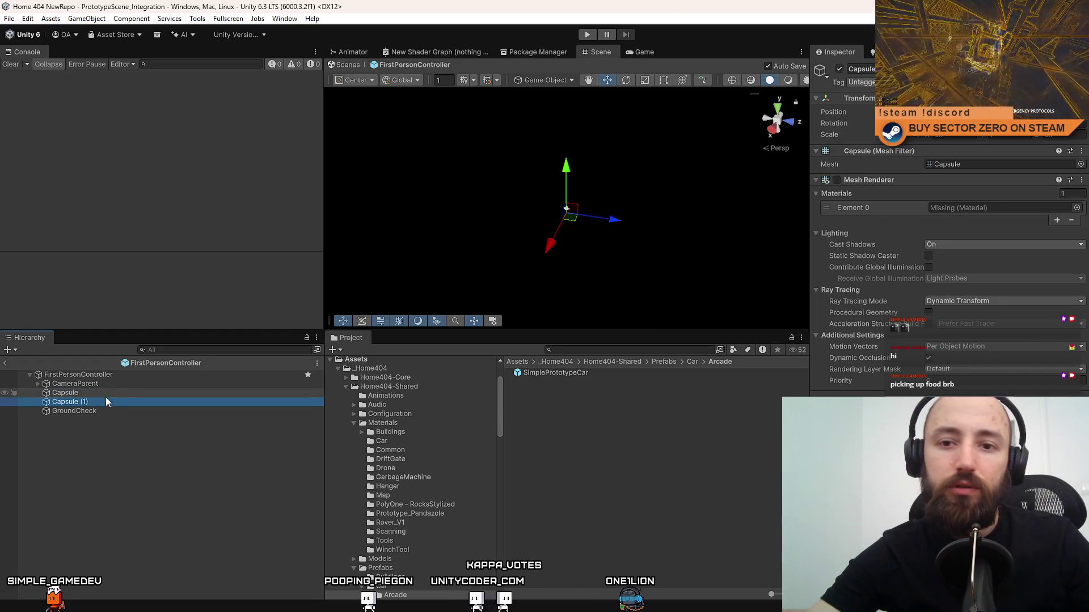
pyautogui.moveTo(125, 389); pyautogui.dragTo(119, 391)
pyautogui.click(120, 391)
pyautogui.write('Interaction')
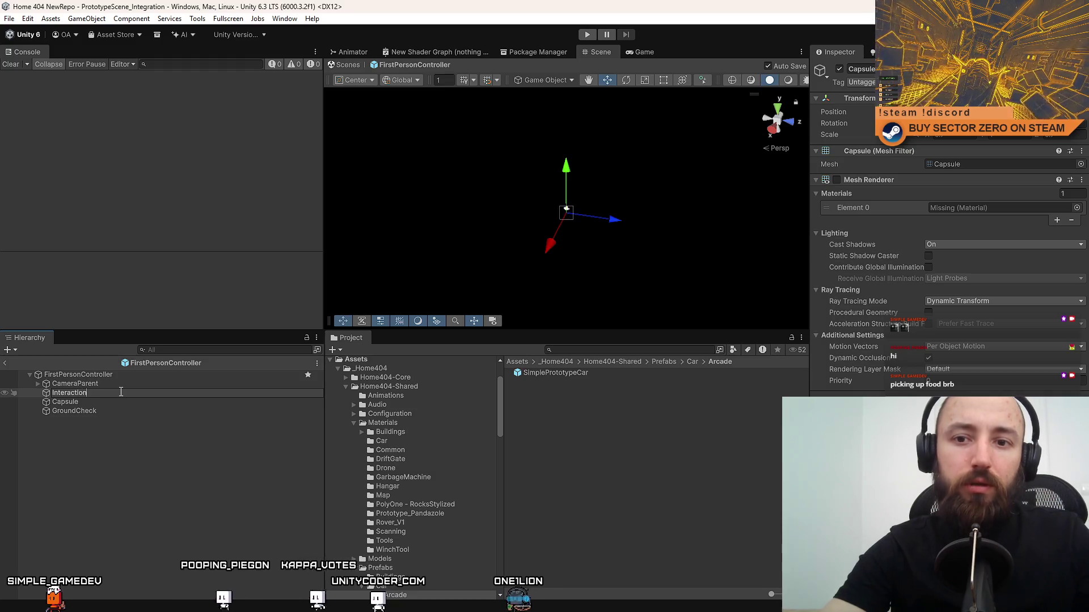
pyautogui.write('Terminal')
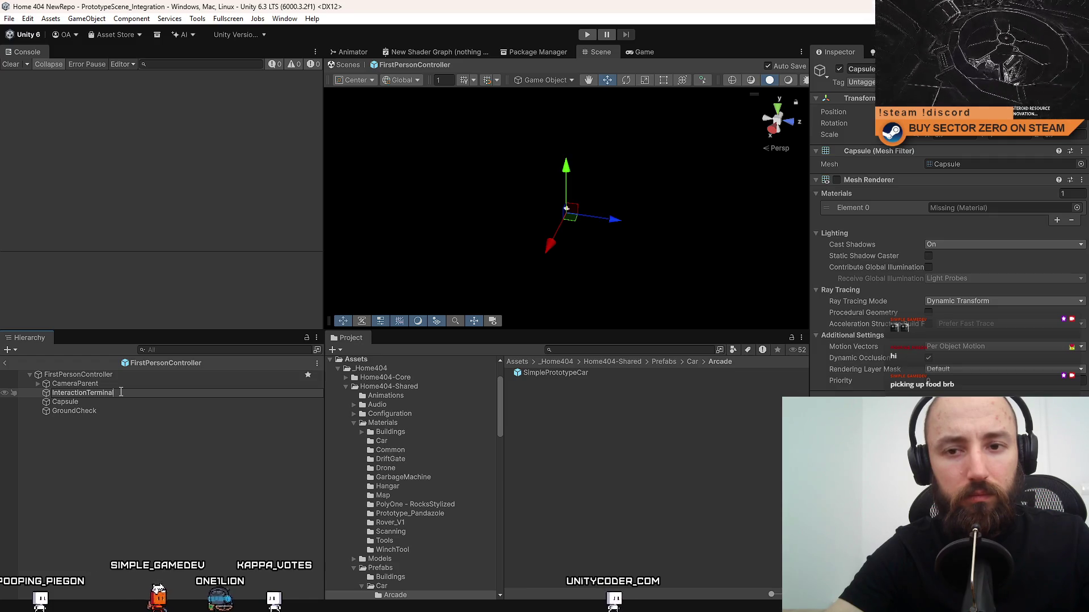
pyautogui.write('C')
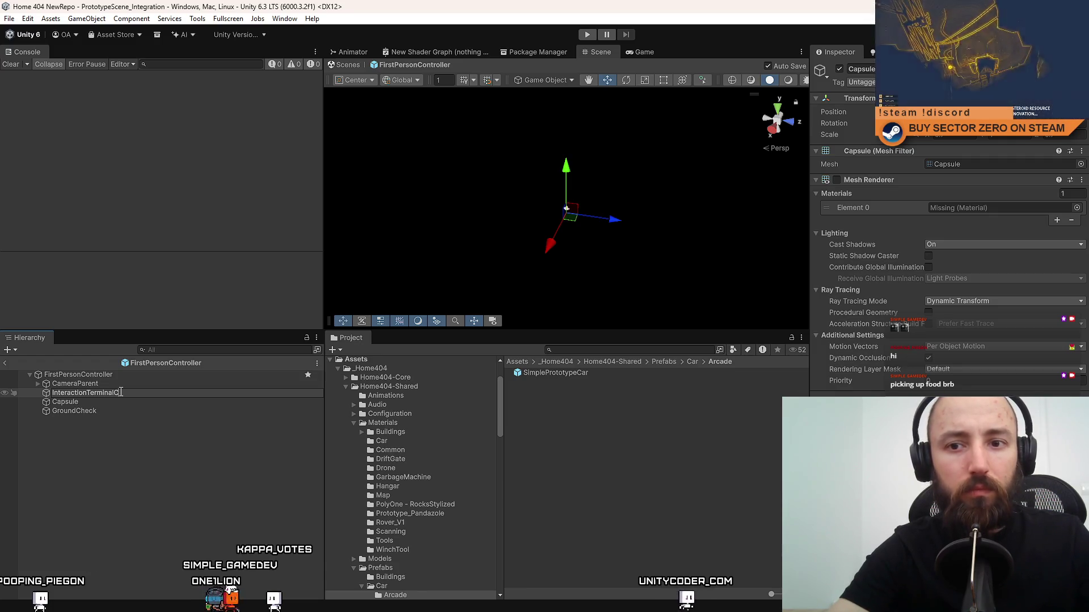
pyautogui.press('Return')
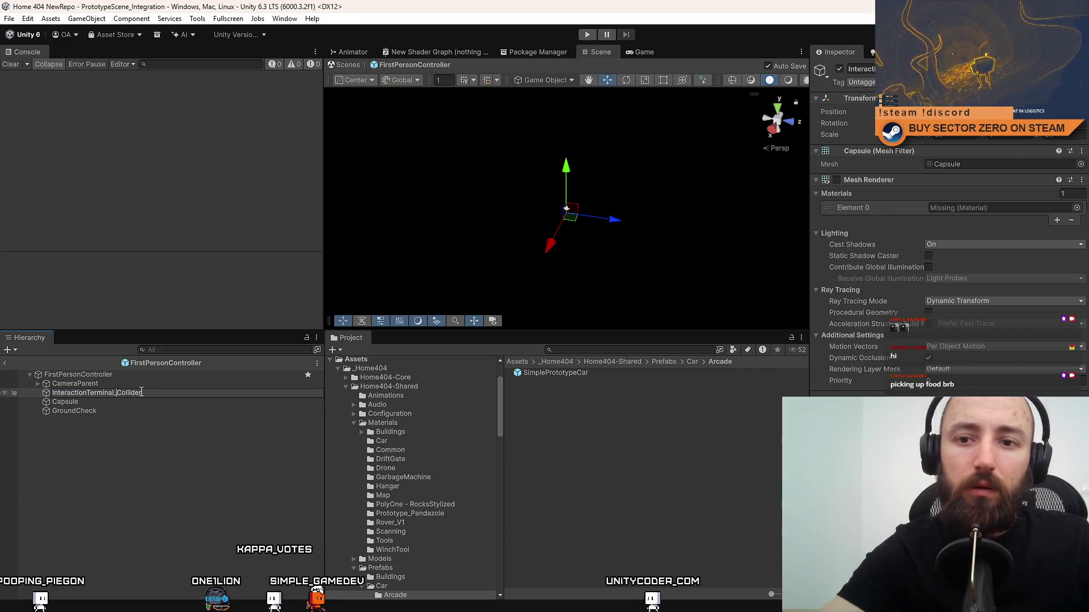
pyautogui.press('Return')
# Assign the new object a layer and remove its Mesh Filter and Mesh Renderer.
pyautogui.click(1015, 82)
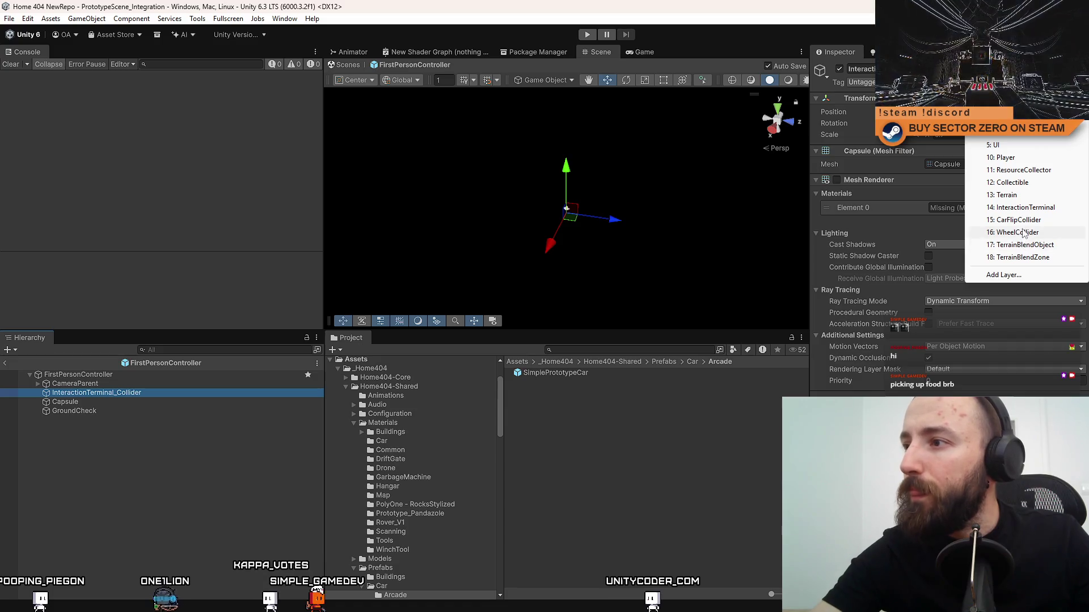
pyautogui.click(894, 169)
pyautogui.rightClick(882, 151)
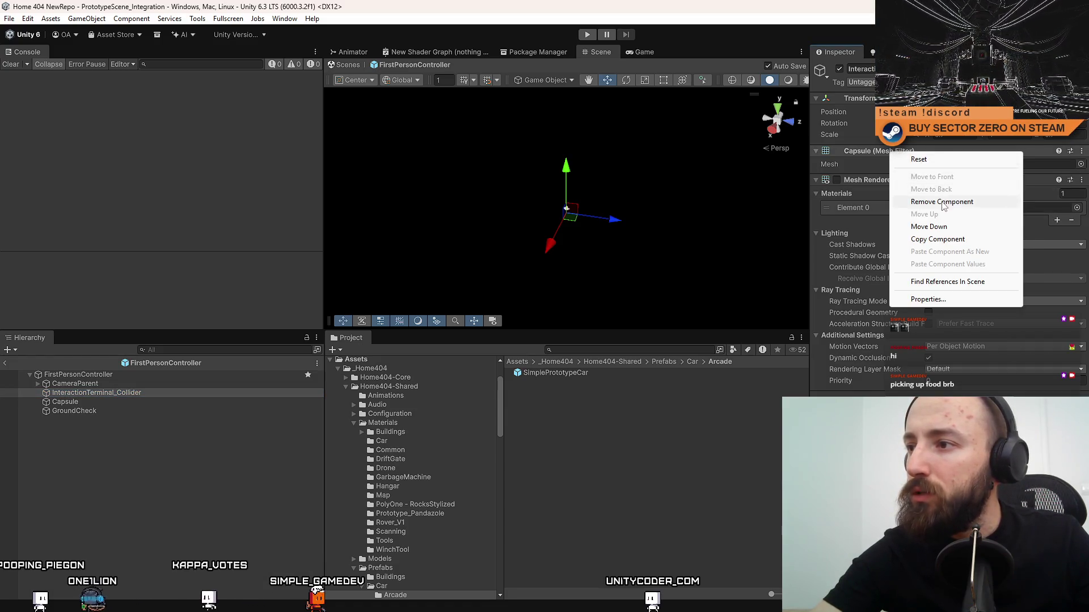
pyautogui.click(928, 199)
pyautogui.rightClick(882, 150)
pyautogui.click(928, 200)
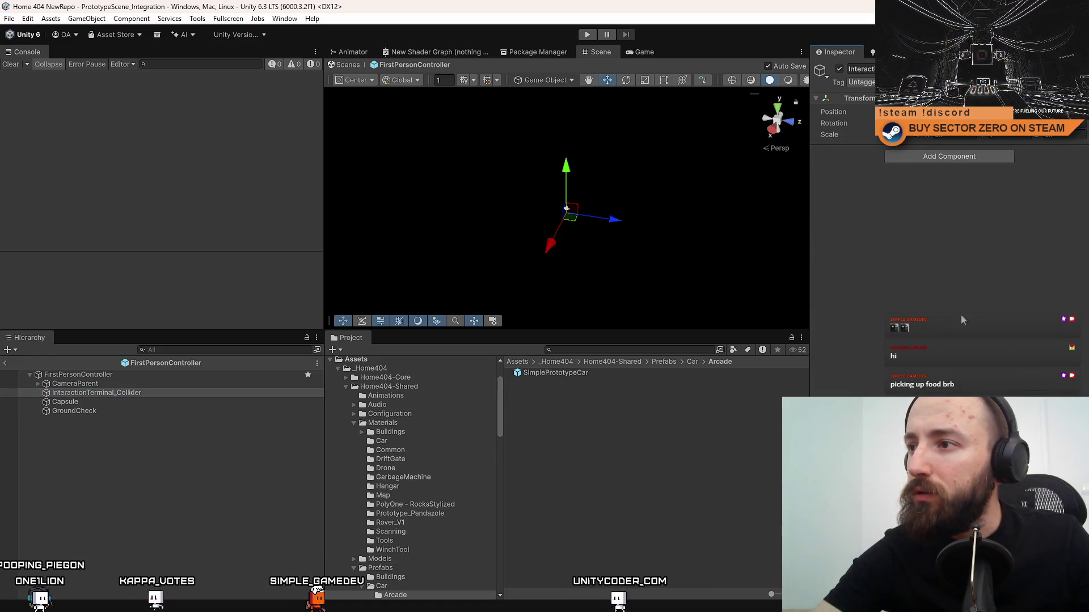
# Add a Capsule Collider to InteractionTerminal_Collider and return to the scene.
pyautogui.click(924, 158)
pyautogui.write('capsule')
pyautogui.press('Return')
pyautogui.click(641, 52)
pyautogui.click(600, 52)
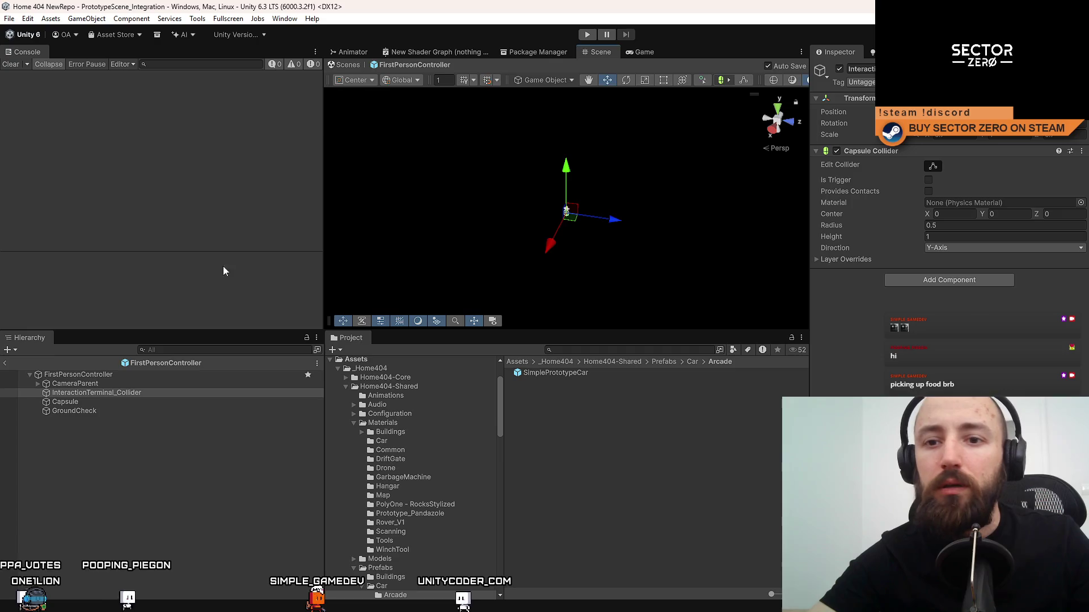
pyautogui.click(78, 375)
pyautogui.click(350, 65)
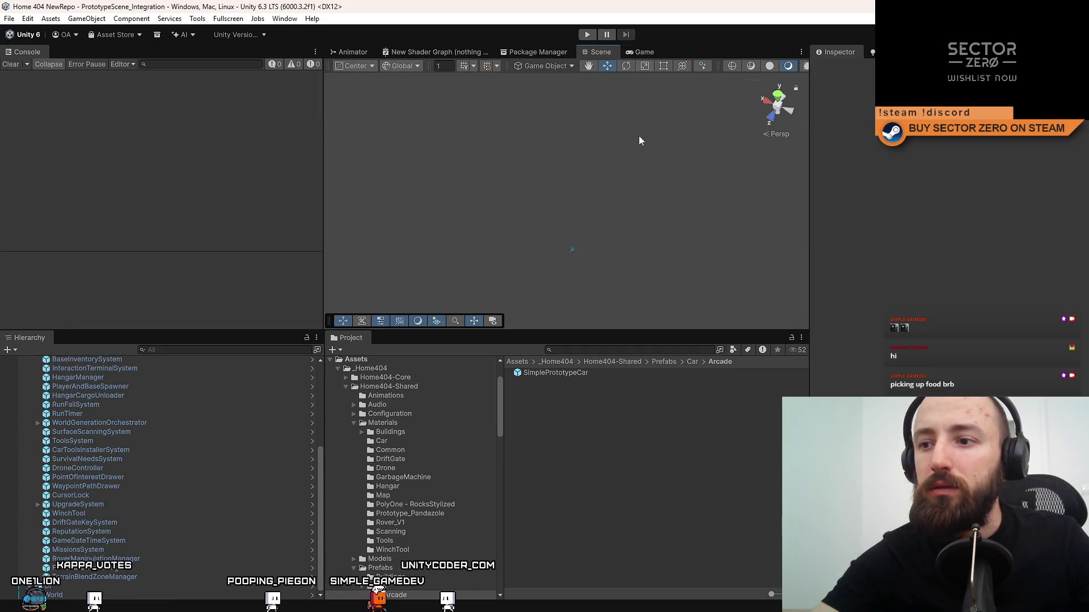
# Start the game in Play mode.
pyautogui.click(574, 373)
pyautogui.click(631, 50)
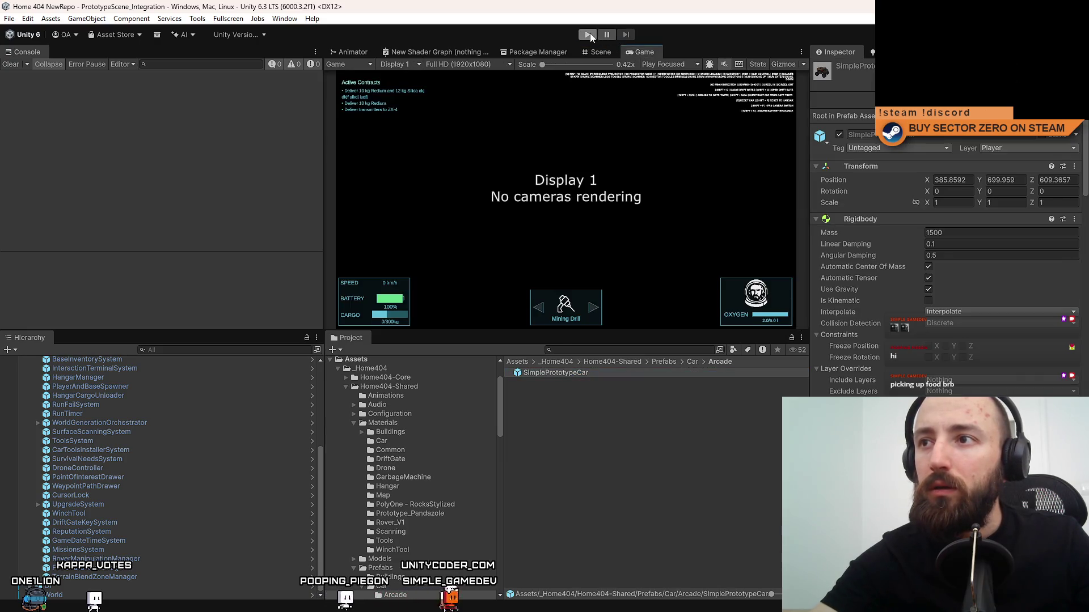
pyautogui.click(588, 34)
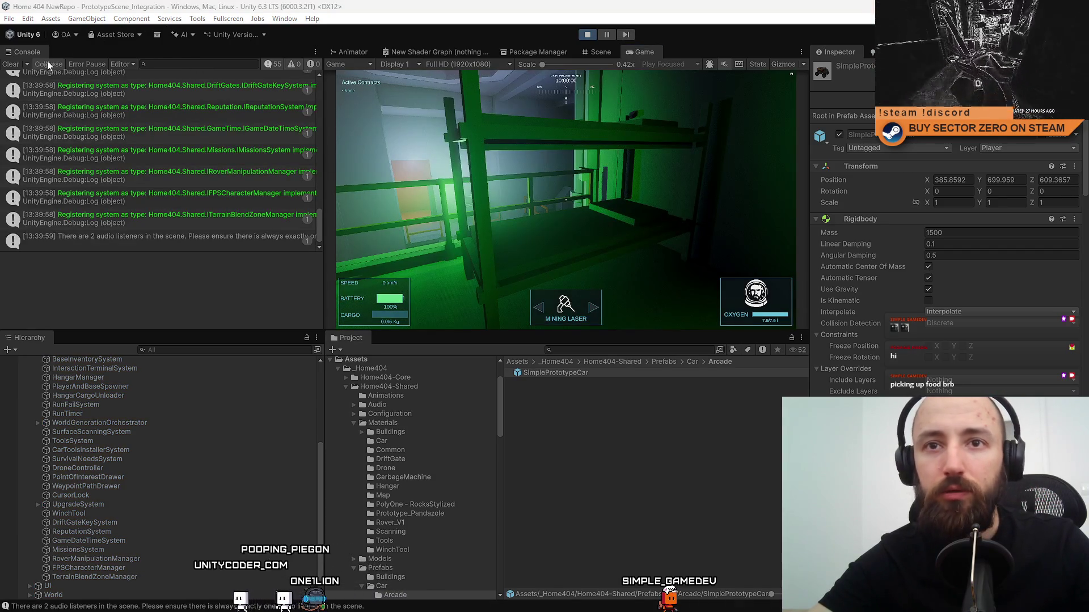
# Fly the Scene view camera through the running level toward the green corridor.
pyautogui.click(596, 54)
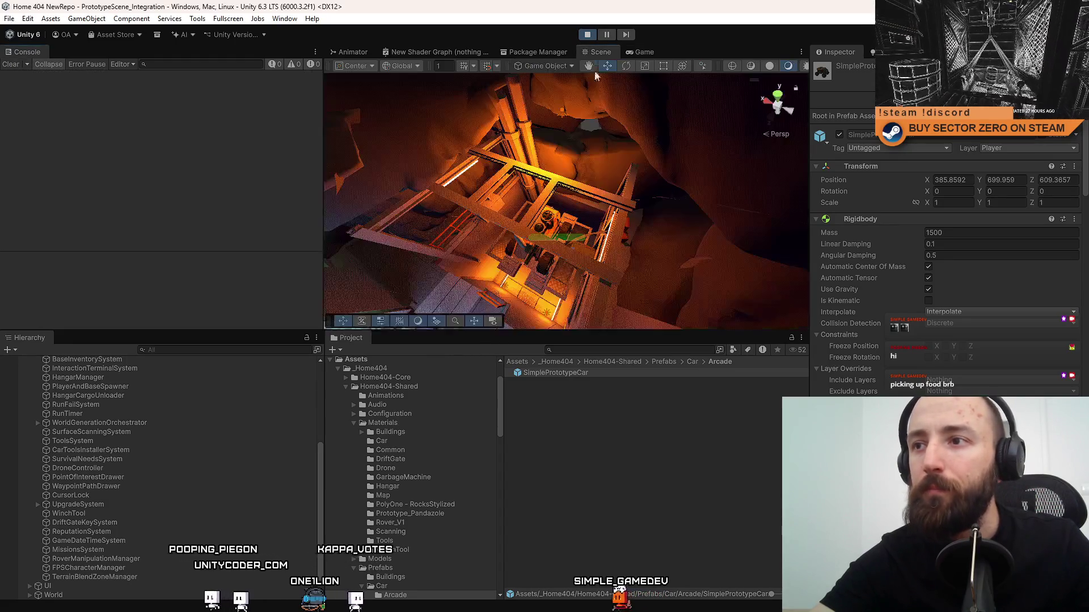
pyautogui.moveTo(632, 174)
pyautogui.mouseDown()
pyautogui.moveTo(243, 78)
pyautogui.moveTo(263, 94)
pyautogui.mouseUp()
pyautogui.moveTo(499, 175)
pyautogui.mouseDown()
pyautogui.moveTo(506, 130)
pyautogui.moveTo(614, 157)
pyautogui.moveTo(619, 181)
pyautogui.mouseUp()
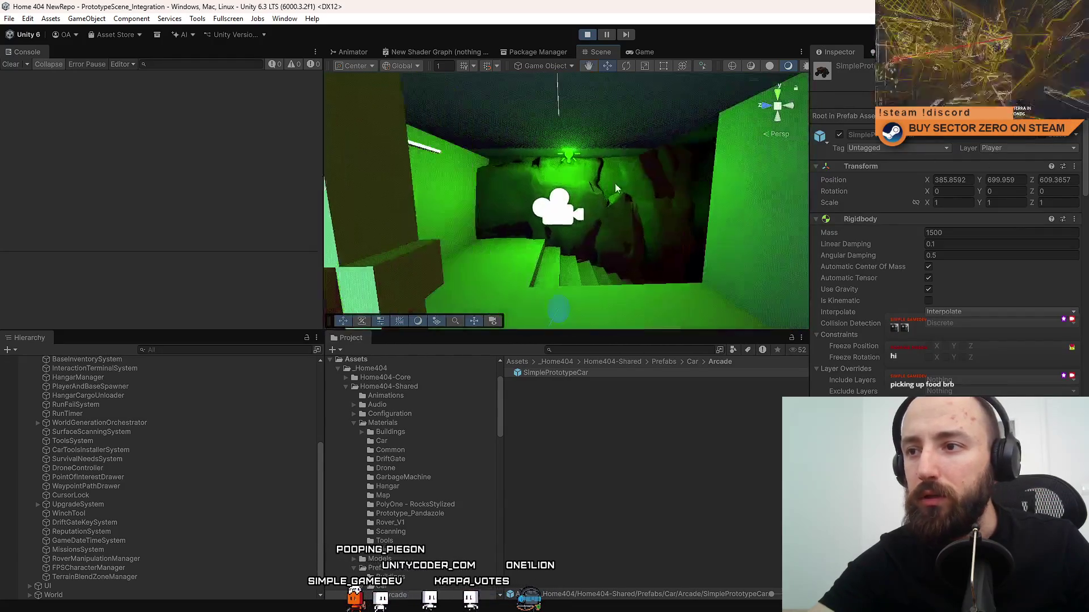
pyautogui.click(558, 209)
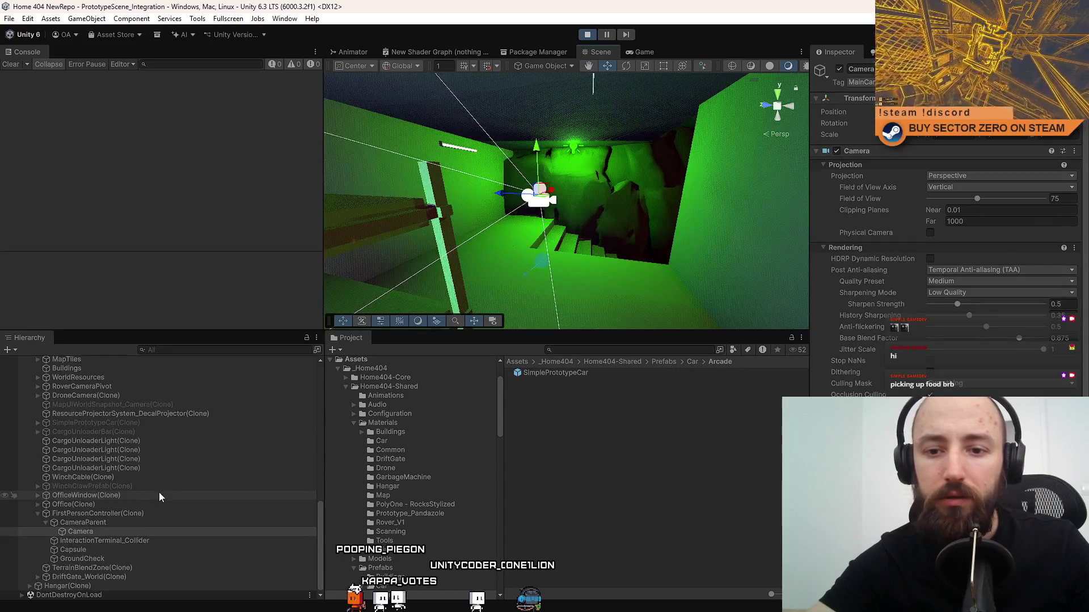
# Compare the FirstPersonController(Clone) radius with its InteractionTerminal_Collider's capsule collider.
pyautogui.click(134, 543)
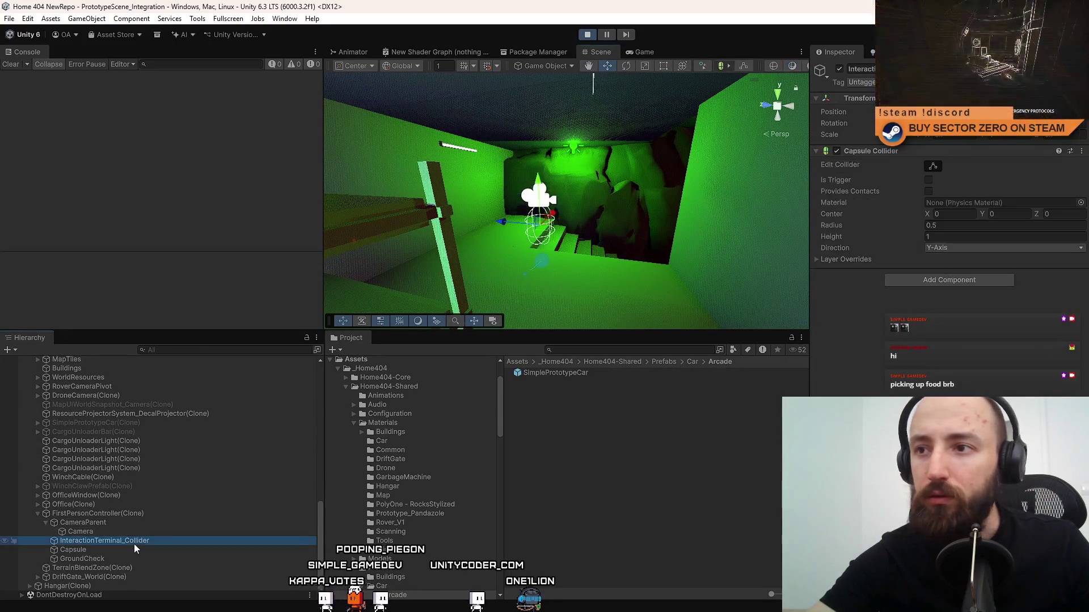
pyautogui.moveTo(692, 227); pyautogui.dragTo(724, 185)
pyautogui.press('w')
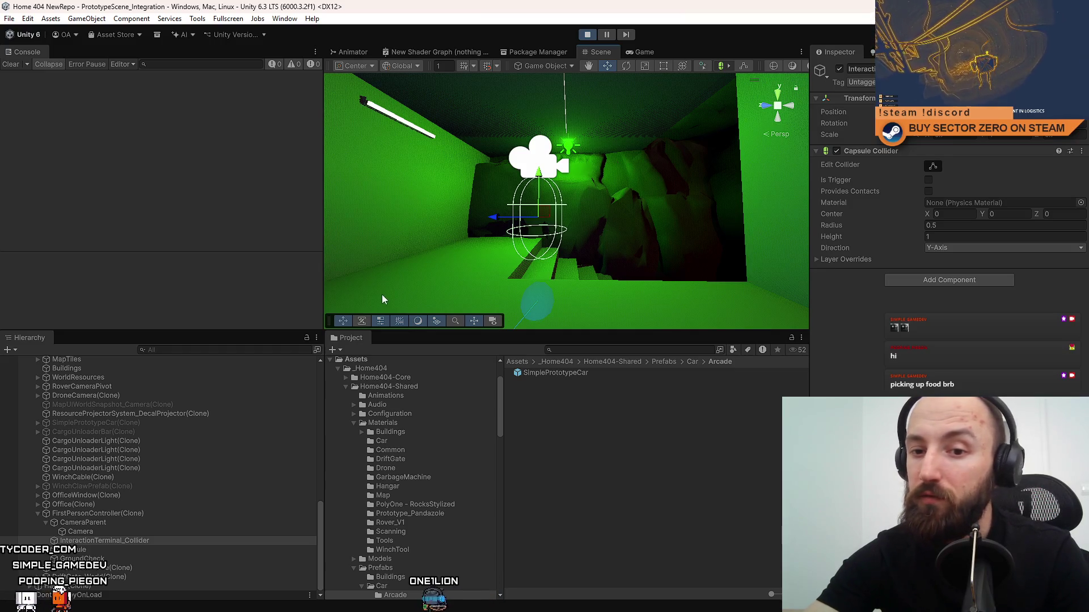
pyautogui.click(127, 514)
pyautogui.click(124, 522)
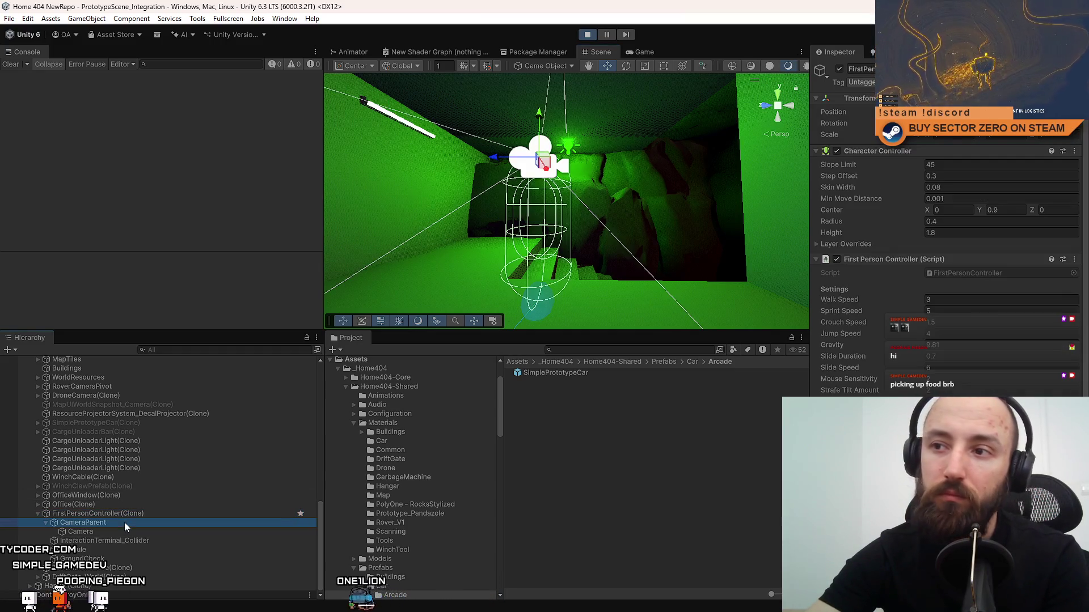
pyautogui.click(134, 513)
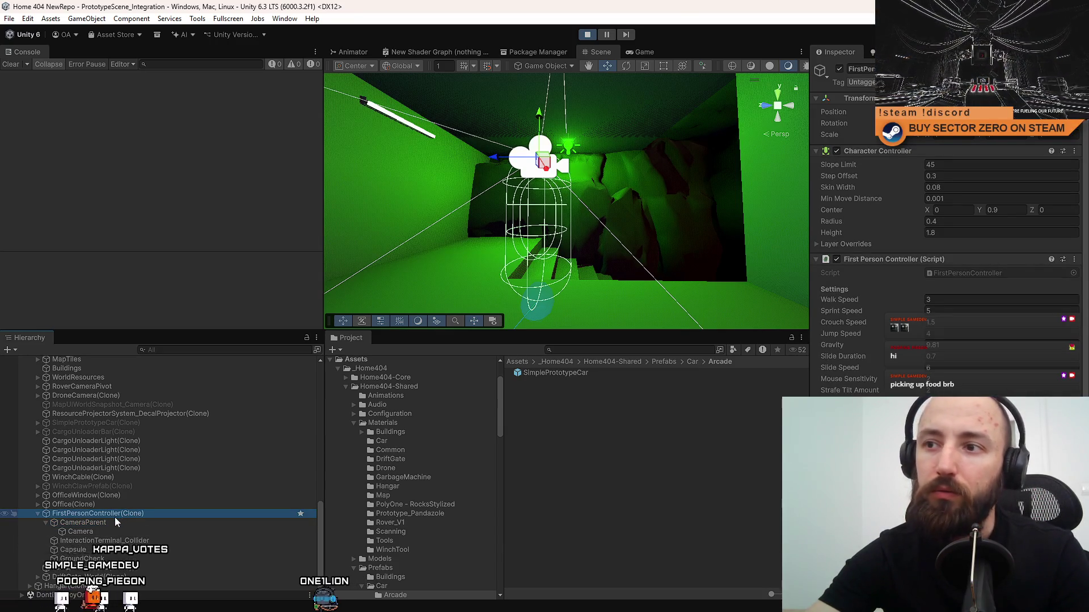
pyautogui.click(115, 542)
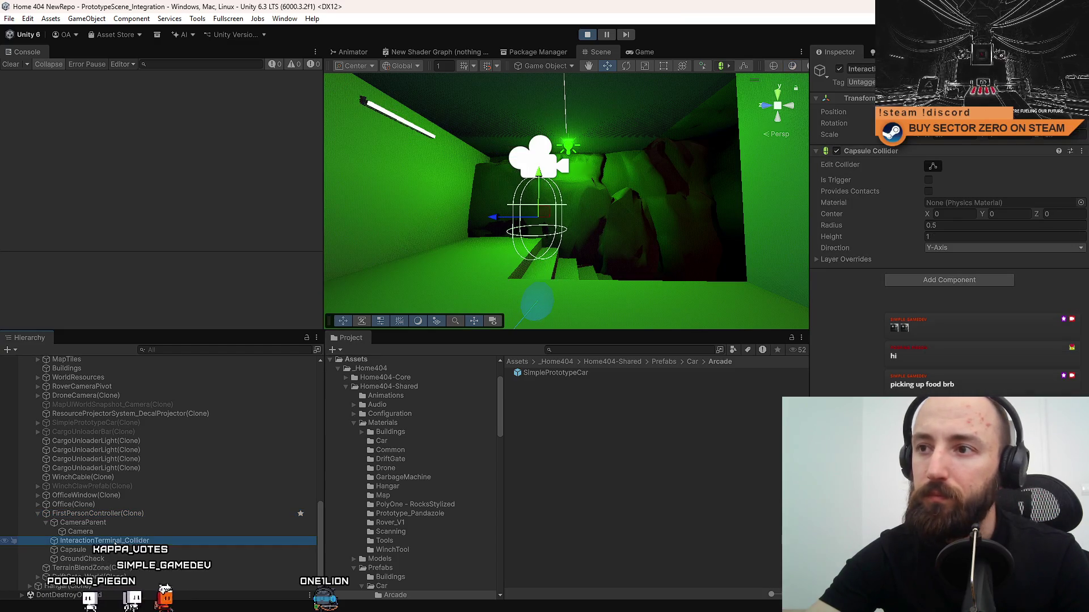
pyautogui.click(124, 514)
pyautogui.click(144, 542)
pyautogui.click(185, 514)
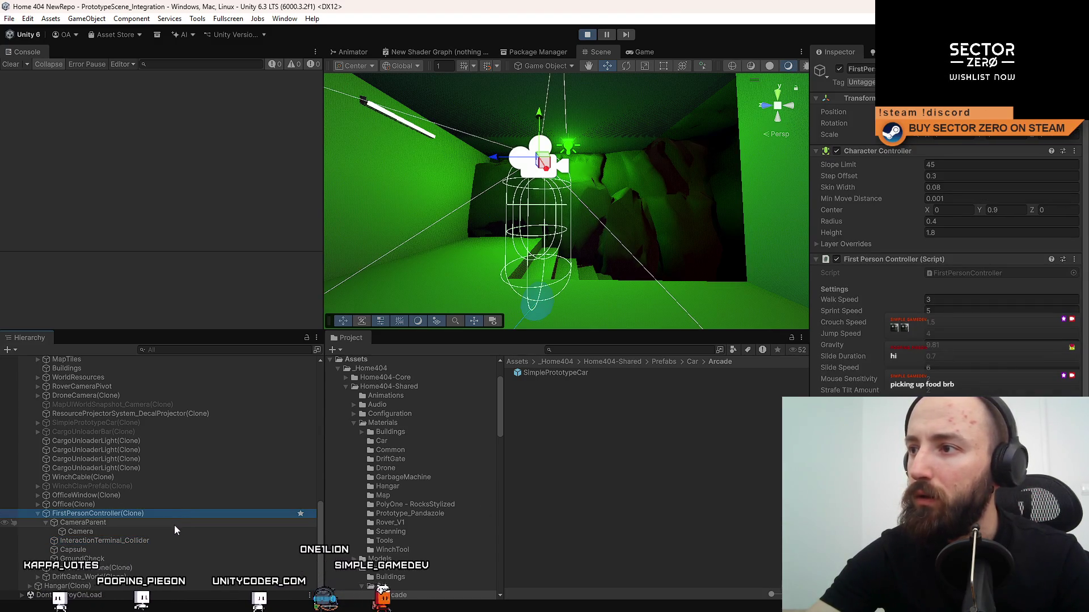
pyautogui.click(165, 541)
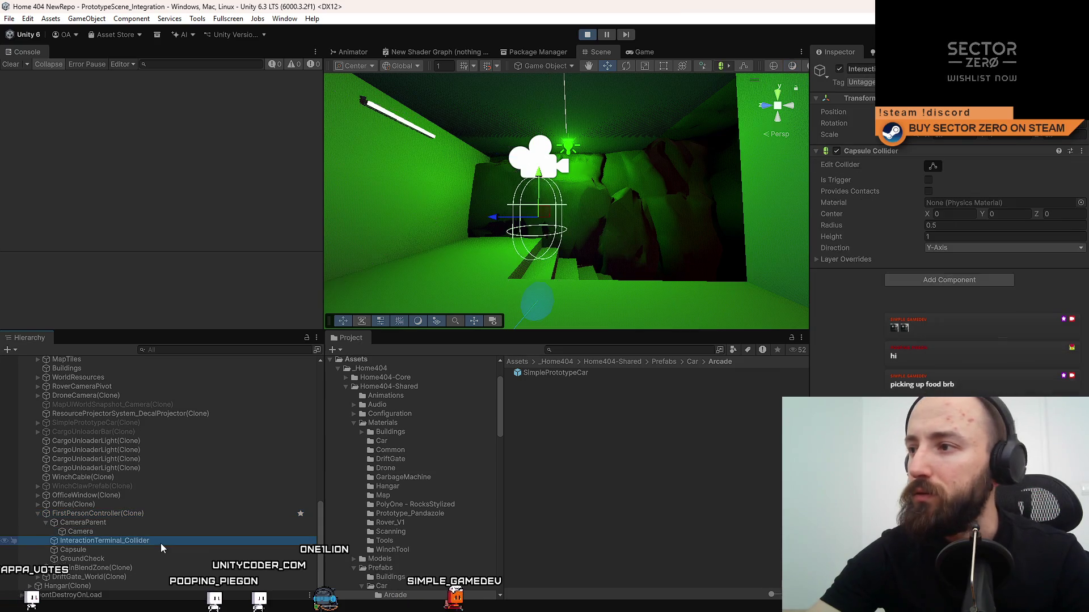
# Try a collider radius of 0.4 on the running clone, then exit Play mode.
pyautogui.click(954, 229)
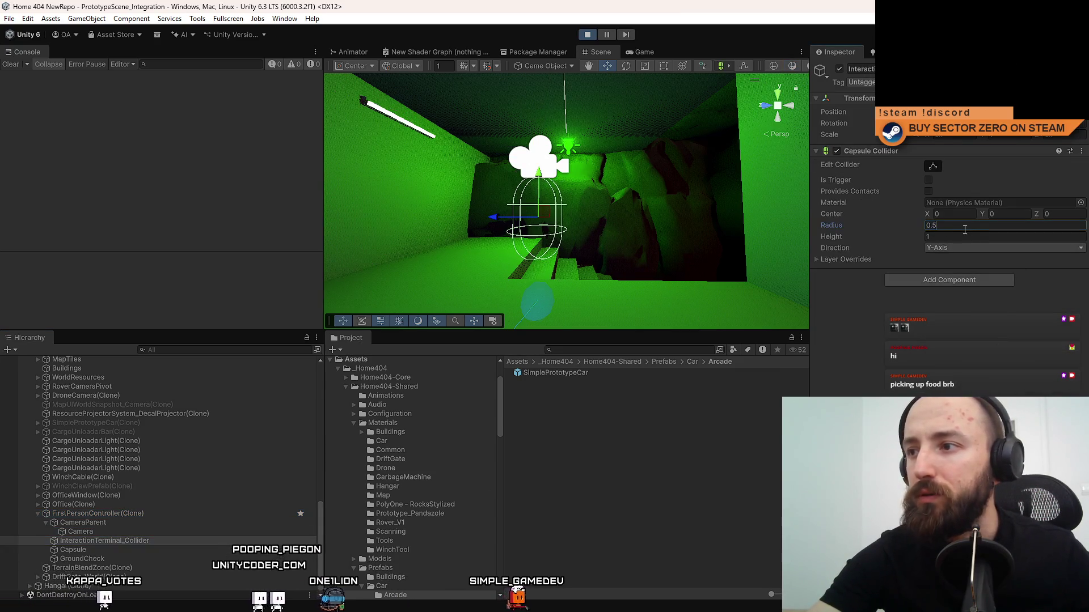
pyautogui.write('4')
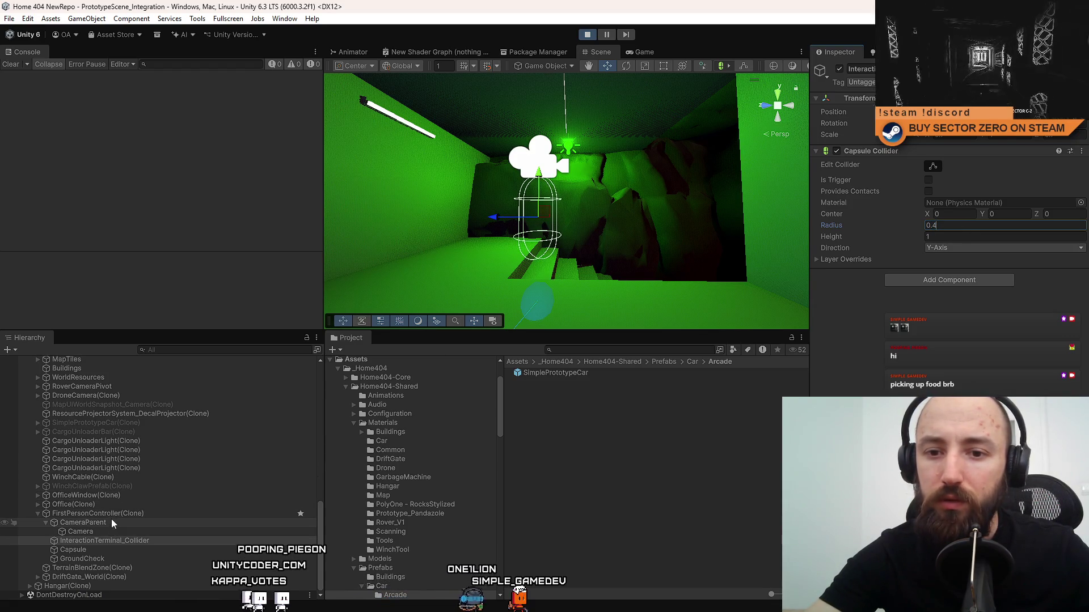
pyautogui.click(111, 543)
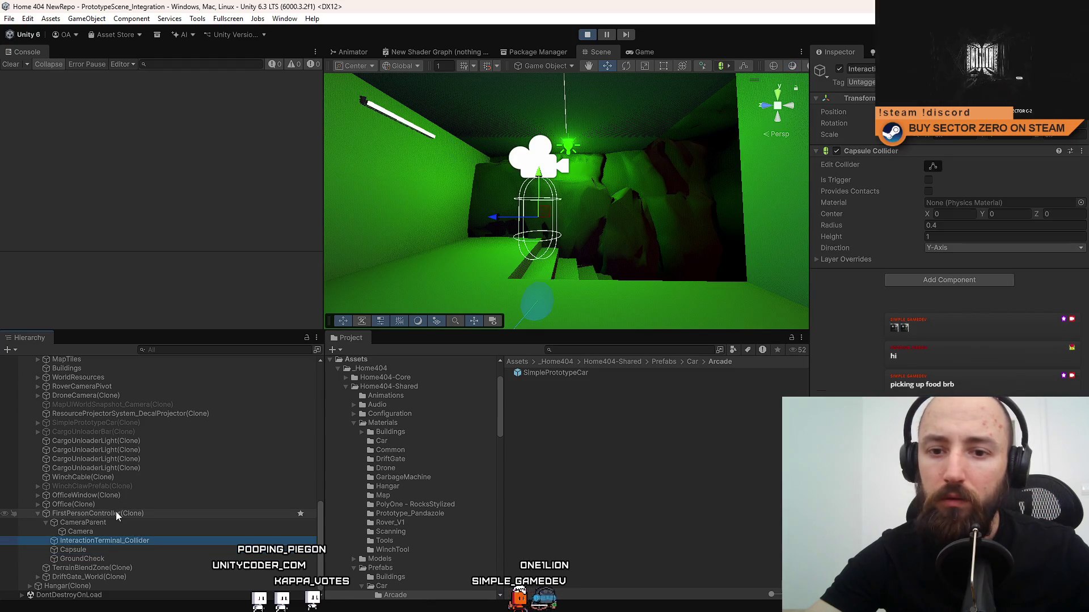
pyautogui.click(46, 525)
pyautogui.click(125, 525)
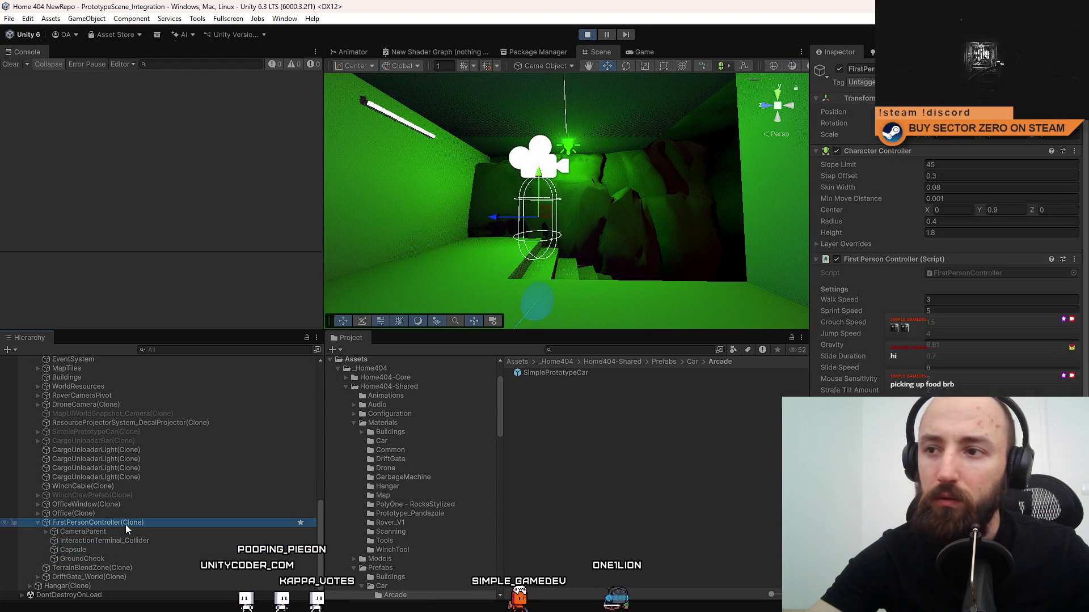
pyautogui.click(131, 542)
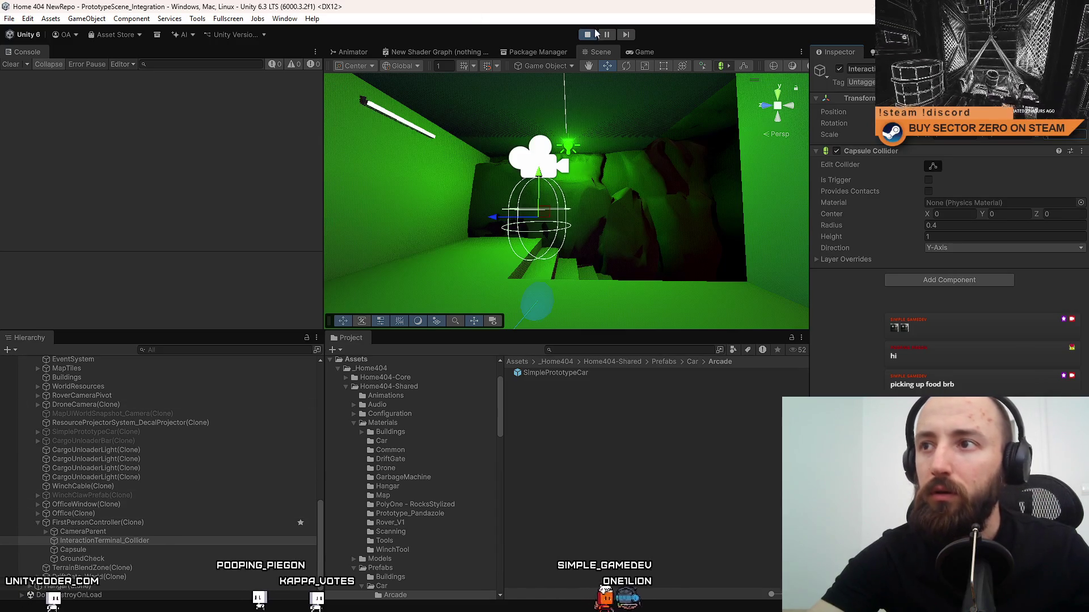
pyautogui.hotkey('ctrl', 'p')
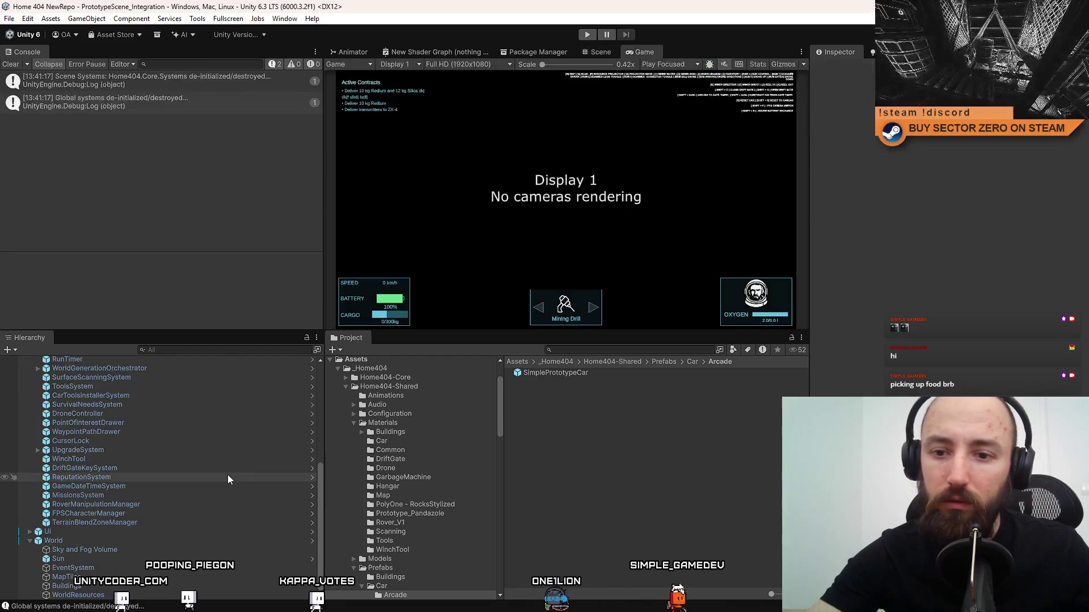
# Search the project for 'first' and open the FirstPersonController prefab.
pyautogui.click(583, 350)
pyautogui.write('first')
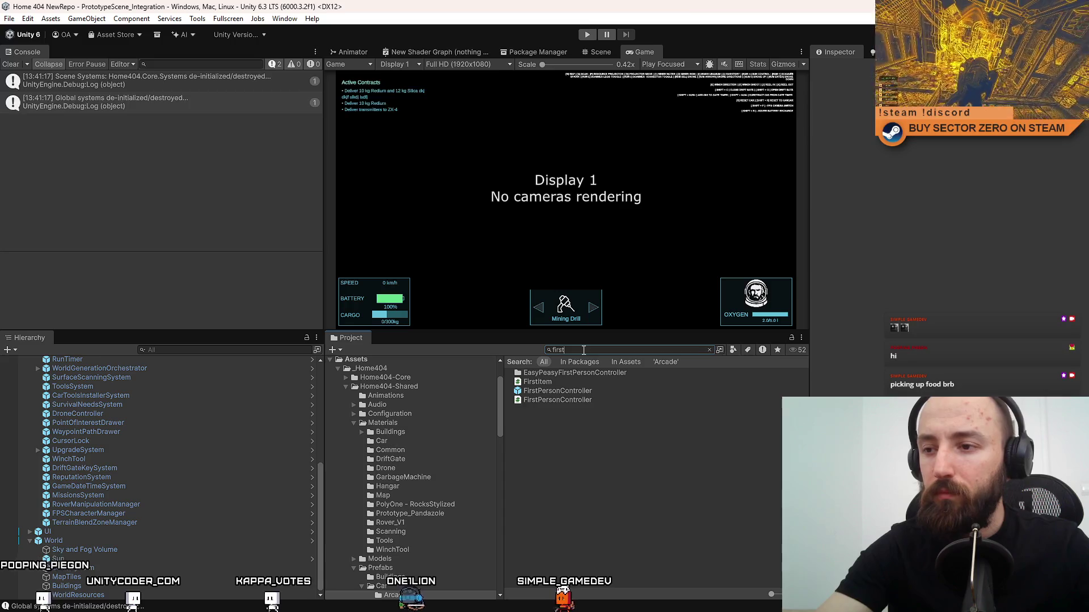
pyautogui.click(584, 391)
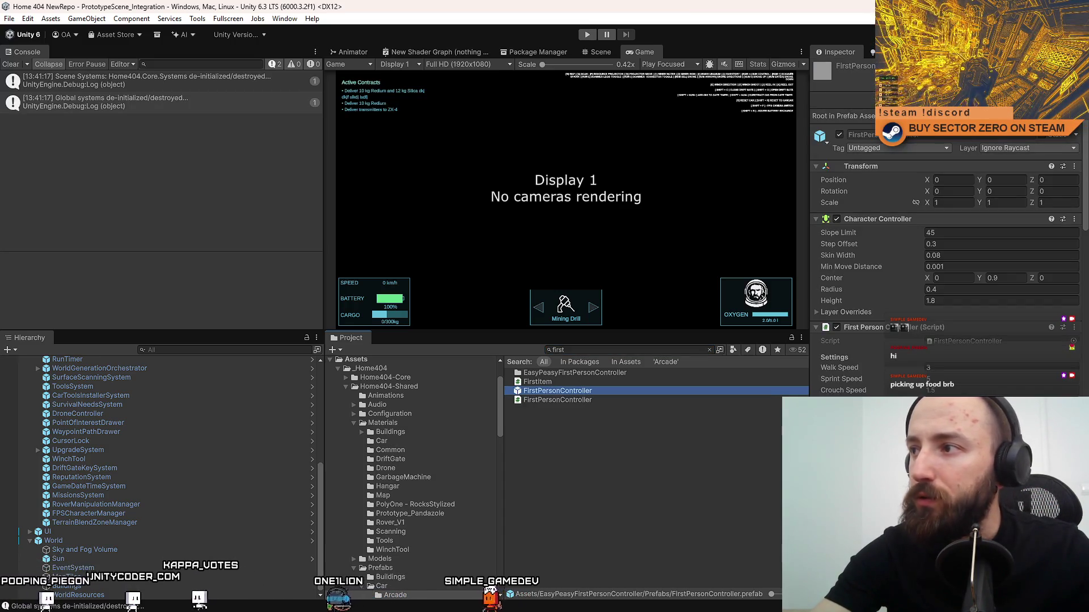
pyautogui.doubleClick(568, 391)
# Set the InteractionTerminal_Collider's Capsule Collider radius to 0.4 in the prefab.
pyautogui.click(155, 392)
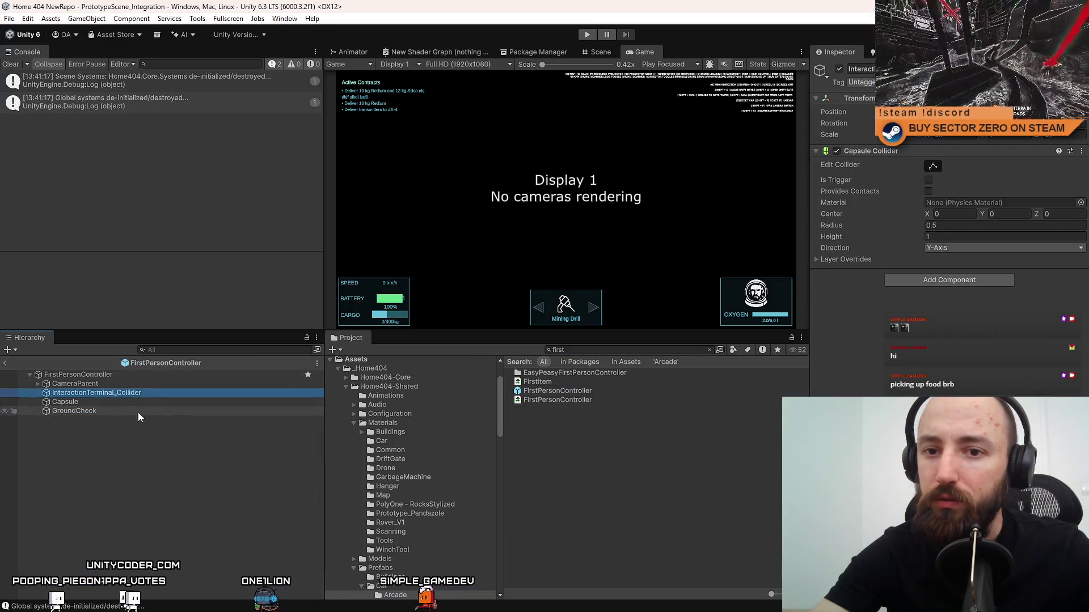
pyautogui.click(145, 403)
pyautogui.click(118, 410)
pyautogui.click(124, 402)
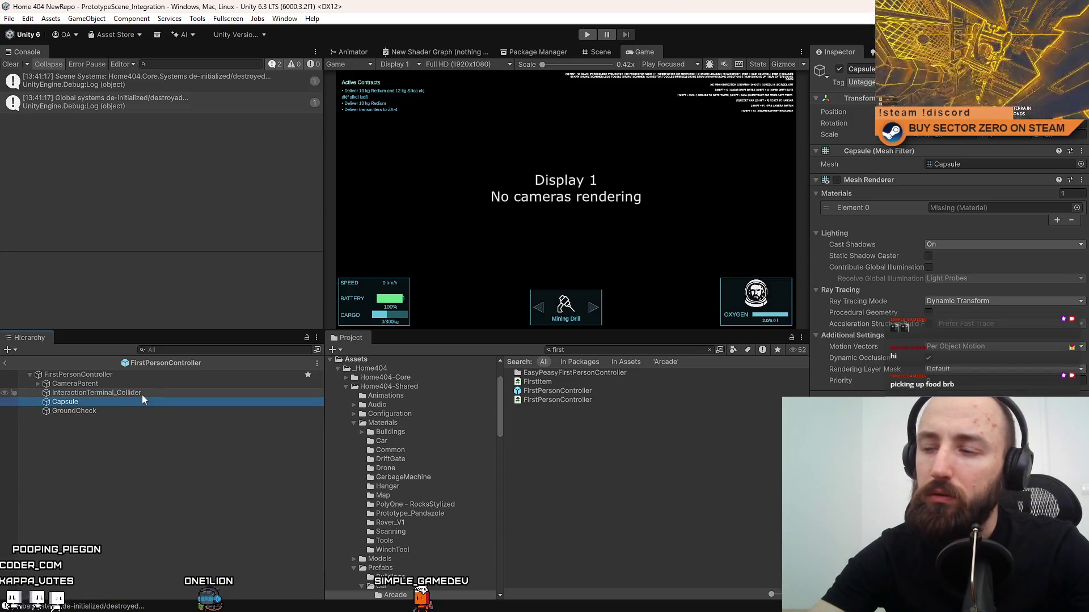
pyautogui.click(142, 394)
pyautogui.click(144, 401)
pyautogui.click(151, 395)
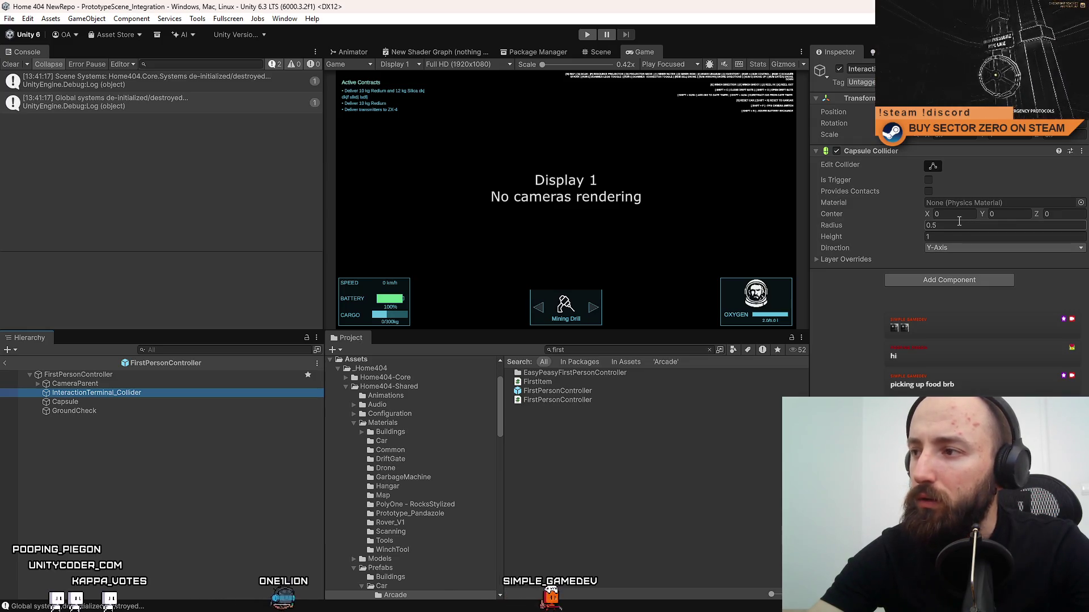
pyautogui.click(939, 135)
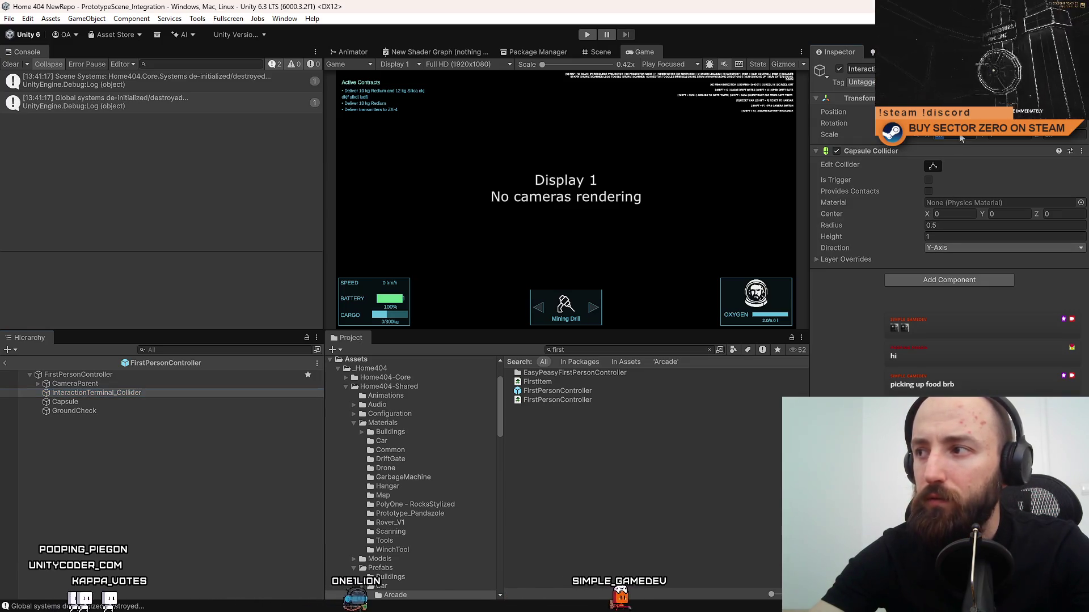
pyautogui.click(966, 227)
pyautogui.write('0.4')
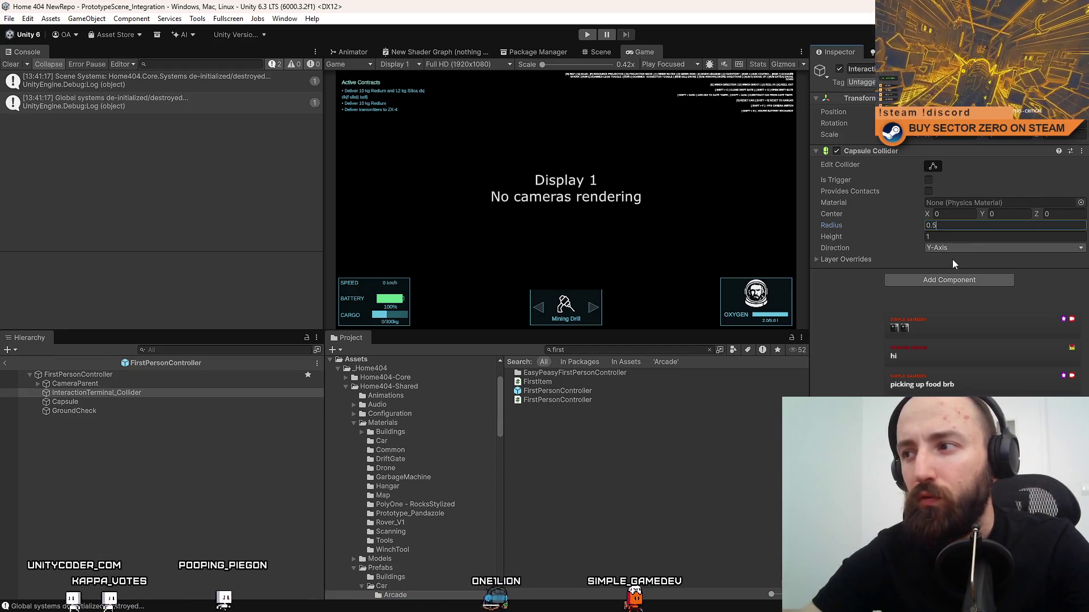
pyautogui.press('Return')
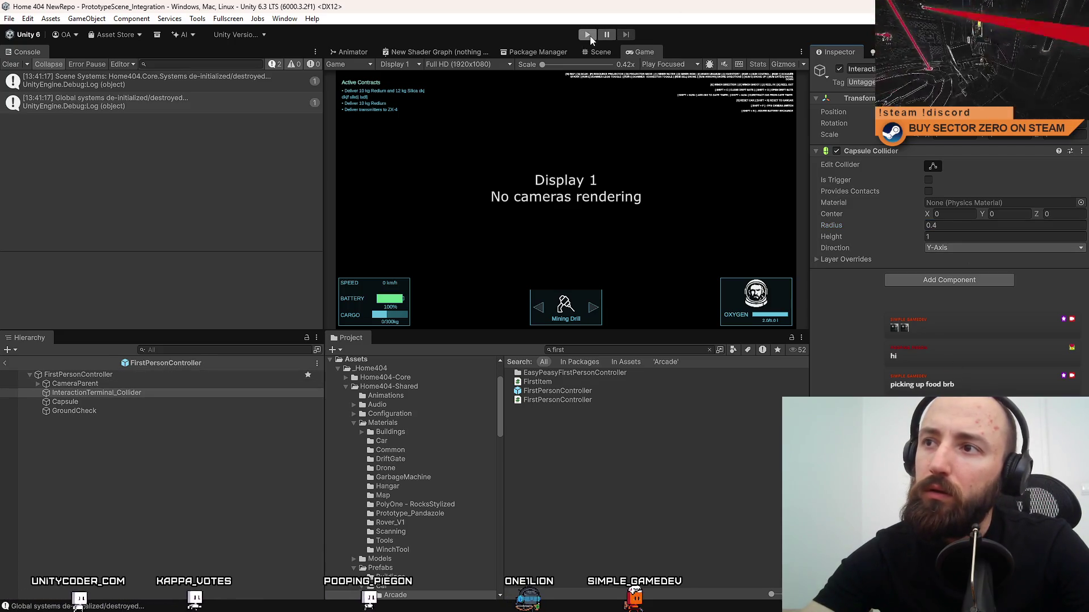
# Clear the console messages and go to the Edit menu.
pyautogui.click(10, 65)
pyautogui.click(592, 350)
pyautogui.click(10, 18)
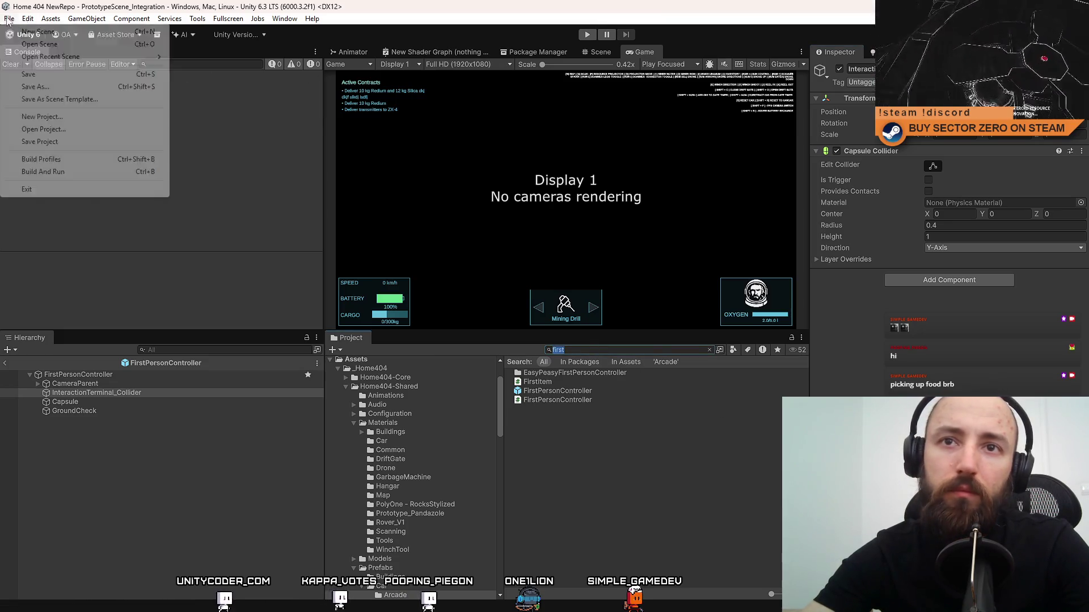
# Open the Physics layer collision matrix in Project Settings.
pyautogui.moveTo(28, 18)
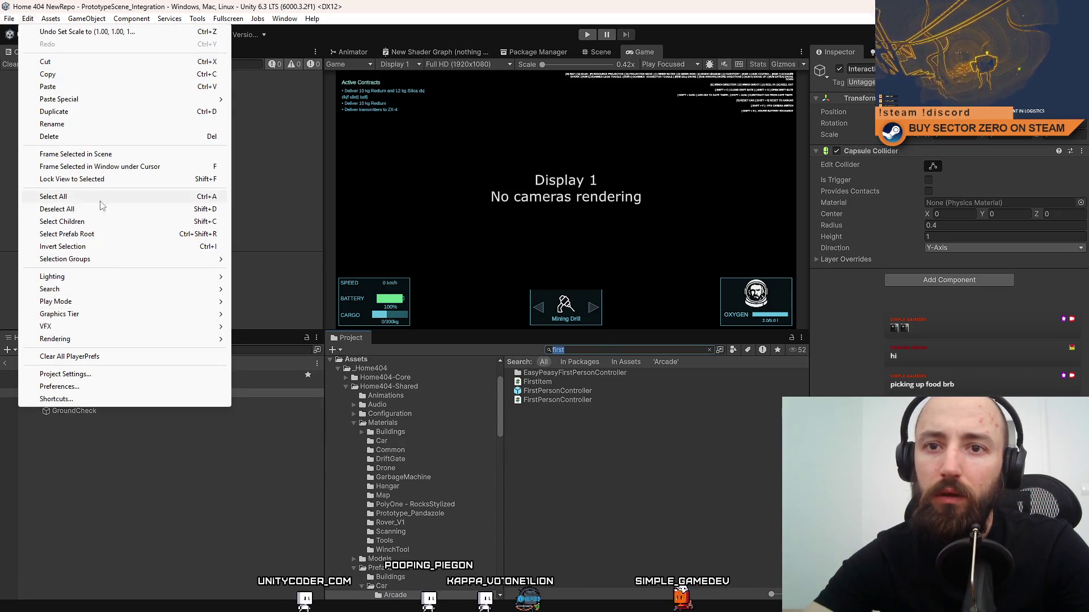
pyautogui.click(97, 374)
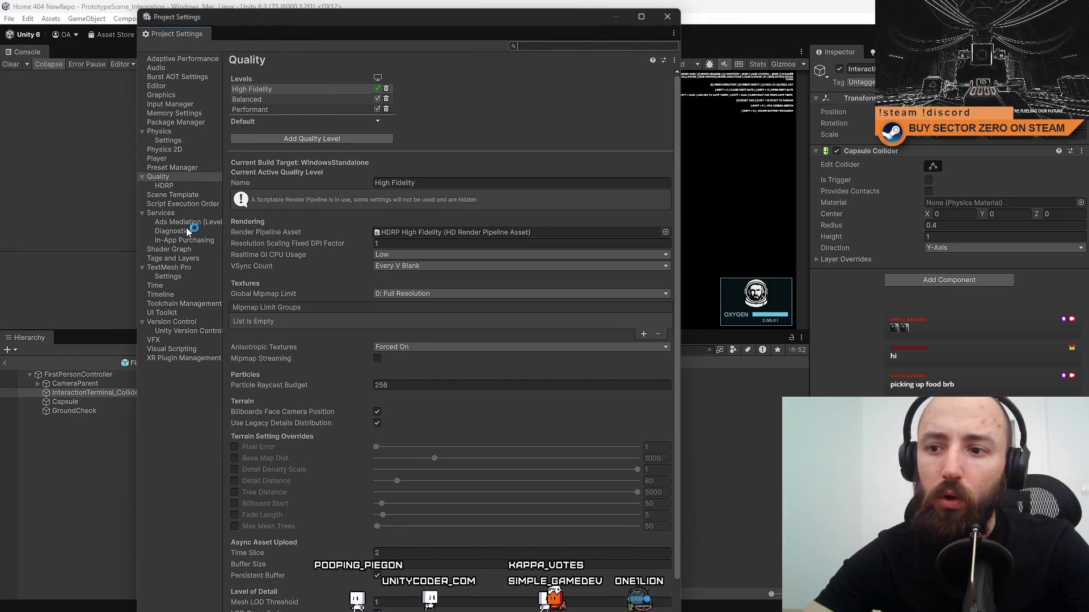
pyautogui.click(176, 160)
pyautogui.click(182, 170)
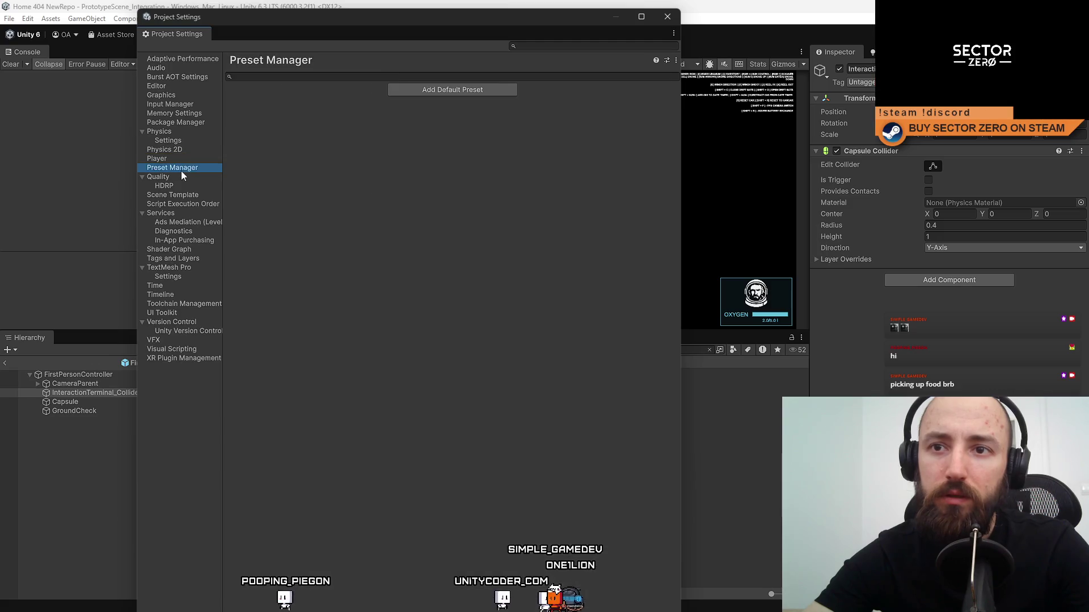
pyautogui.click(181, 151)
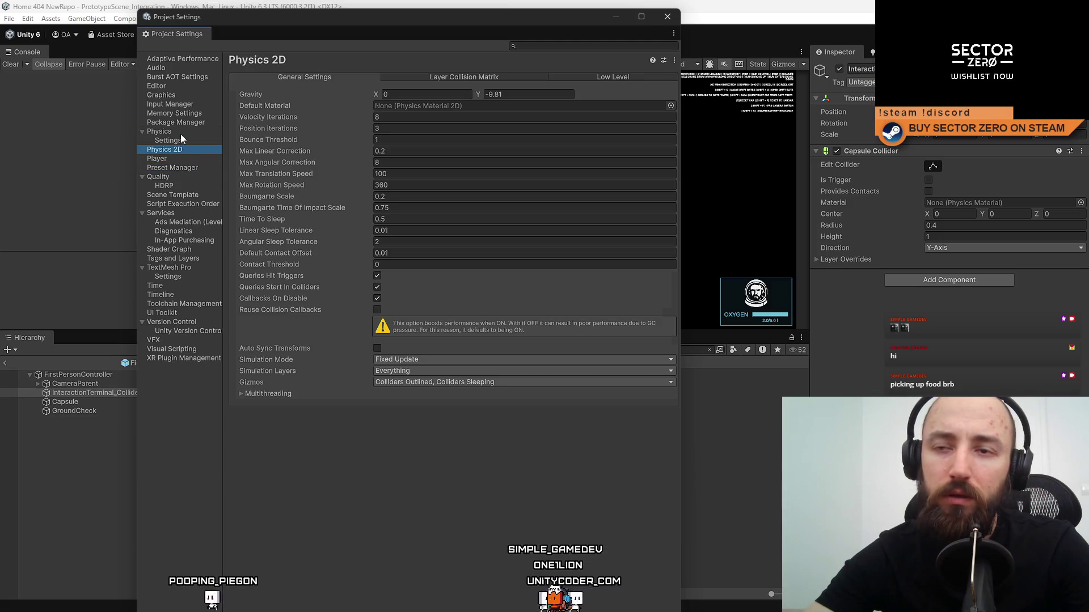
pyautogui.click(181, 133)
pyautogui.click(179, 143)
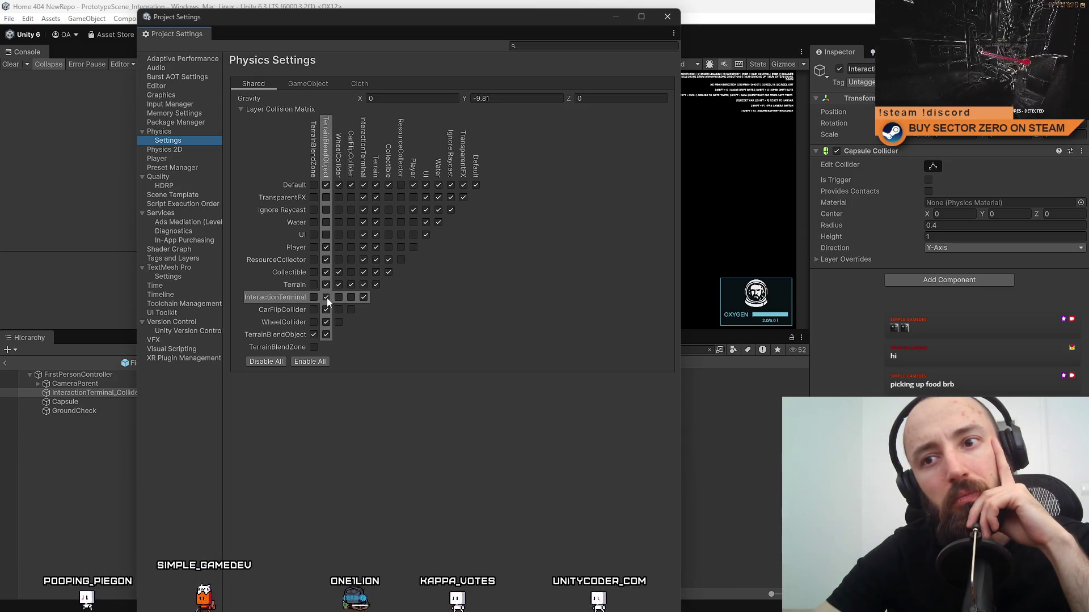
# Disable InteractionTerminal collisions with TerrainBlendObject, Terrain, Player, UI, Water, Ignore Raycast, TransparentFX and Default.
pyautogui.click(327, 298)
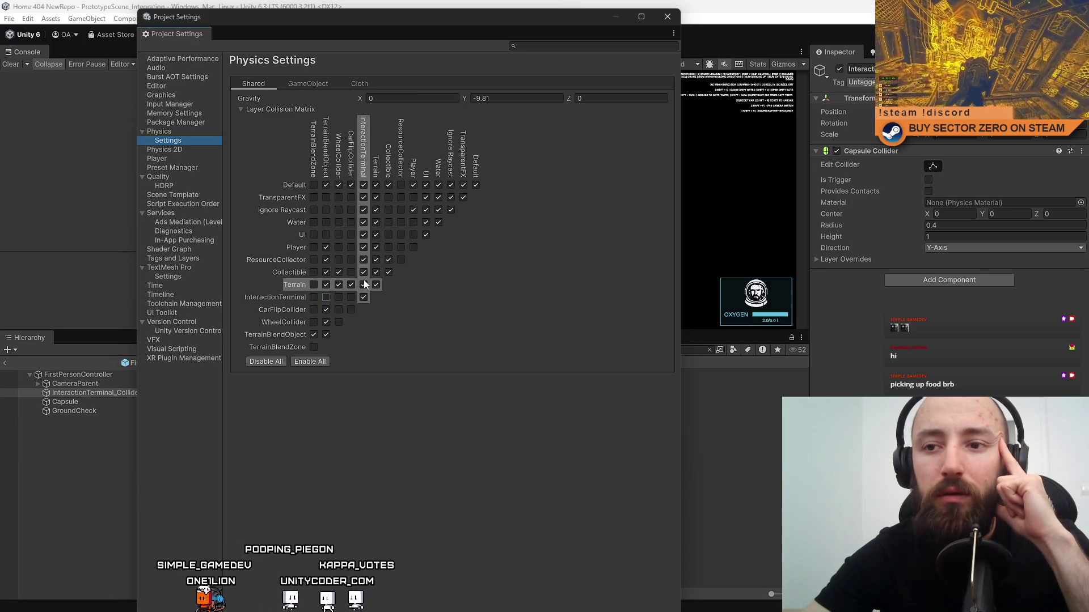
pyautogui.click(363, 282)
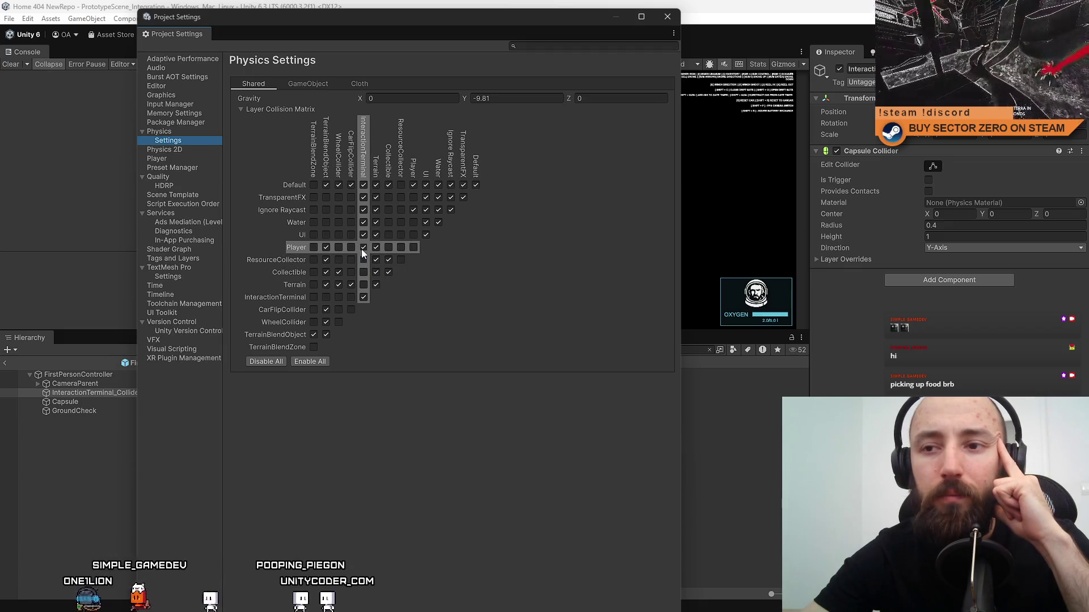
pyautogui.click(363, 248)
pyautogui.click(361, 235)
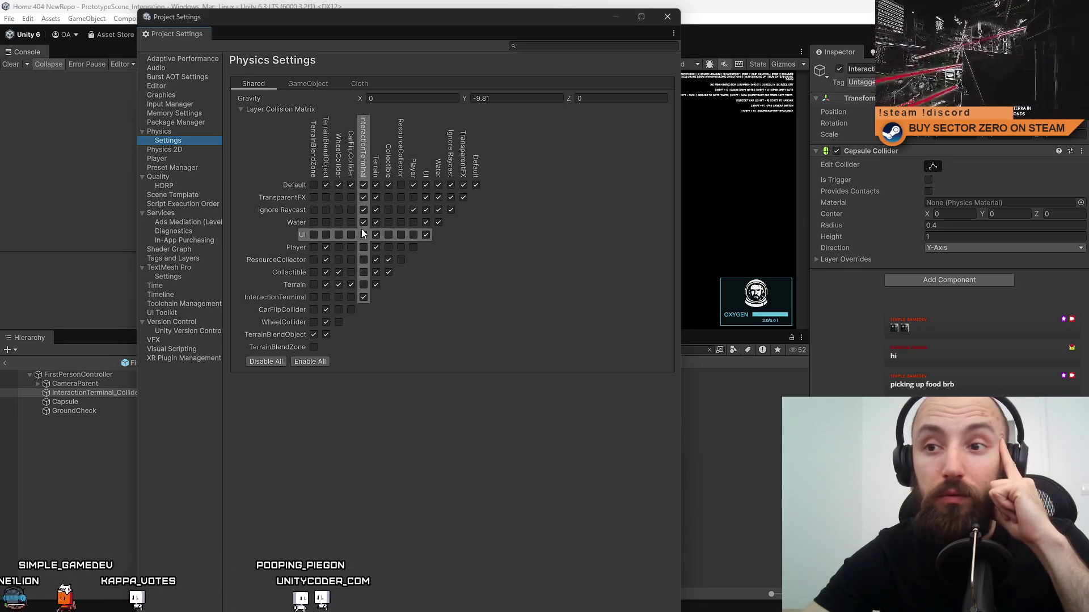
pyautogui.click(362, 222)
pyautogui.click(360, 211)
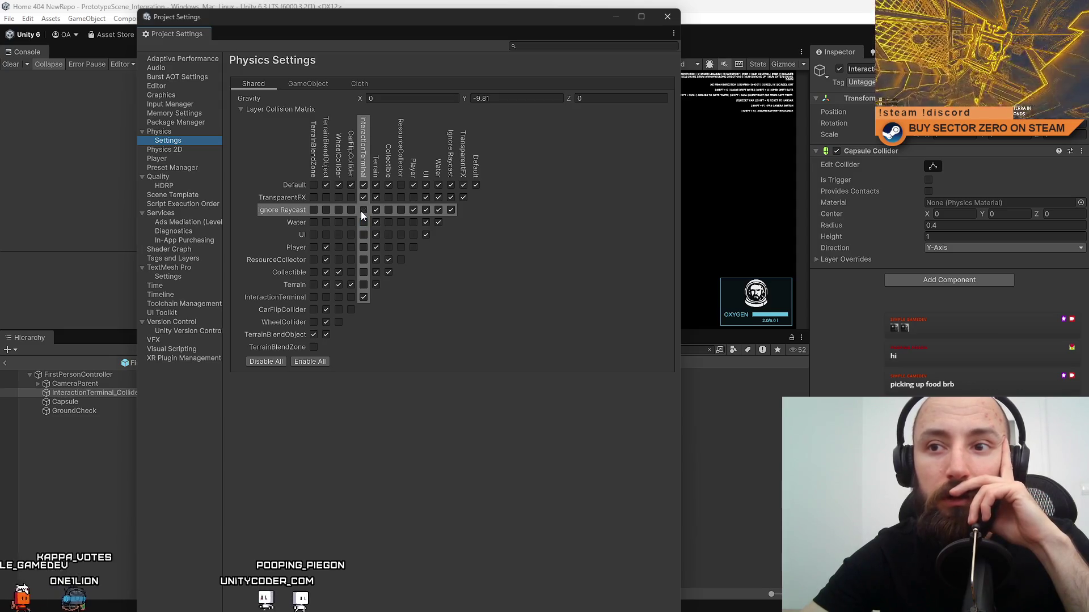
pyautogui.click(362, 198)
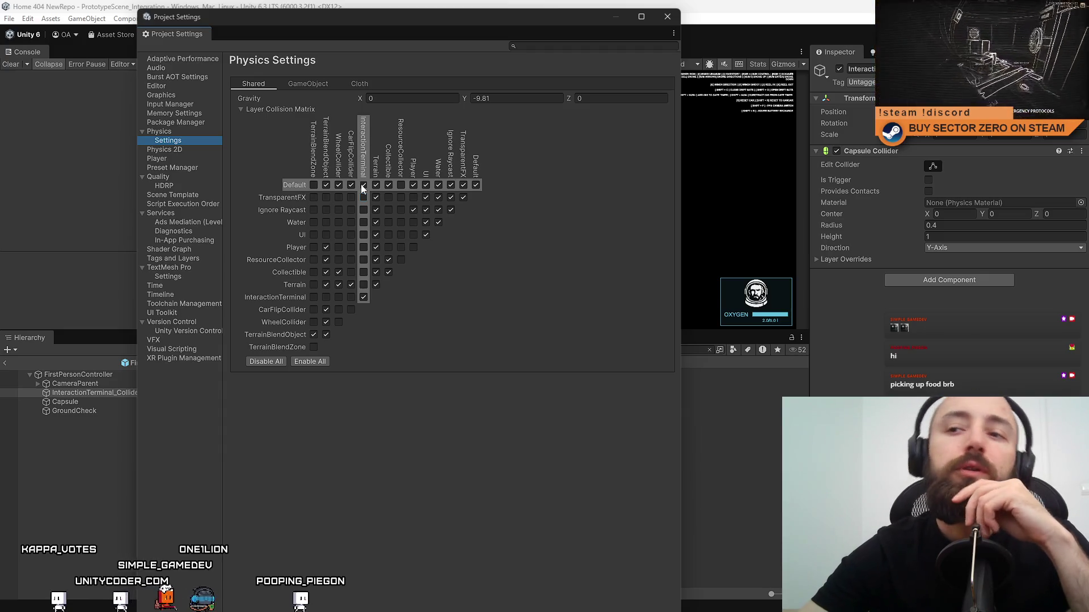
pyautogui.click(362, 185)
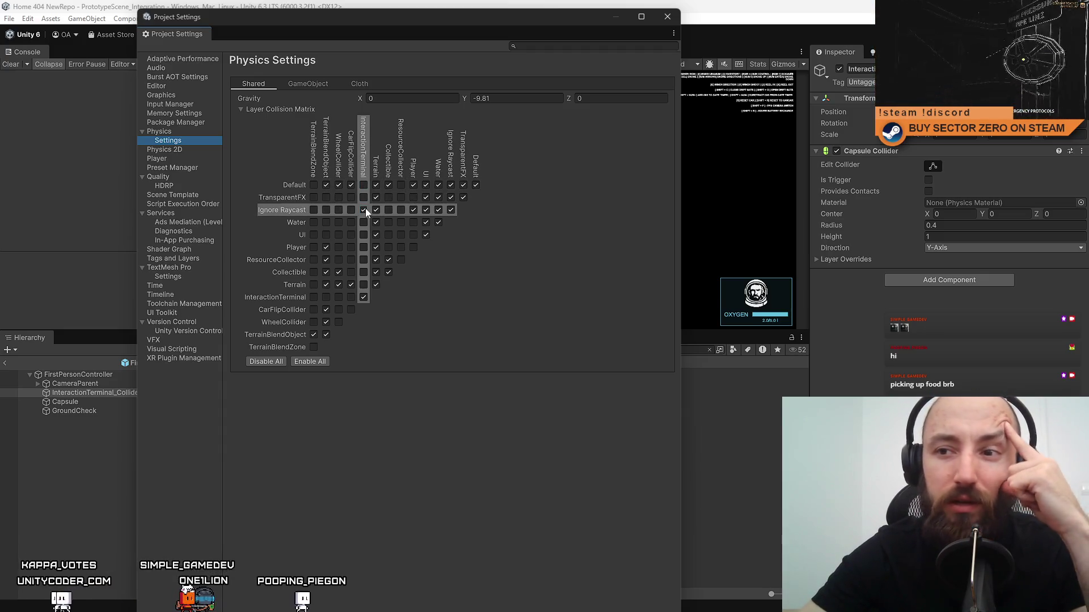
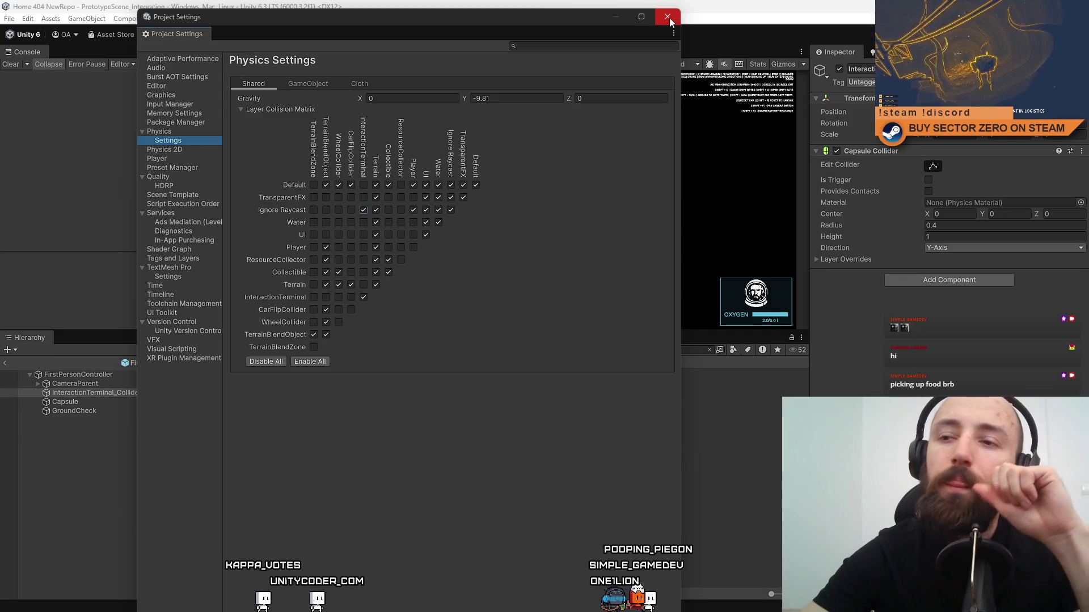
# Tick Default × InteractionTerminal in the Layer Collision Matrix and close Project Settings.
pyautogui.click(366, 182)
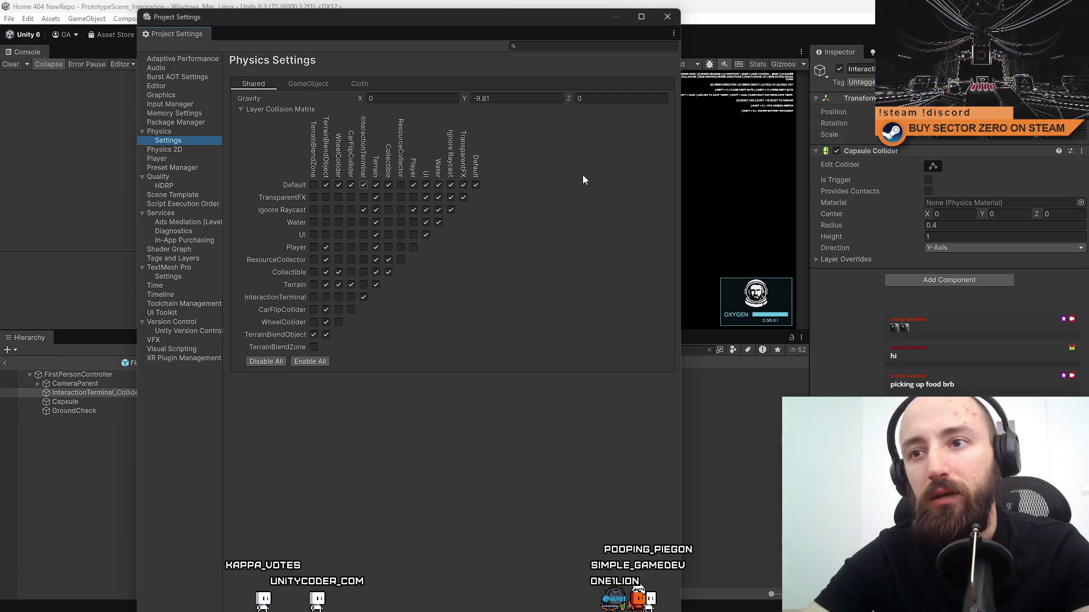
pyautogui.click(669, 18)
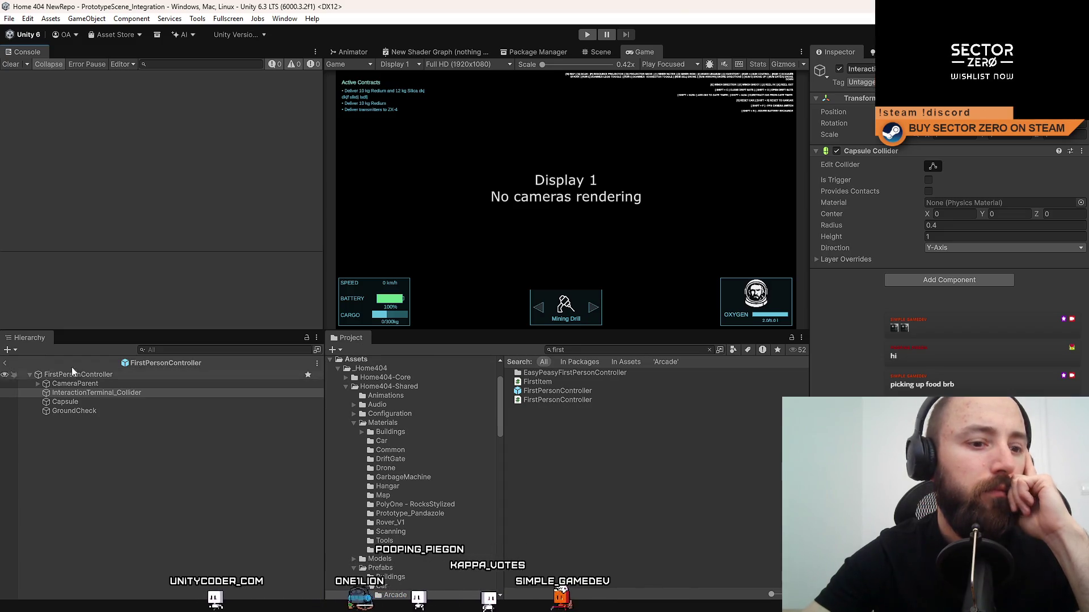
pyautogui.click(9, 18)
pyautogui.moveTo(28, 19)
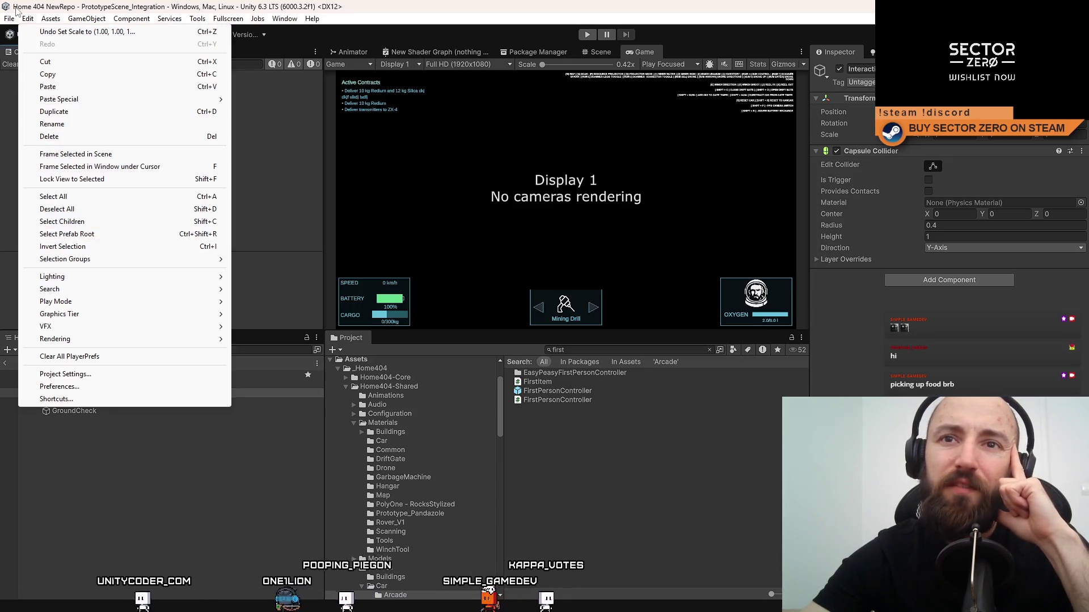
pyautogui.click(706, 448)
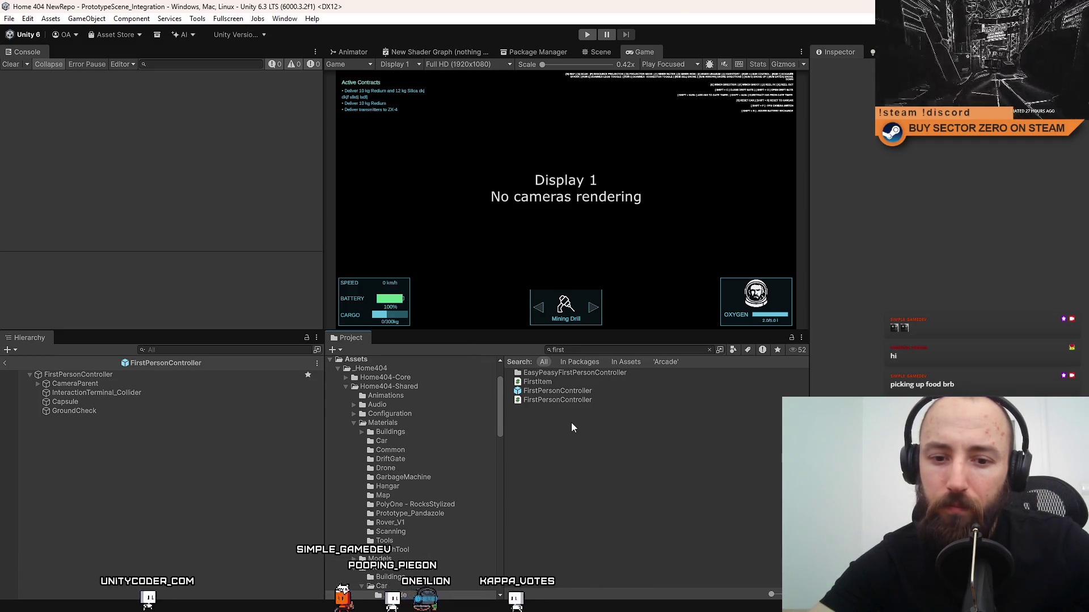
pyautogui.click(594, 390)
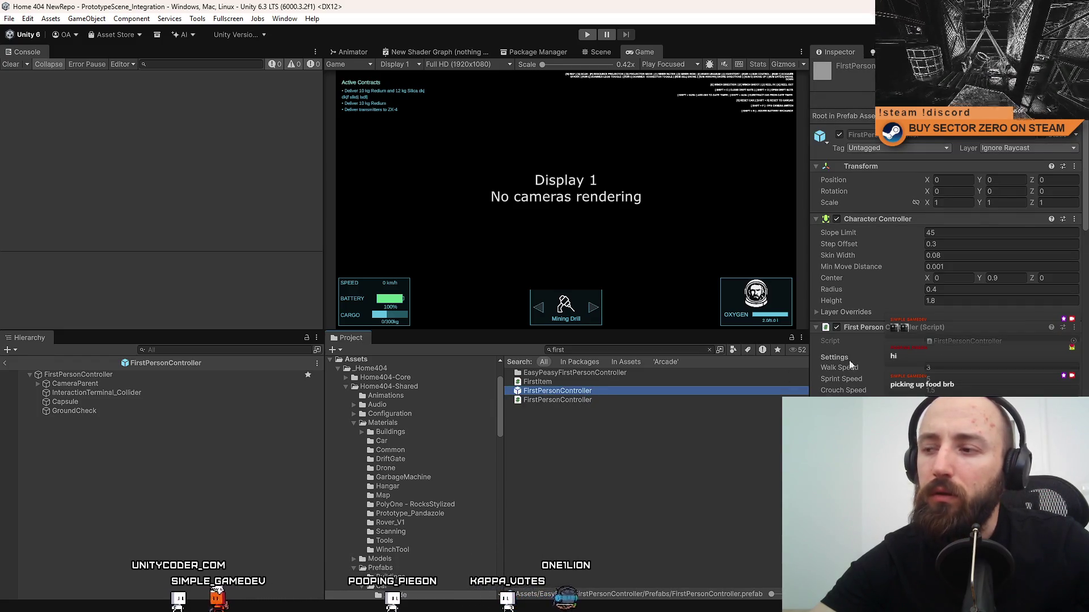
pyautogui.scroll(-3, 943, 342)
pyautogui.scroll(-10, 944, 343)
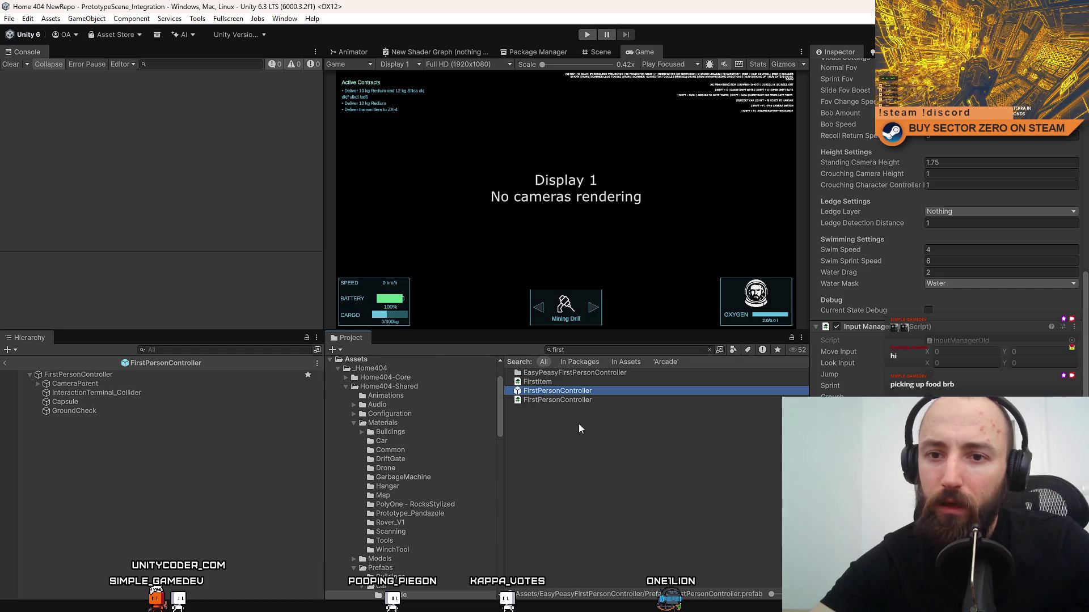
pyautogui.click(96, 392)
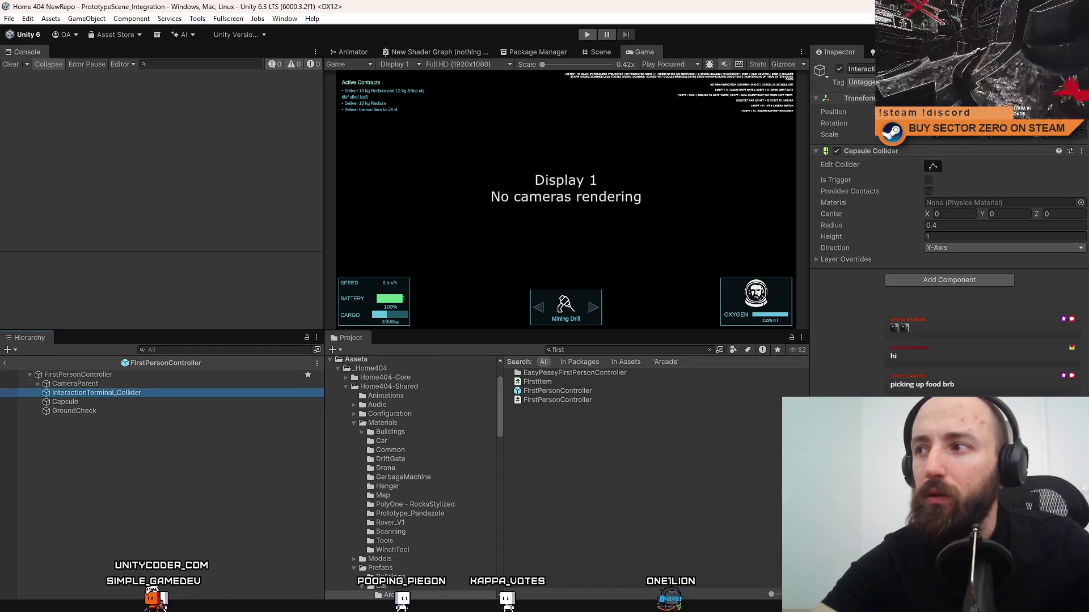
pyautogui.click(1021, 83)
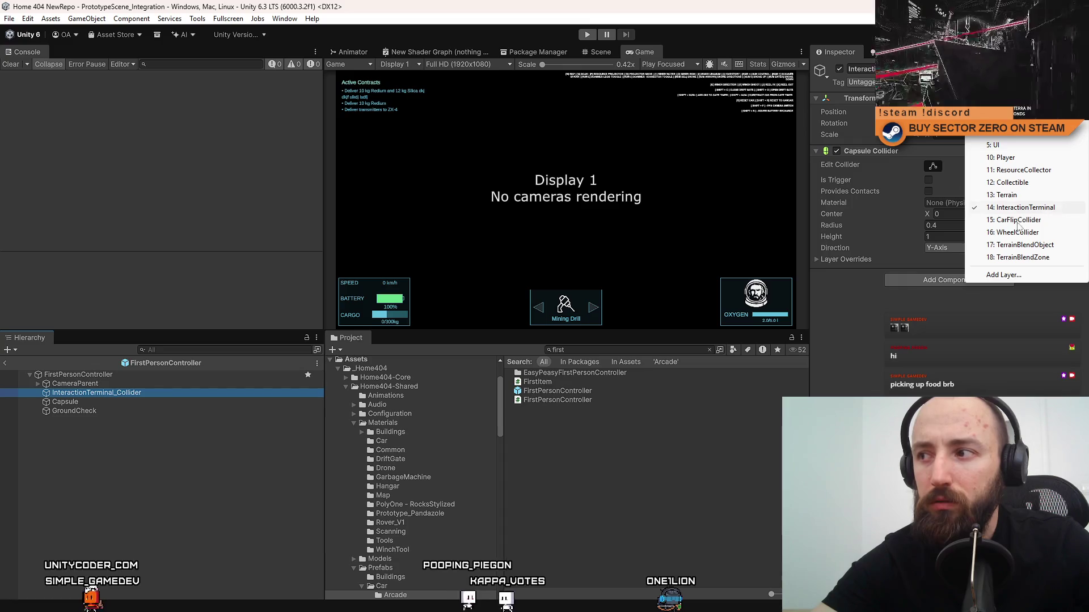
pyautogui.click(613, 486)
pyautogui.click(592, 350)
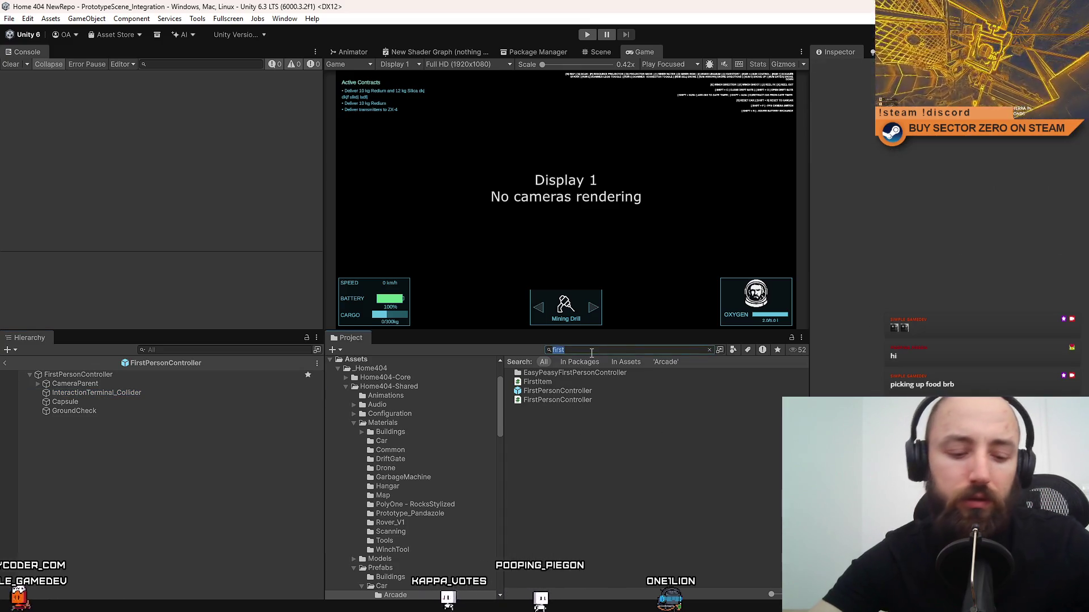
# Search the Project window for 'SO_Int' and 'in' to inspect the InteractionTerminalConfiguration asset and collider.
pyautogui.write('Ss0')
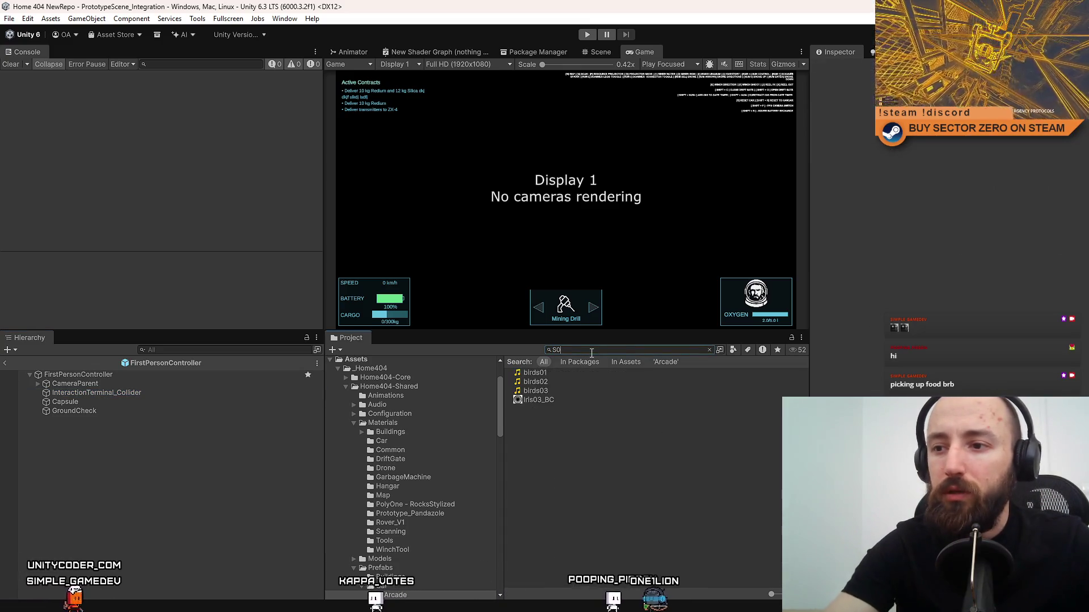
pyautogui.press('BackSpace')
pyautogui.write('O_Int')
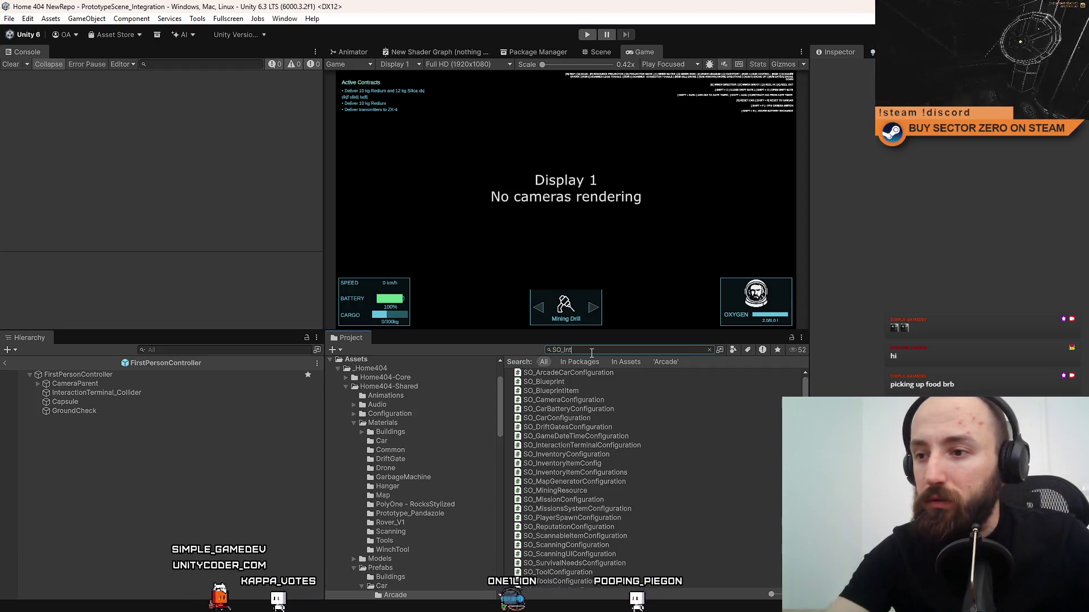
pyautogui.click(592, 373)
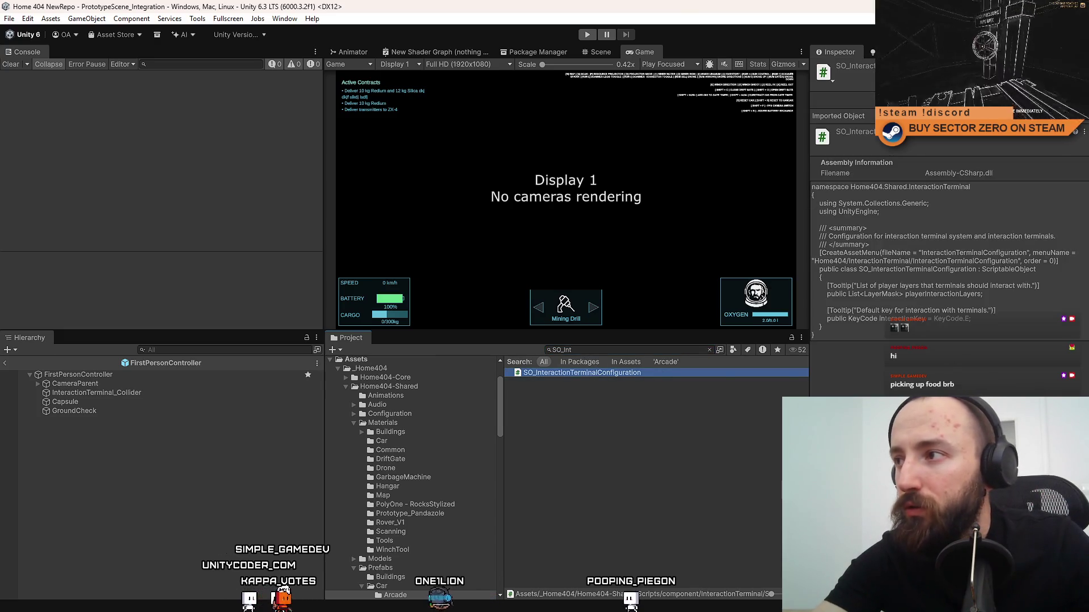
pyautogui.press('Escape')
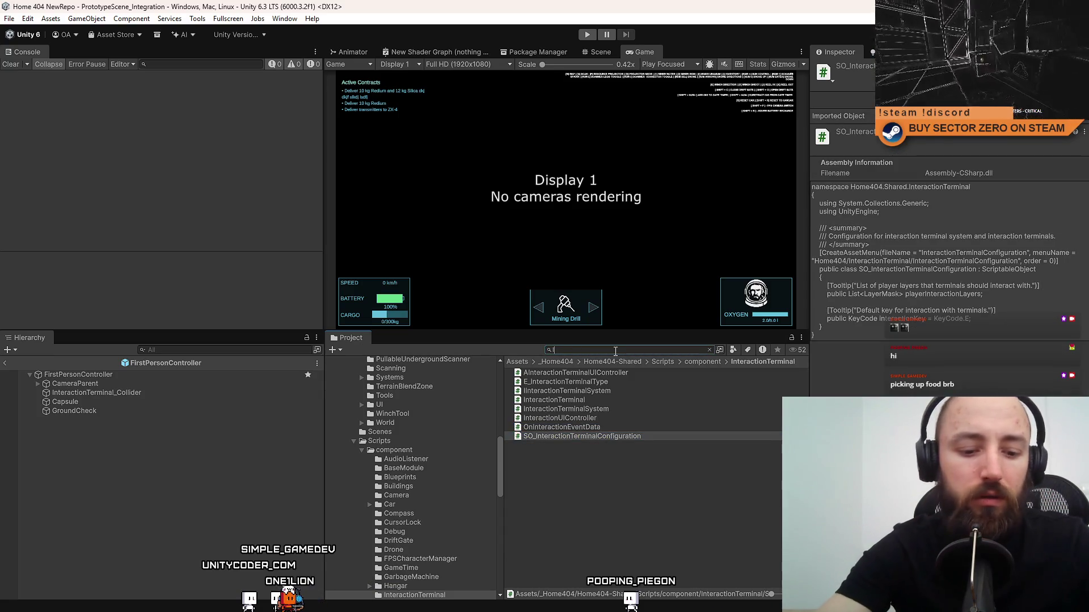
pyautogui.write('InteractionTermin')
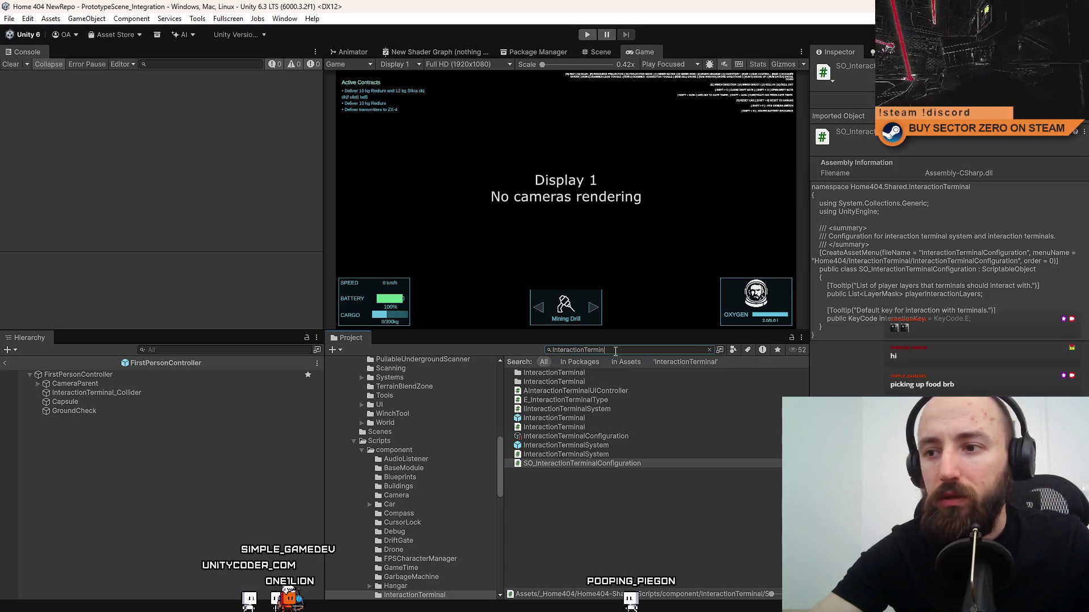
pyautogui.click(638, 435)
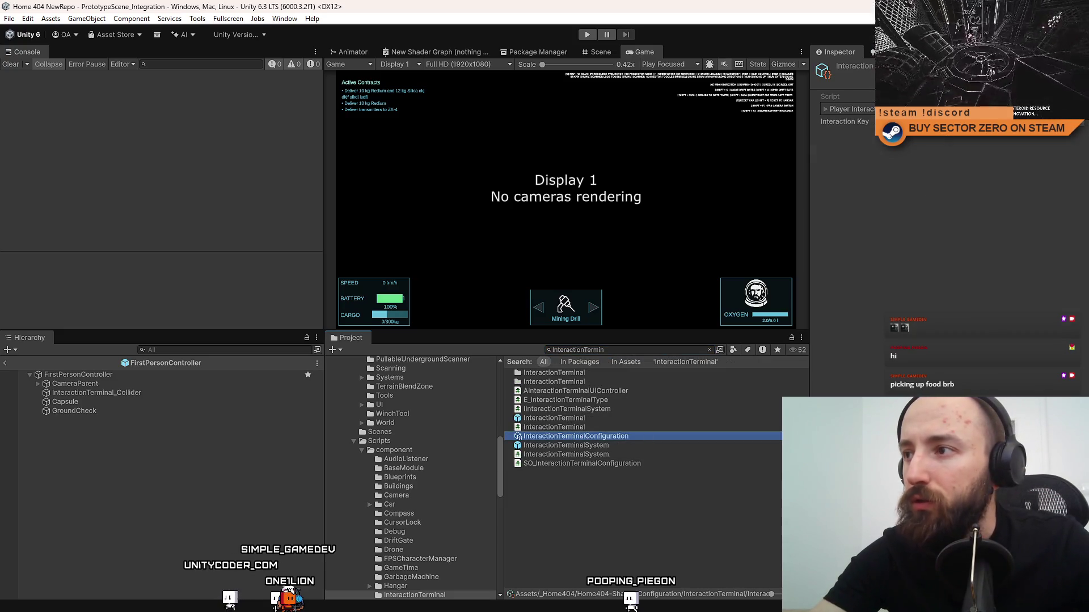
pyautogui.click(97, 392)
# Search 'prototype car' and select the first SimplePrototypeCar prefab.
pyautogui.click(618, 350)
pyautogui.write('prototype car')
pyautogui.click(593, 373)
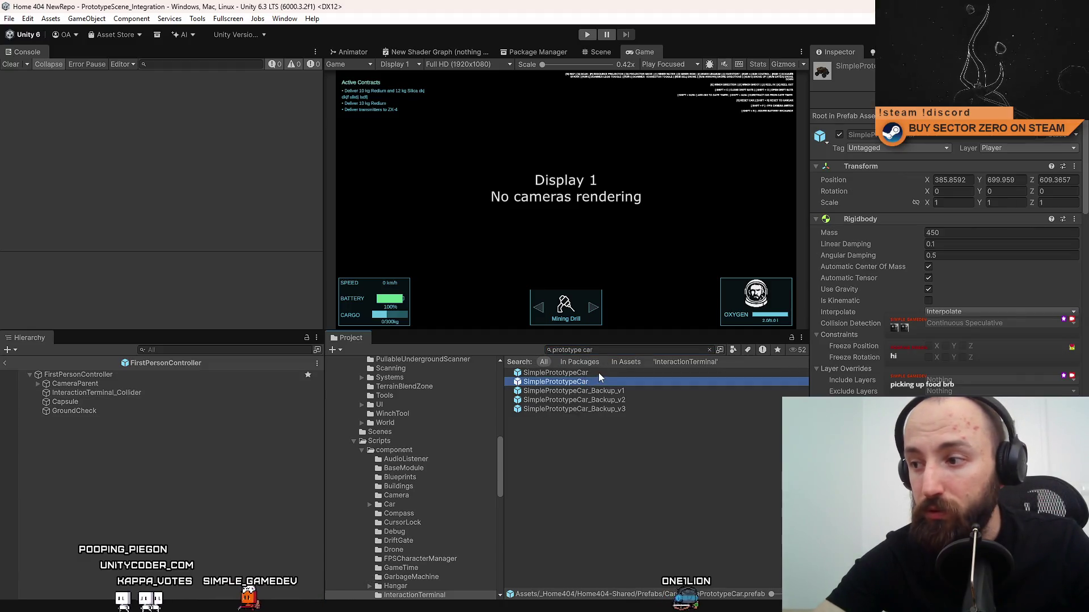
# Pick the Arcade SimplePrototypeCar prefab and open it in Prefab Mode.
pyautogui.click(576, 383)
pyautogui.click(567, 373)
pyautogui.scroll(-5, 944, 238)
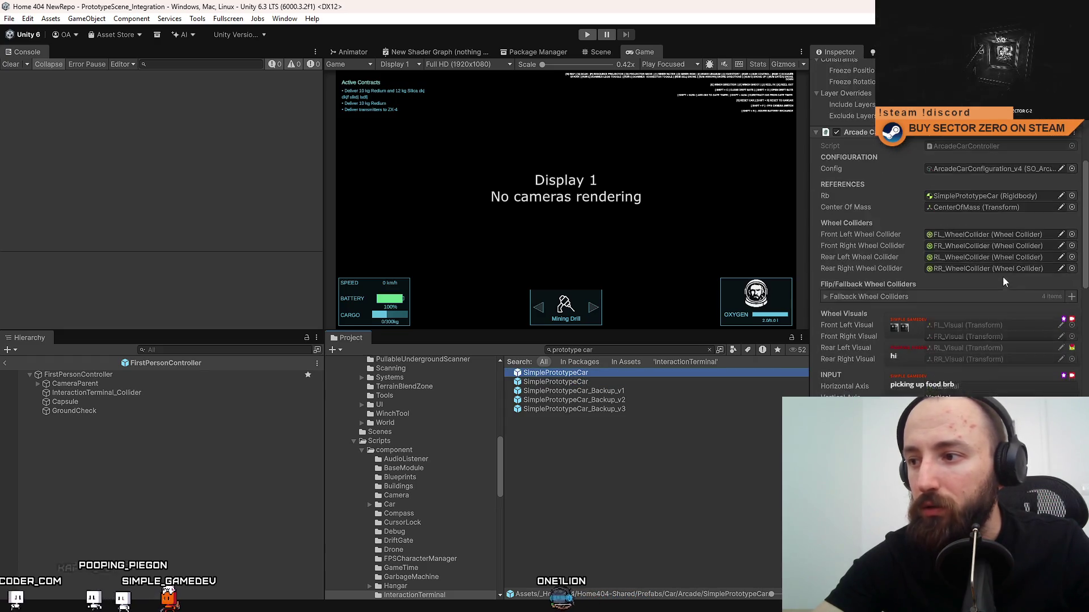
pyautogui.scroll(5, 944, 238)
pyautogui.doubleClick(556, 372)
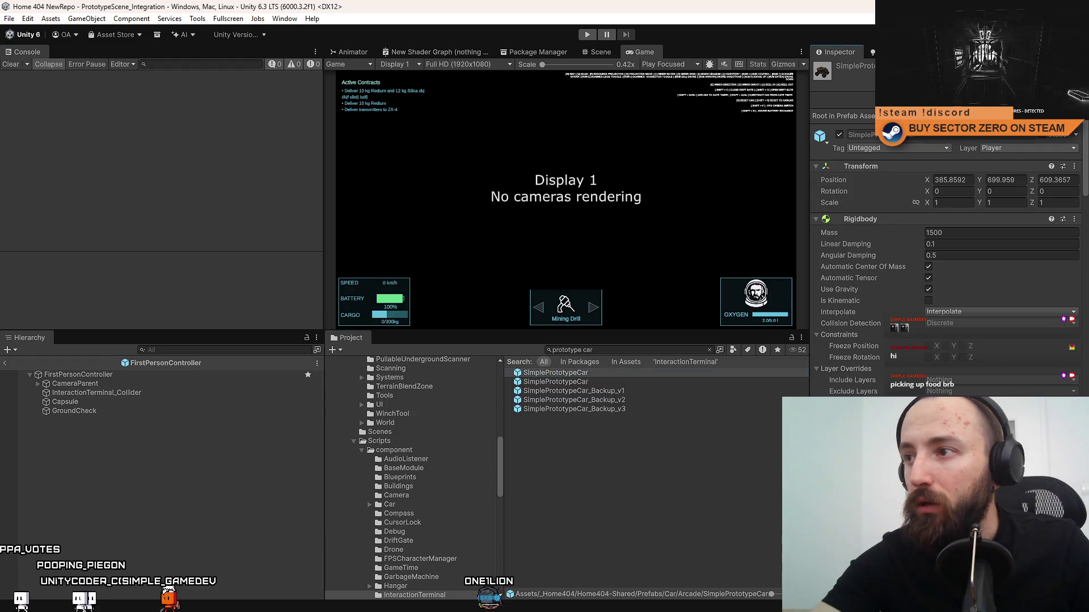
# Collapse the Cockpit and Wheels groups in the car's hierarchy.
pyautogui.click(57, 384)
pyautogui.click(37, 384)
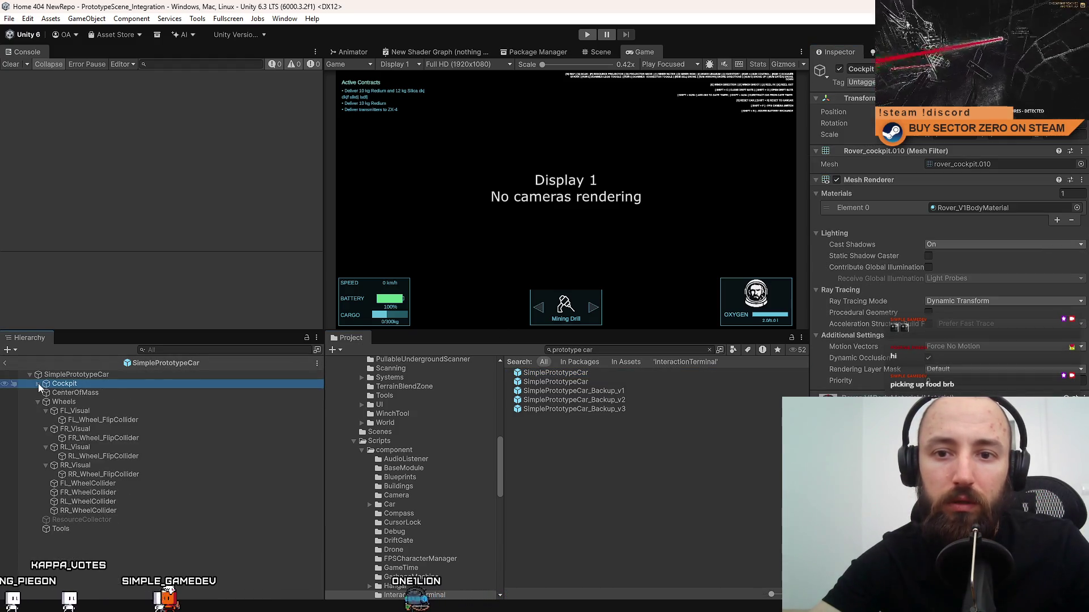
pyautogui.click(38, 402)
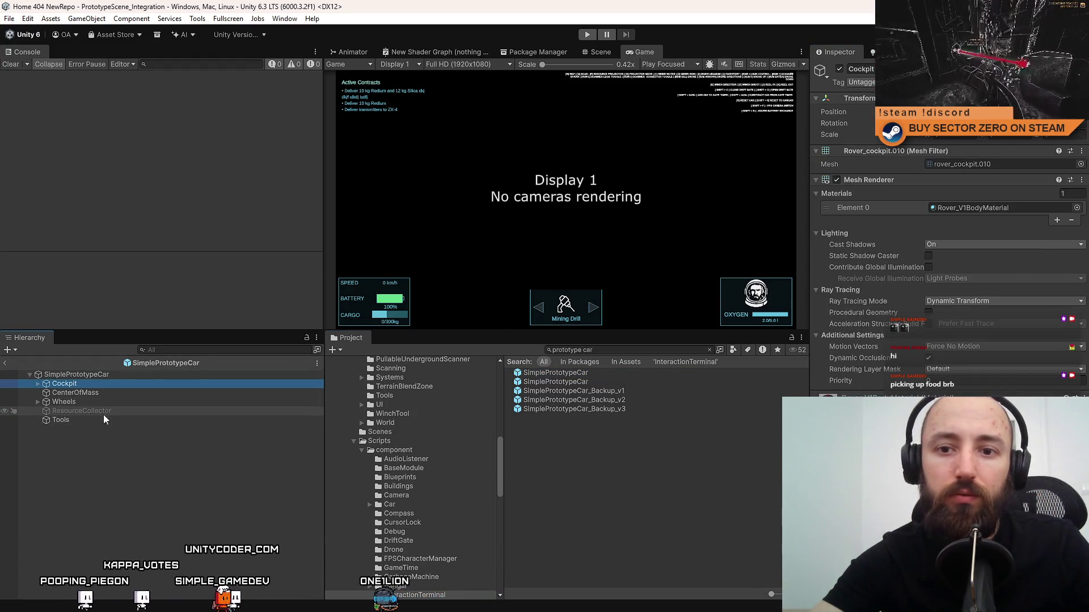
pyautogui.click(79, 431)
pyautogui.click(62, 383)
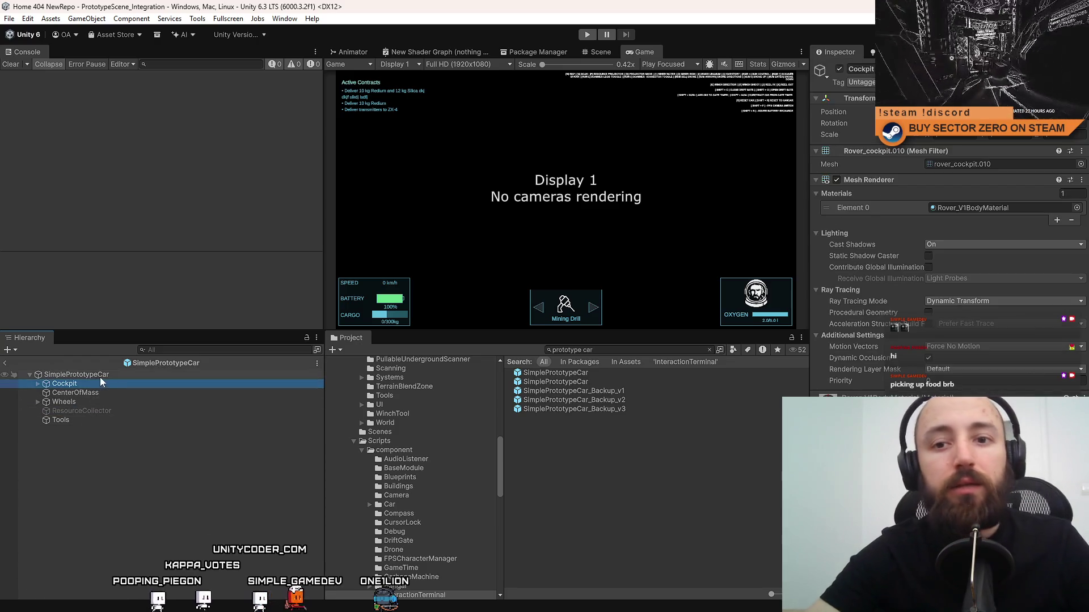
pyautogui.click(85, 392)
pyautogui.click(105, 384)
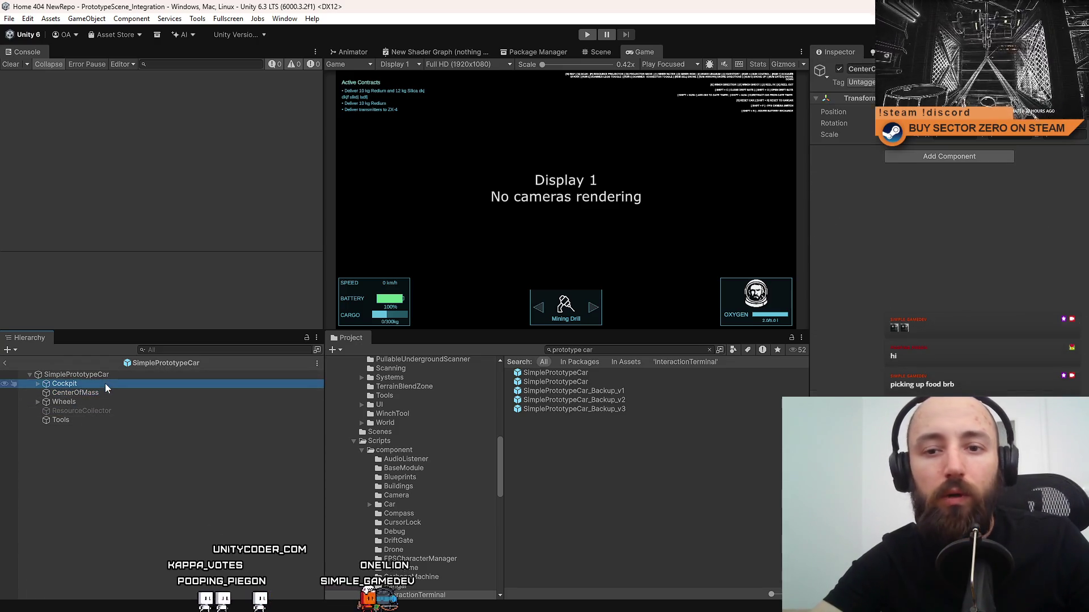
# Paste InteractionTerminal_Collider into the car prefab and view it in the Scene.
pyautogui.hotkey('ctrl', 'z')
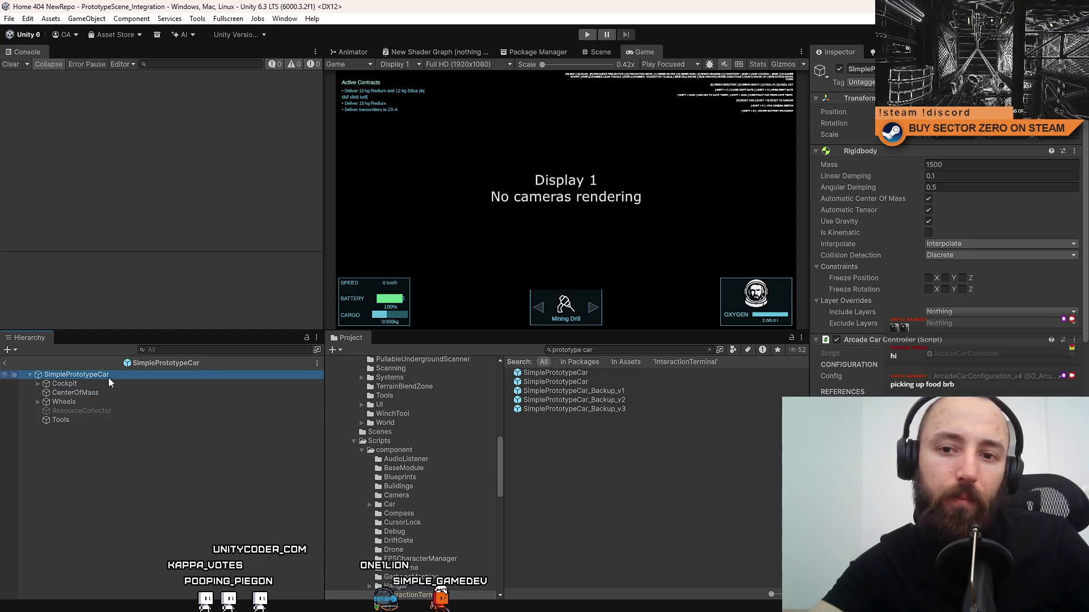
pyautogui.click(191, 308)
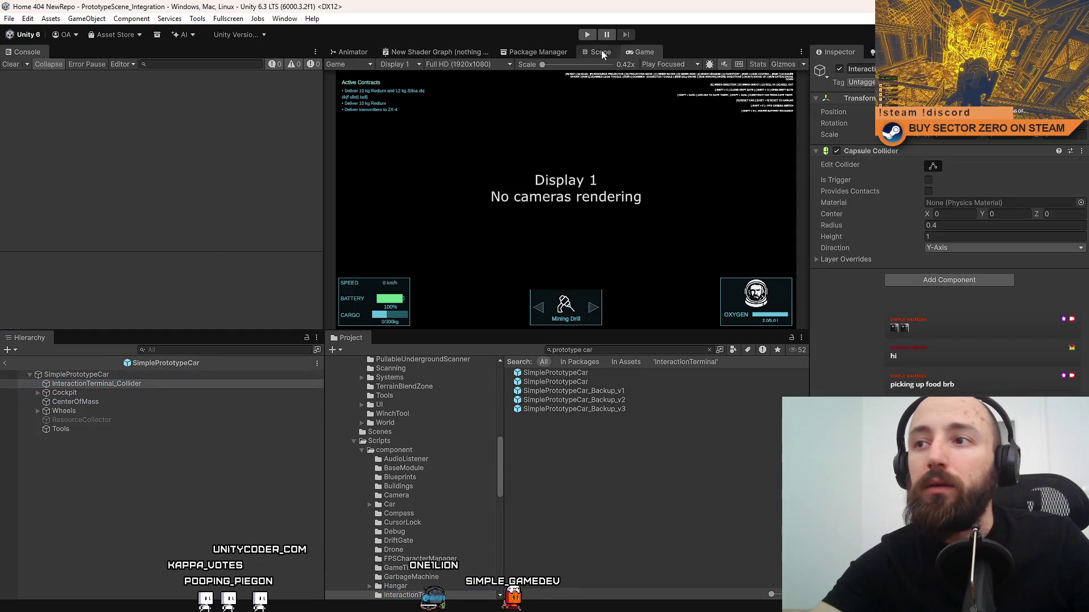
pyautogui.hotkey('ctrl', '1')
# Replace the collider's capsule collider with a Box Collider.
pyautogui.press('f')
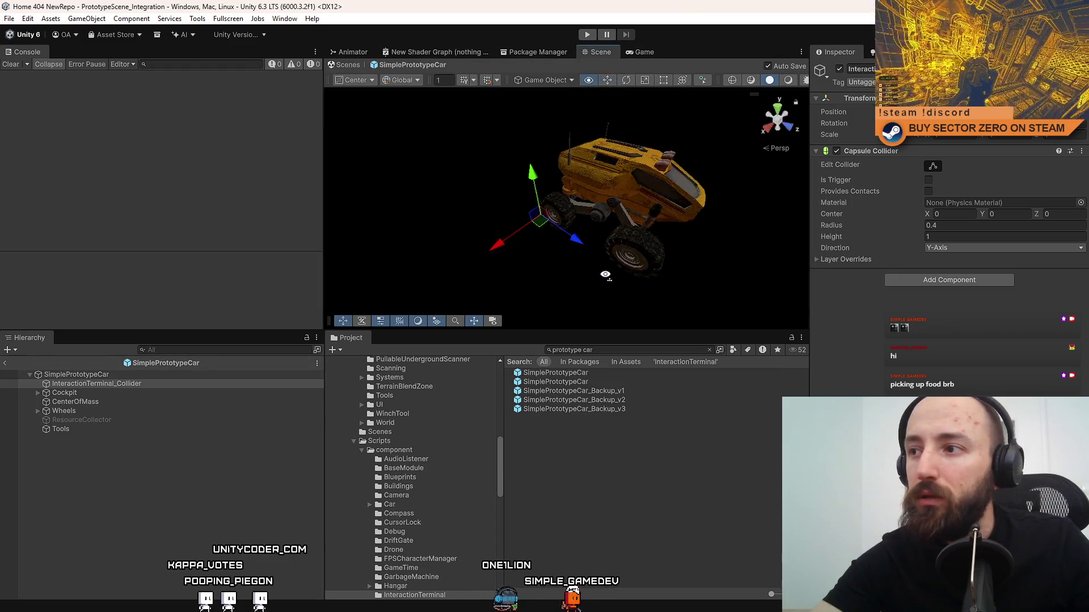
pyautogui.hotkey('ctrl', 'z')
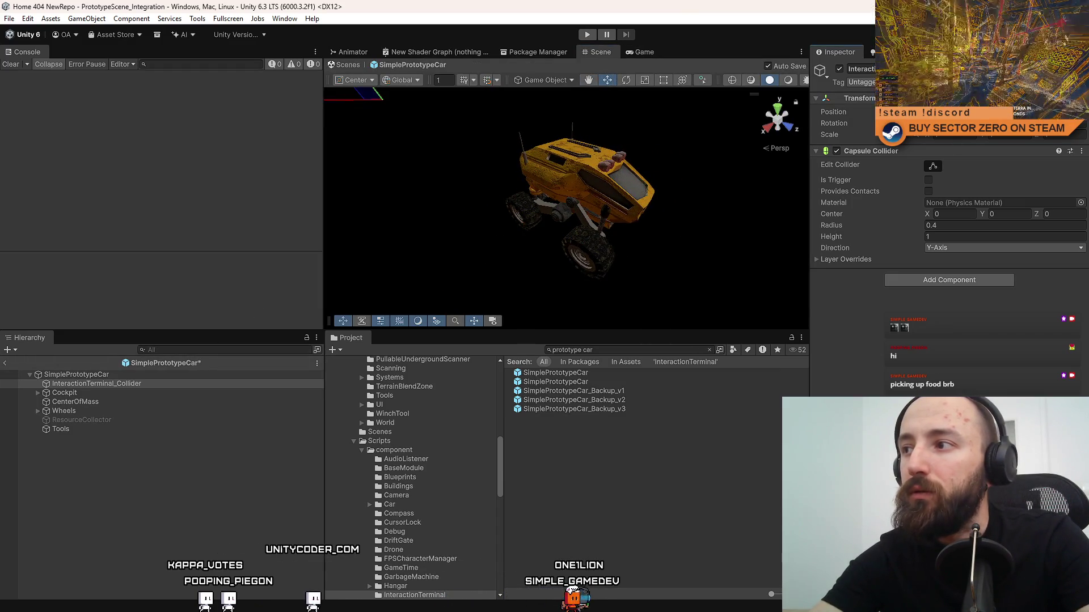
pyautogui.rightClick(900, 151)
pyautogui.click(930, 199)
pyautogui.click(955, 157)
pyautogui.write('box')
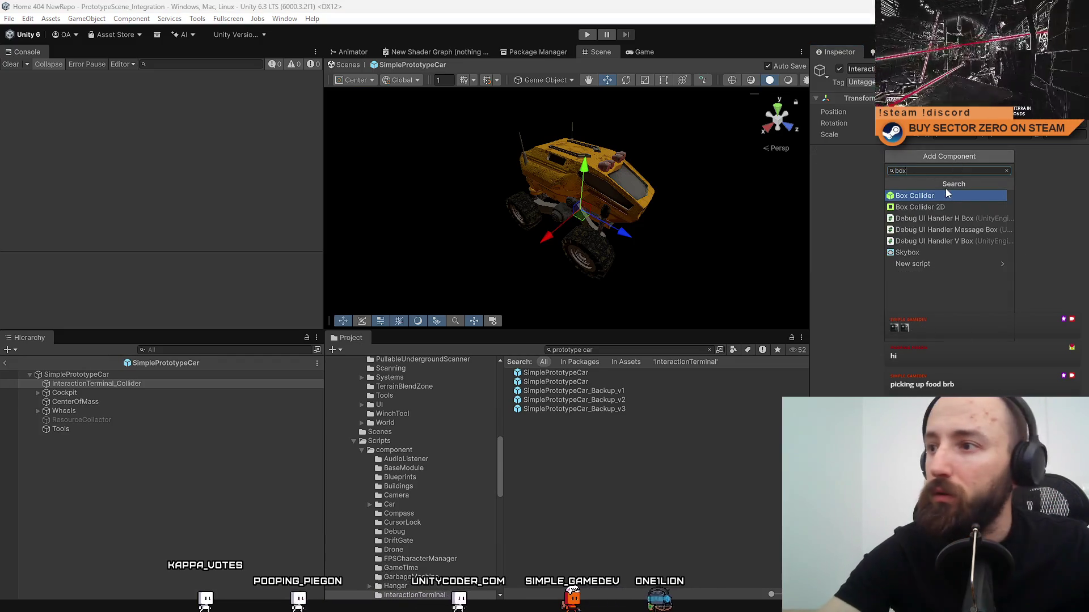
pyautogui.click(945, 194)
# Scale the InteractionTerminal_Collider box down along X to fit the car.
pyautogui.moveTo(709, 187); pyautogui.dragTo(788, 191)
pyautogui.scroll(-3, 789, 191)
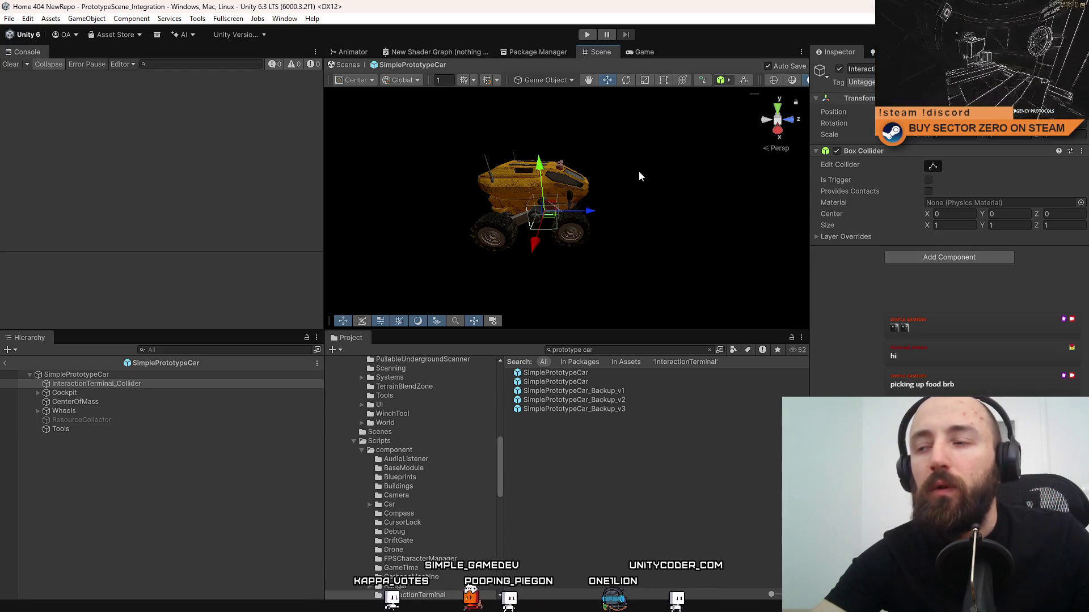
pyautogui.press('f')
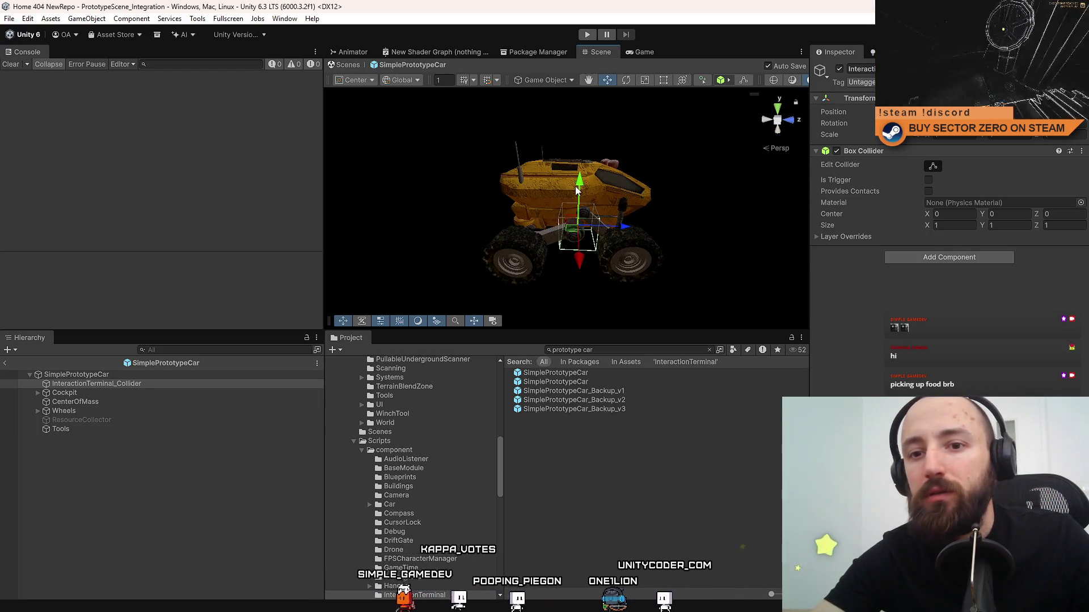
pyautogui.scroll(3, 584, 179)
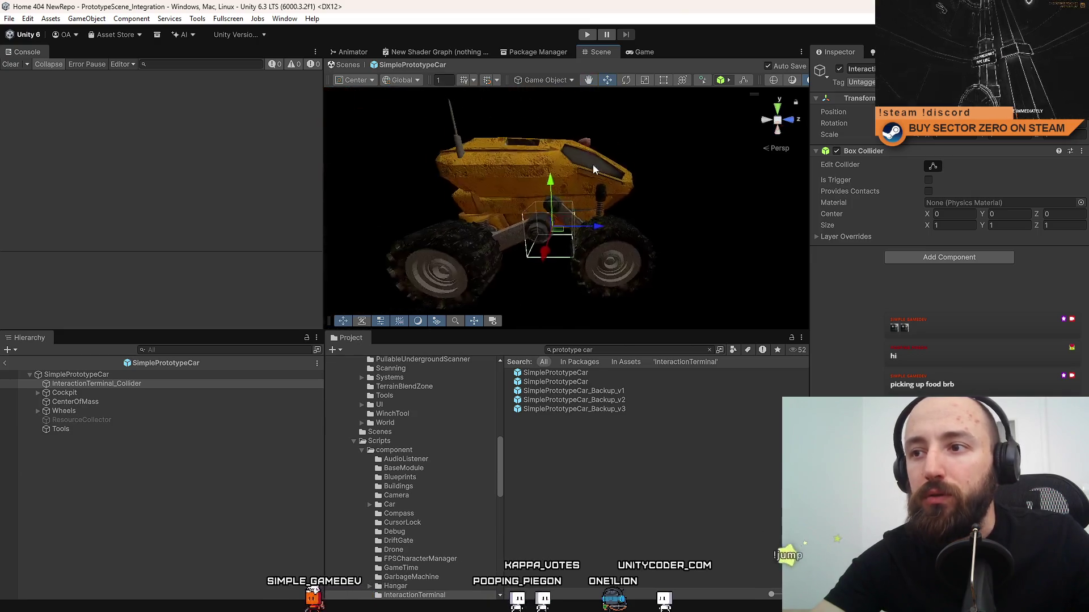
pyautogui.moveTo(593, 165)
pyautogui.keyDown('alt'); pyautogui.mouseDown()
pyautogui.moveTo(722, 231)
pyautogui.moveTo(638, 199)
pyautogui.moveTo(439, 224)
pyautogui.moveTo(562, 182)
pyautogui.moveTo(604, 223)
pyautogui.moveTo(716, 207)
pyautogui.moveTo(698, 214)
pyautogui.mouseUp(); pyautogui.keyUp('alt')
pyautogui.scroll(5, 584, 204)
pyautogui.scroll(-5, 716, 206)
pyautogui.scroll(3, 697, 213)
pyautogui.press('r')
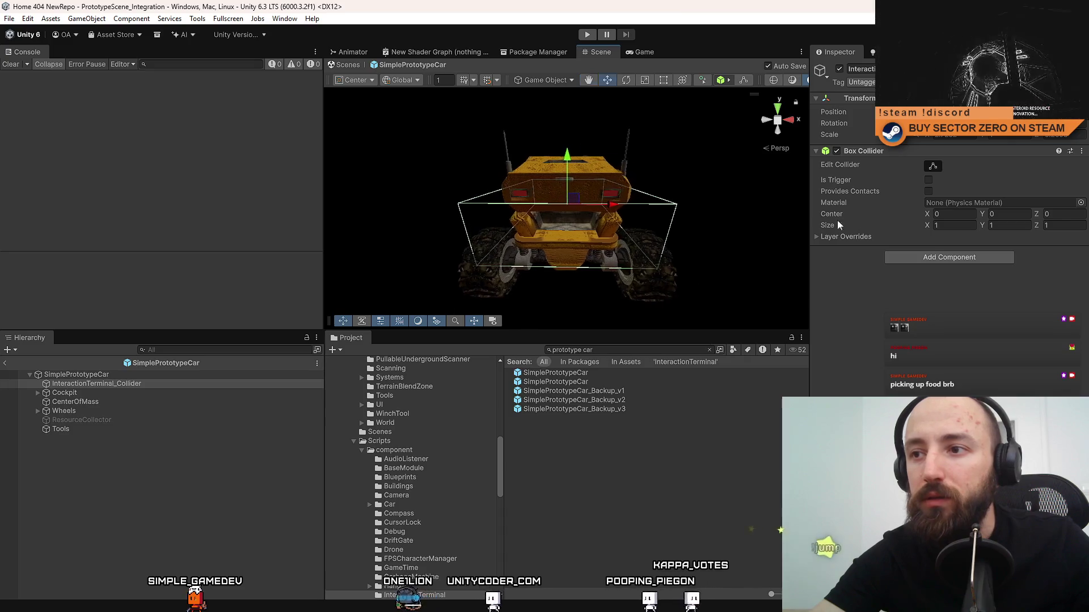
pyautogui.moveTo(614, 204); pyautogui.dragTo(578, 213)
pyautogui.scroll(3, 578, 213)
pyautogui.scroll(-3, 578, 213)
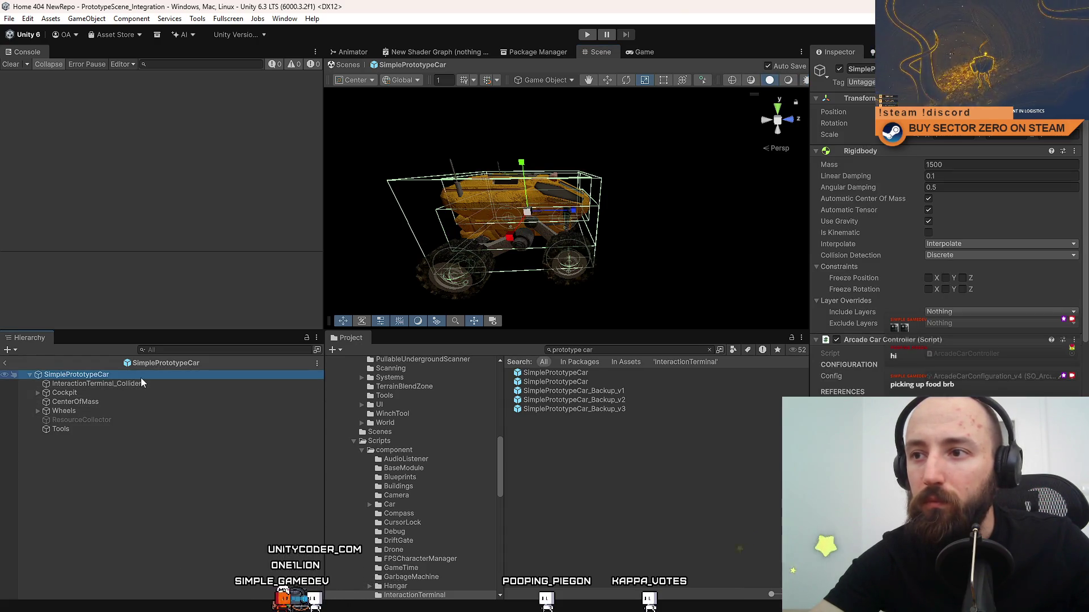
pyautogui.moveTo(488, 238)
pyautogui.mouseDown()
pyautogui.moveTo(519, 251)
pyautogui.moveTo(657, 238)
pyautogui.mouseUp()
# Paste InteractionTerminal_Collider into the second SimplePrototypeCar prefab, placed directly after Cockpit.
pyautogui.click(179, 384)
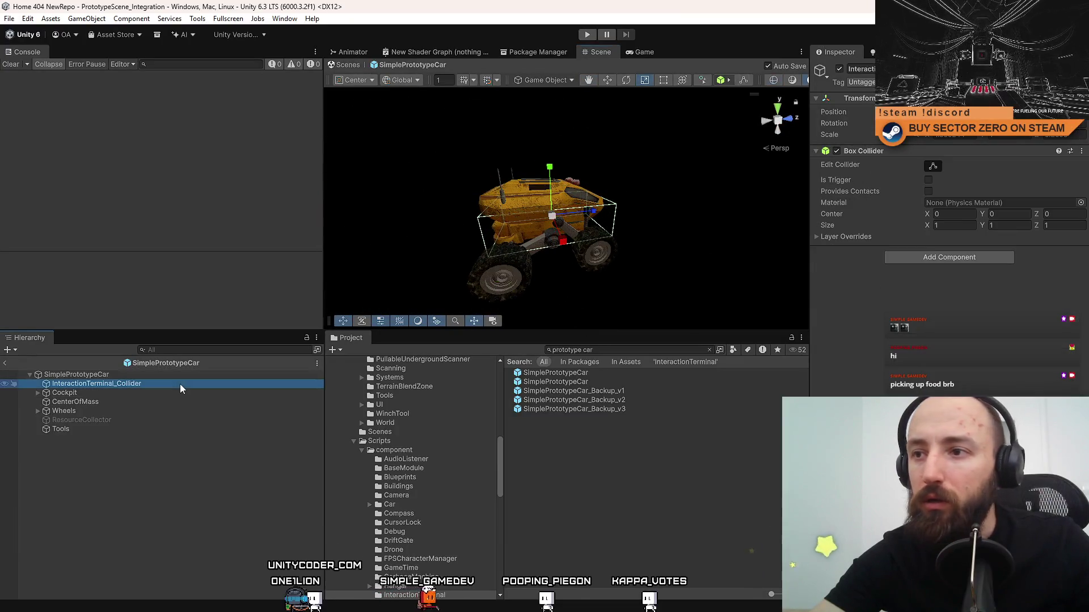
pyautogui.moveTo(567, 227)
pyautogui.mouseDown()
pyautogui.moveTo(605, 222)
pyautogui.moveTo(544, 238)
pyautogui.mouseUp()
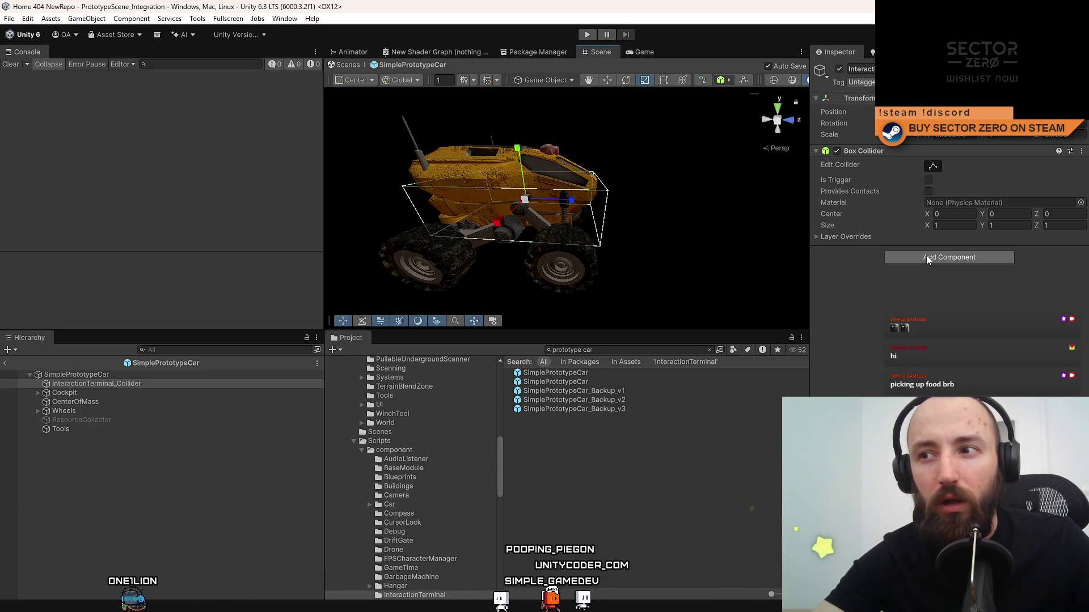
pyautogui.click(165, 376)
pyautogui.click(170, 384)
pyautogui.click(620, 375)
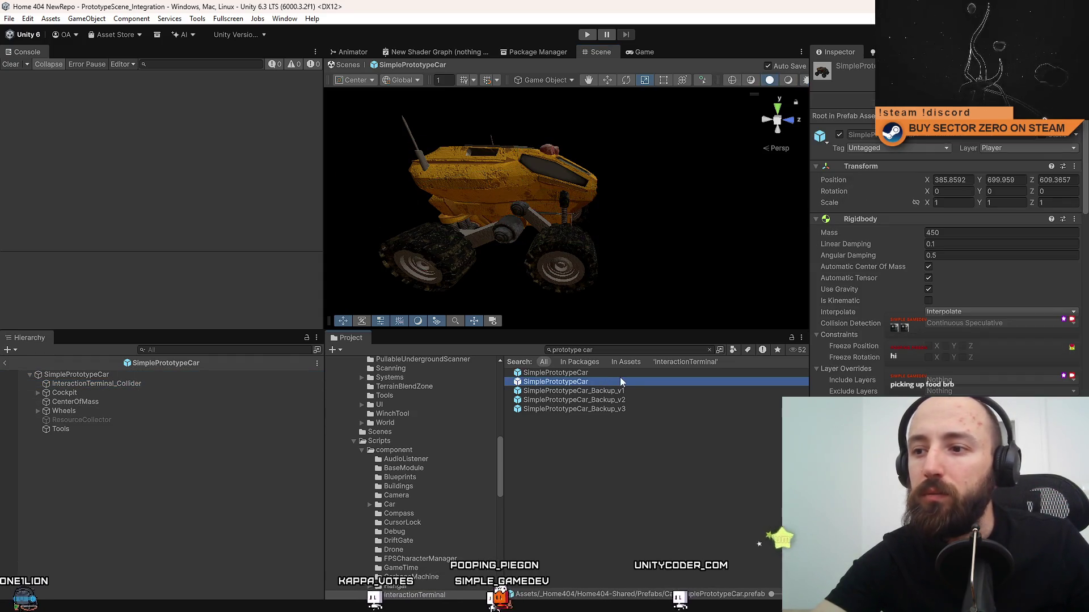
pyautogui.click(587, 383)
pyautogui.click(103, 376)
pyautogui.hotkey('ctrl', 'v')
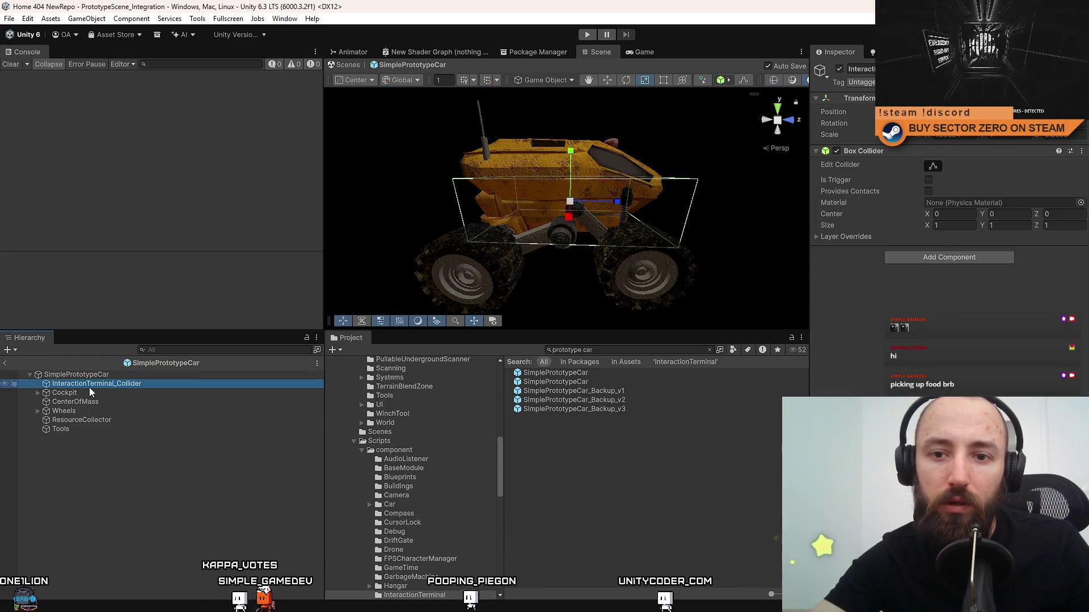
pyautogui.moveTo(98, 401); pyautogui.dragTo(98, 399)
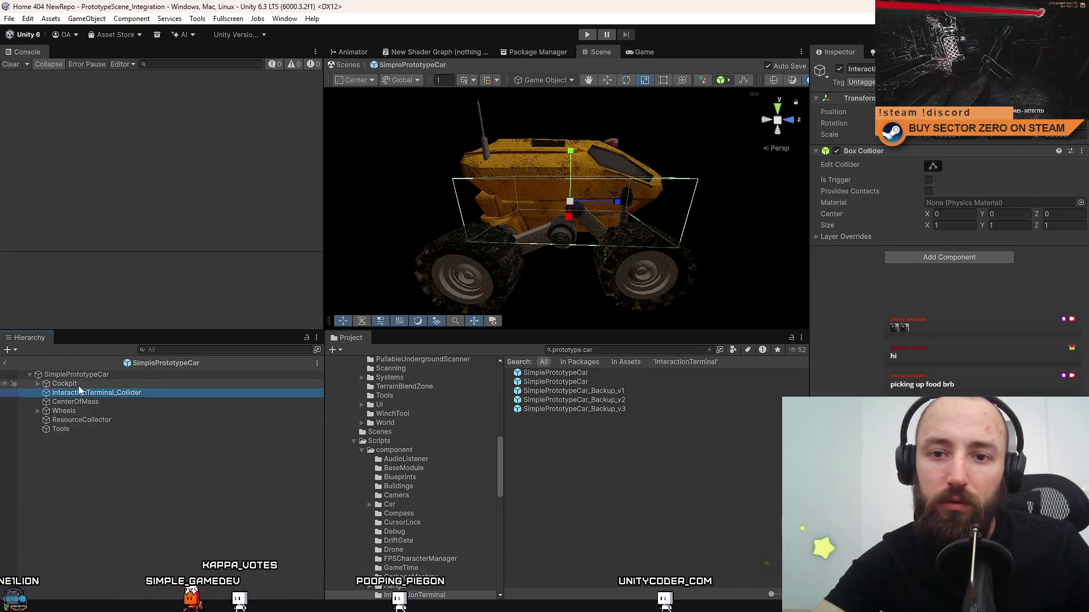
pyautogui.click(643, 459)
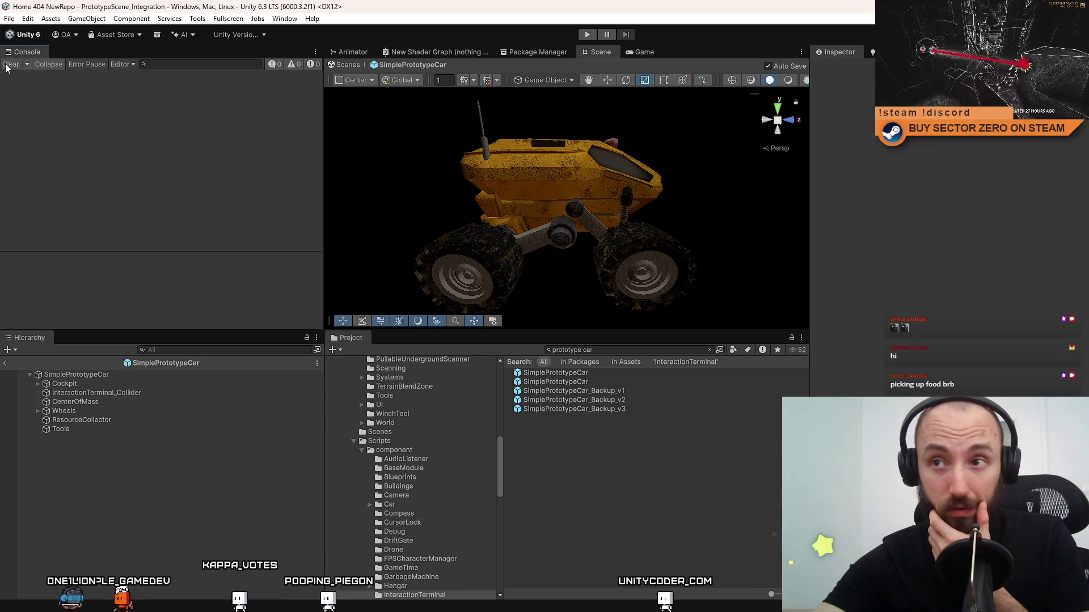
# Switch to the Game view, enter Play mode, and clear the console.
pyautogui.click(648, 52)
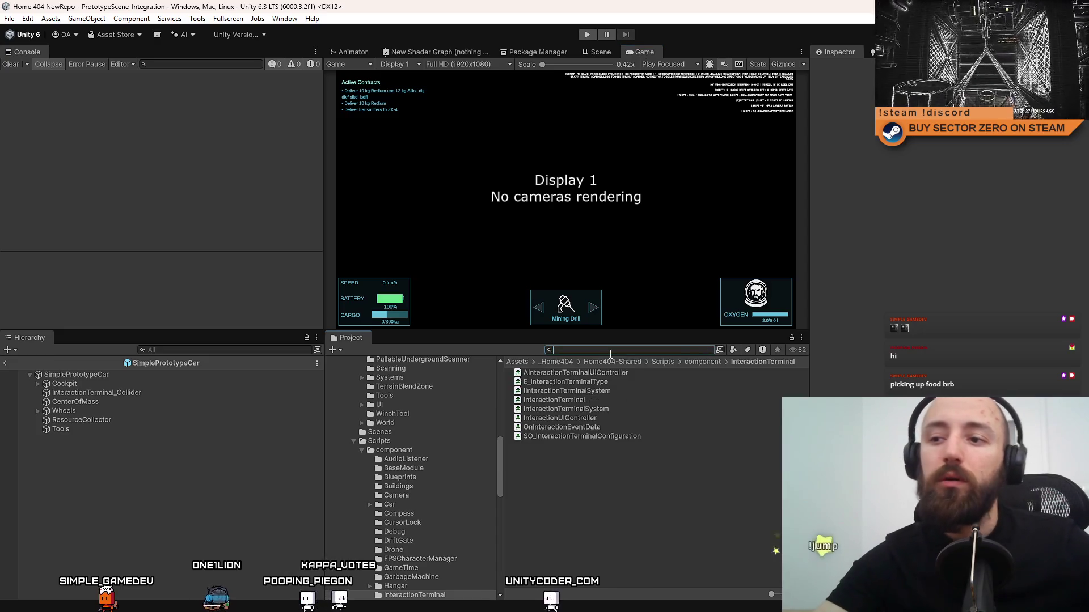
pyautogui.click(589, 35)
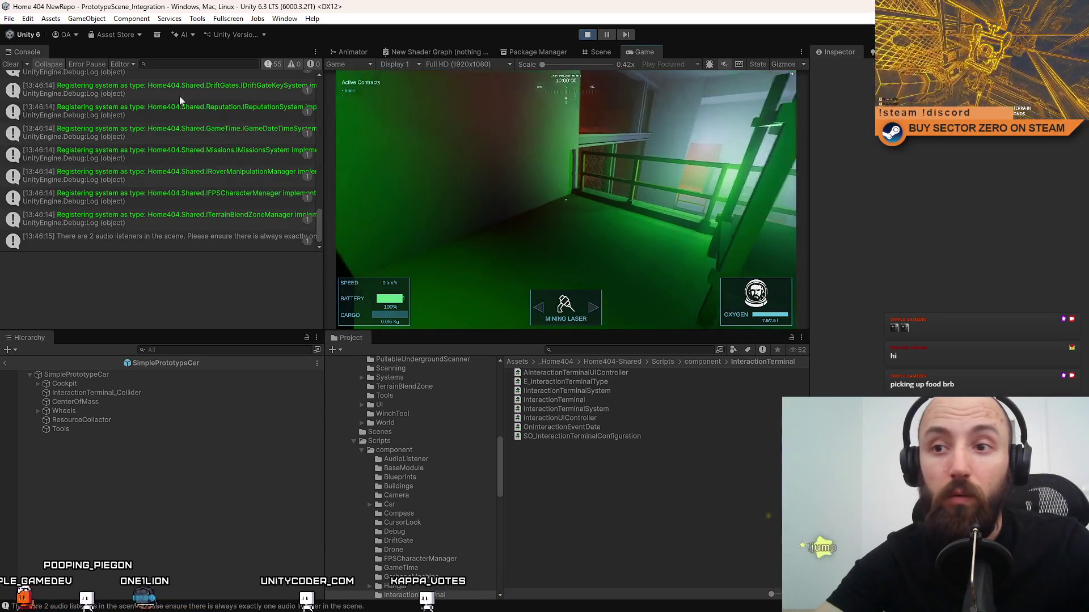
pyautogui.click(11, 65)
# Play full screen, walking from the terminal through the corridor to the rover, then return to the Scene view.
pyautogui.press('F10')
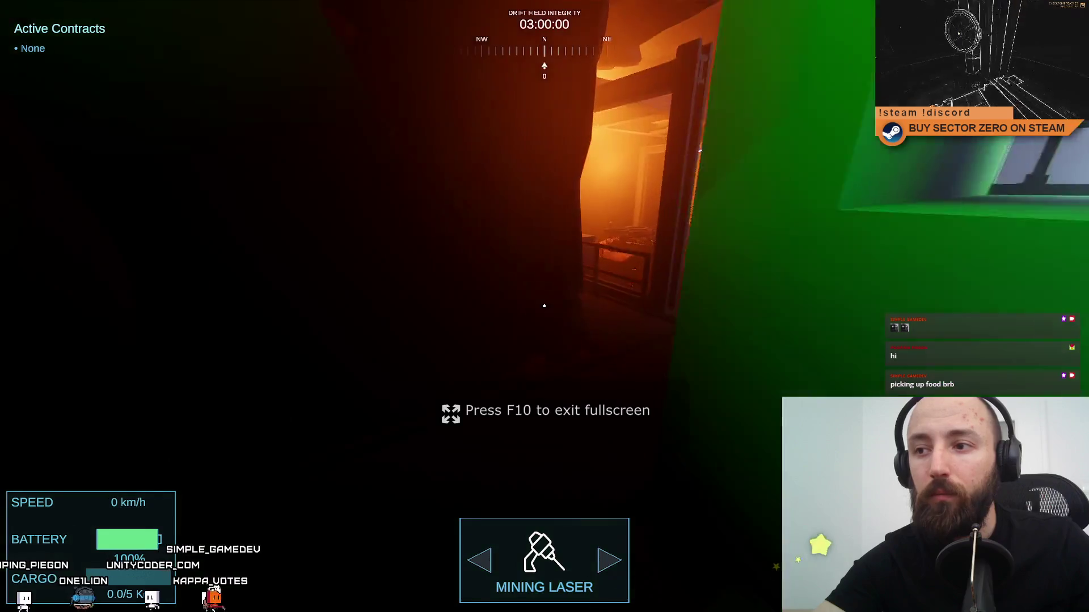
pyautogui.press('w')
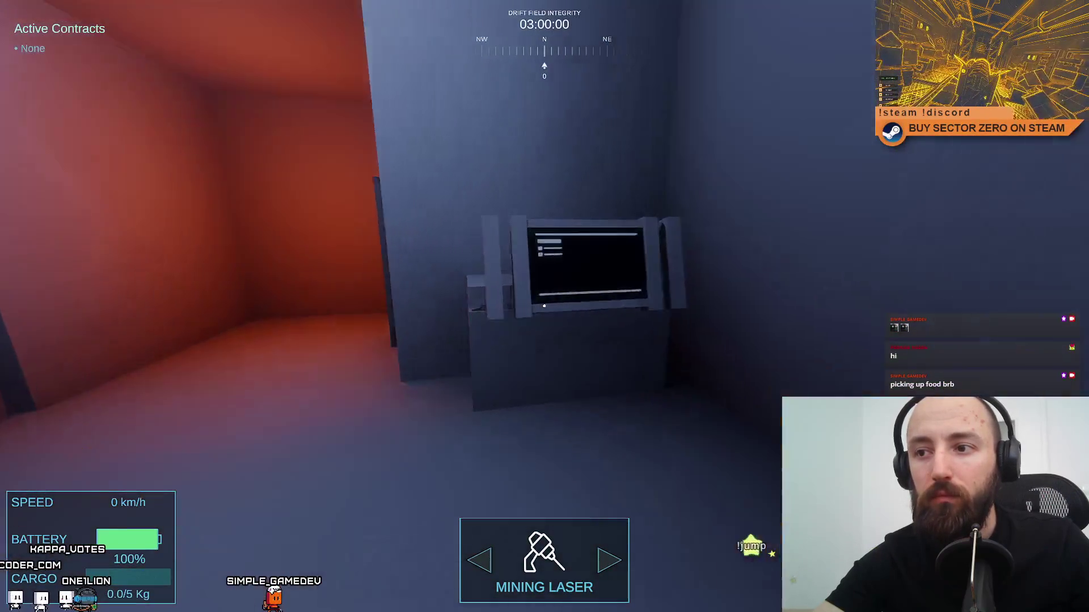
pyautogui.press('w')
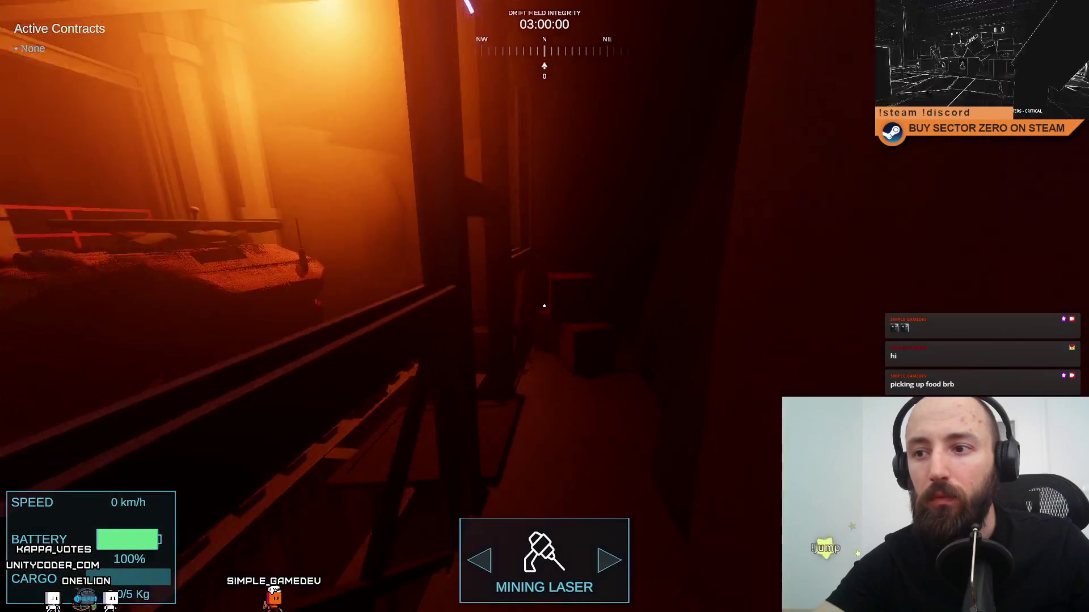
pyautogui.press('w')
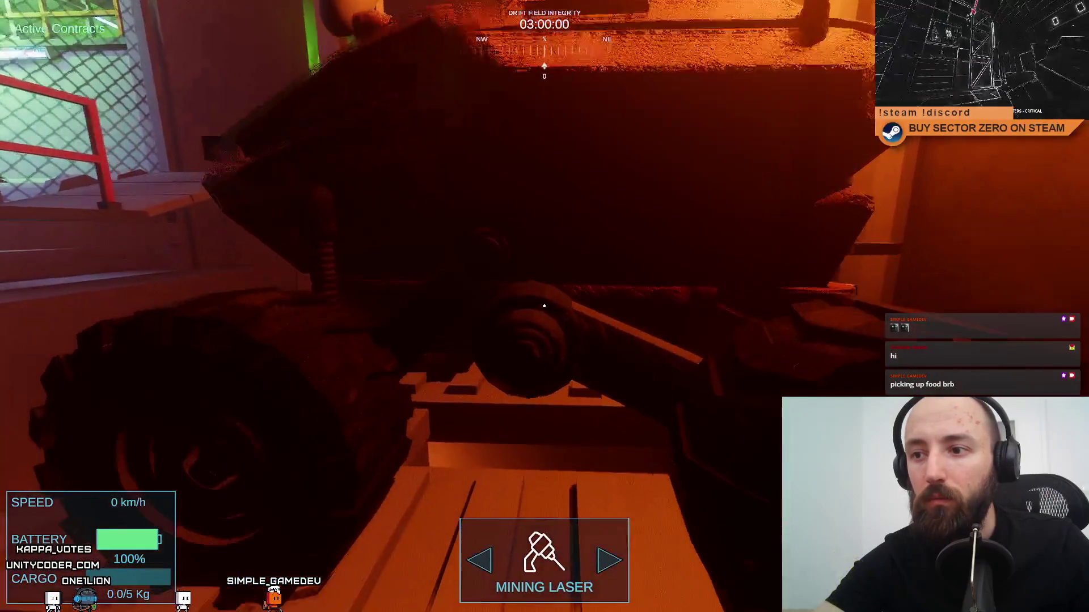
pyautogui.press('s')
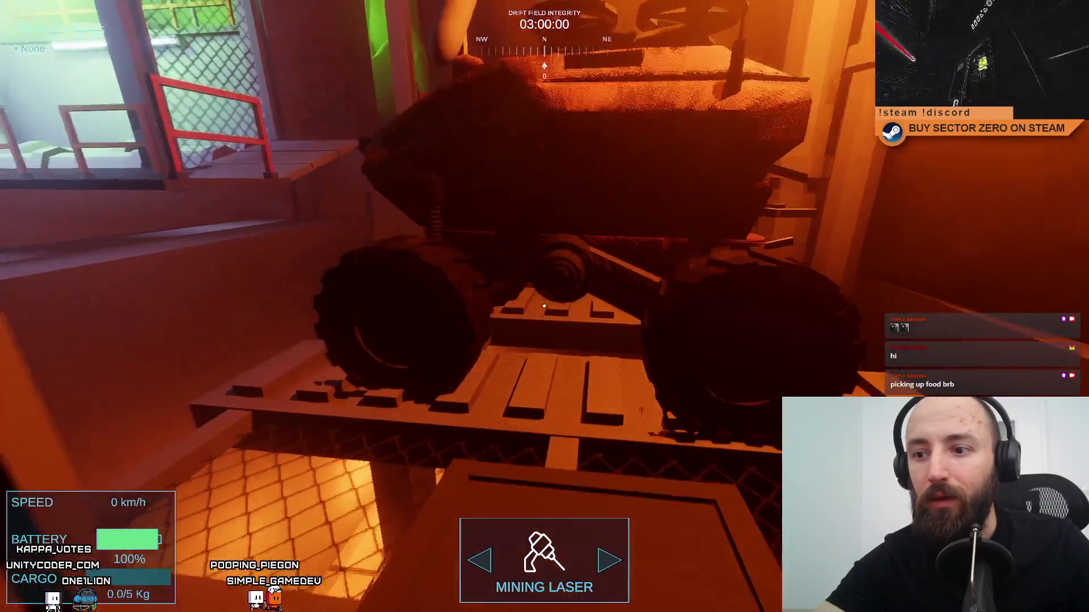
pyautogui.press('w')
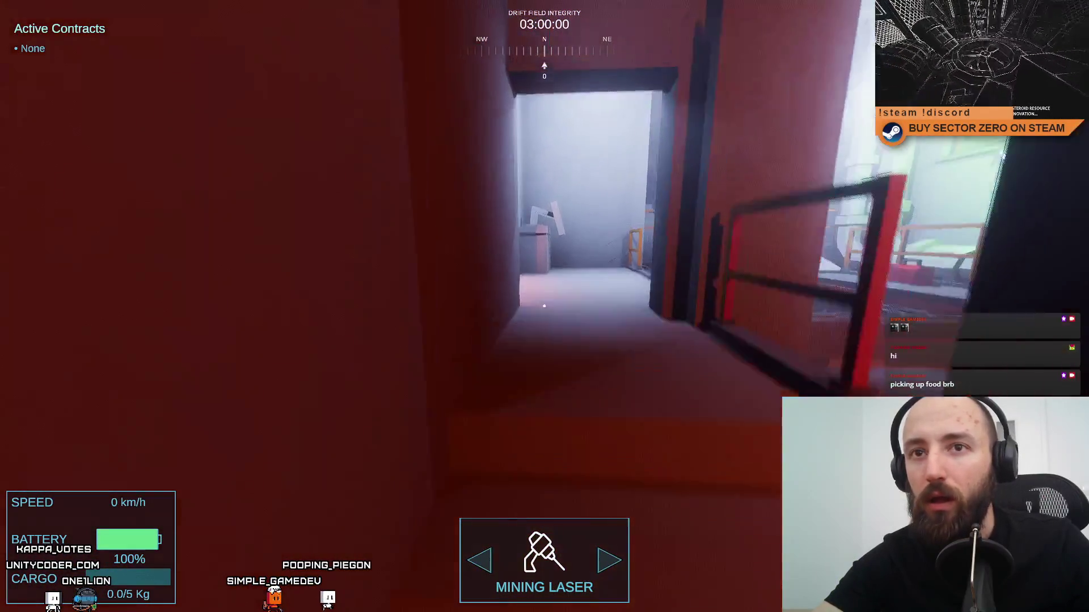
pyautogui.press('w')
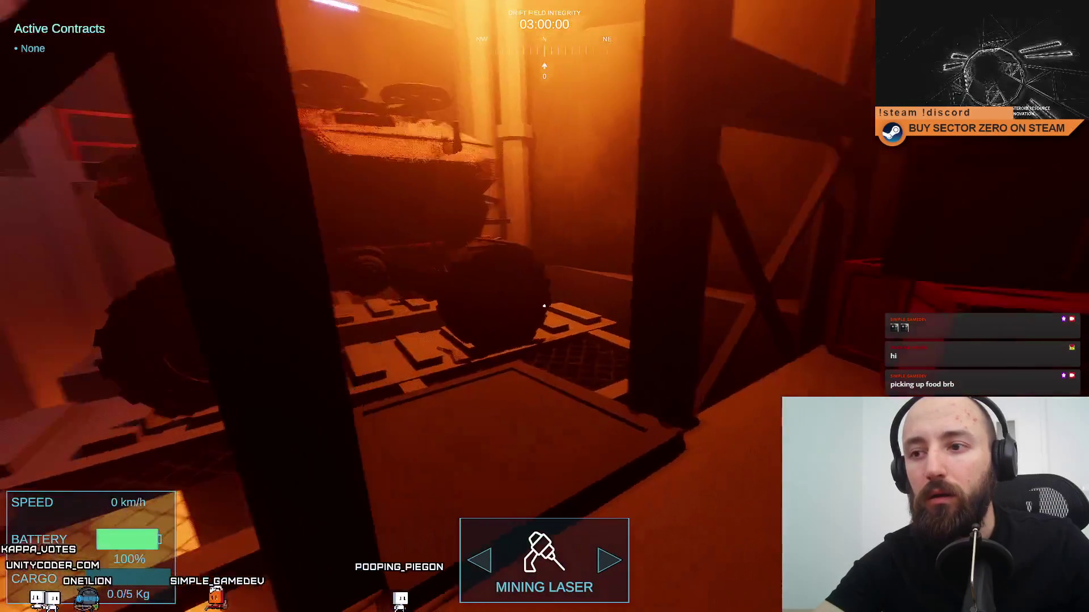
pyautogui.press('w')
pyautogui.press('w')
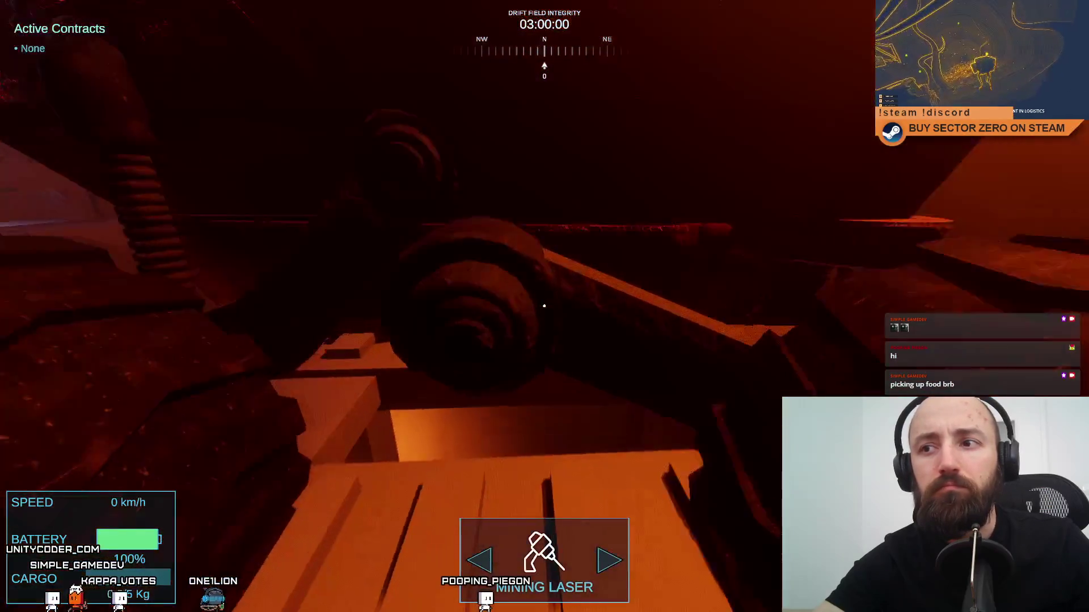
pyautogui.press('s')
pyautogui.press('Escape')
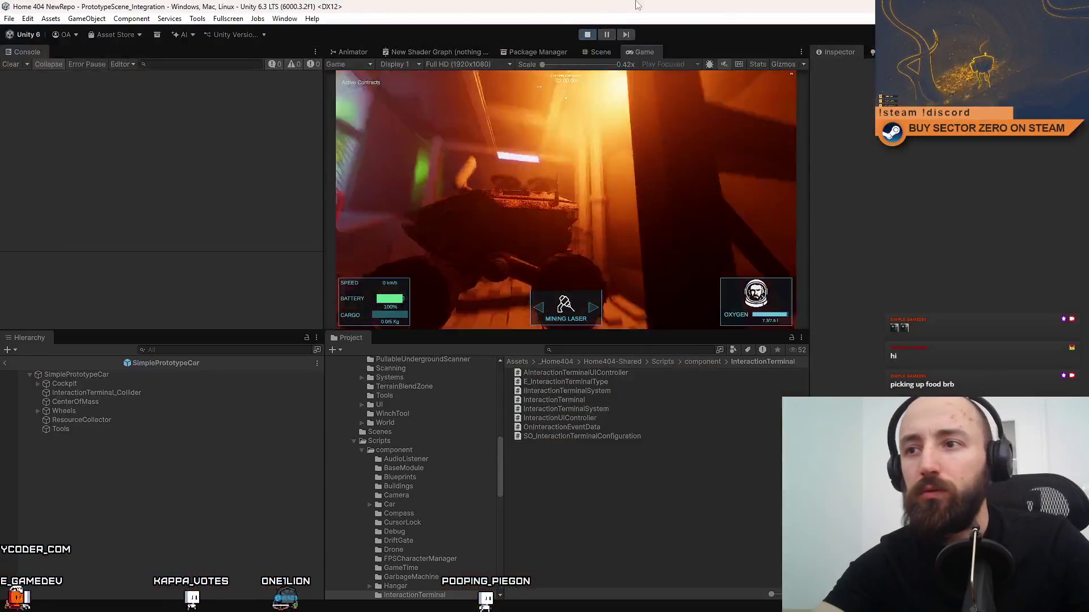
pyautogui.click(604, 50)
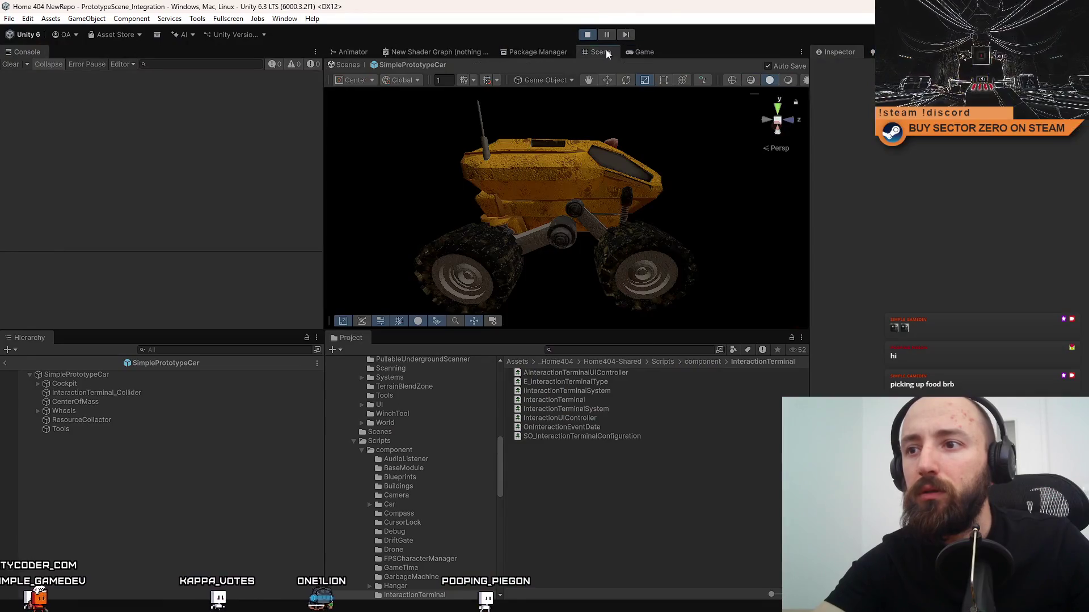
# Leave Prefab Mode and locate the InteractionTerminal in the running level.
pyautogui.click(335, 61)
pyautogui.moveTo(1031, 261)
pyautogui.mouseDown()
pyautogui.moveTo(883, 276)
pyautogui.moveTo(709, 249)
pyautogui.moveTo(540, 241)
pyautogui.mouseUp()
pyautogui.click(593, 246)
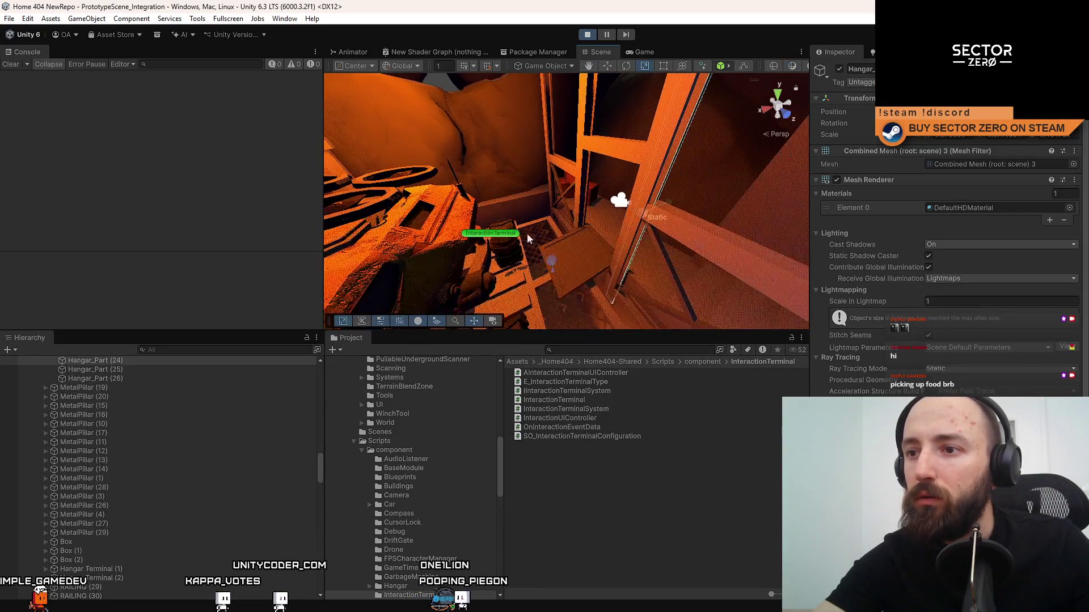
pyautogui.click(499, 235)
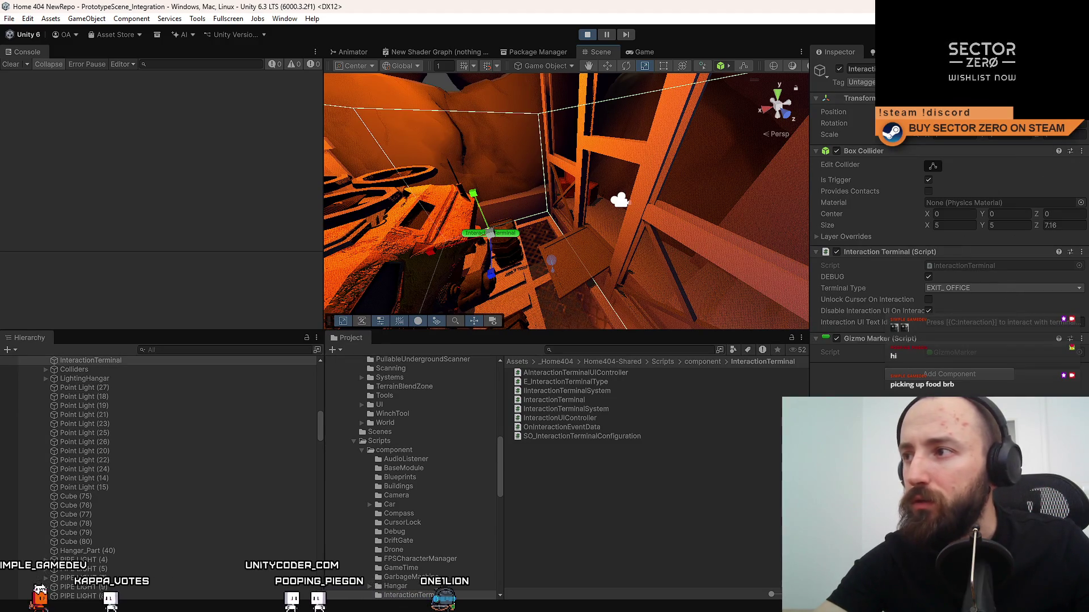
pyautogui.moveTo(612, 189); pyautogui.dragTo(552, 202)
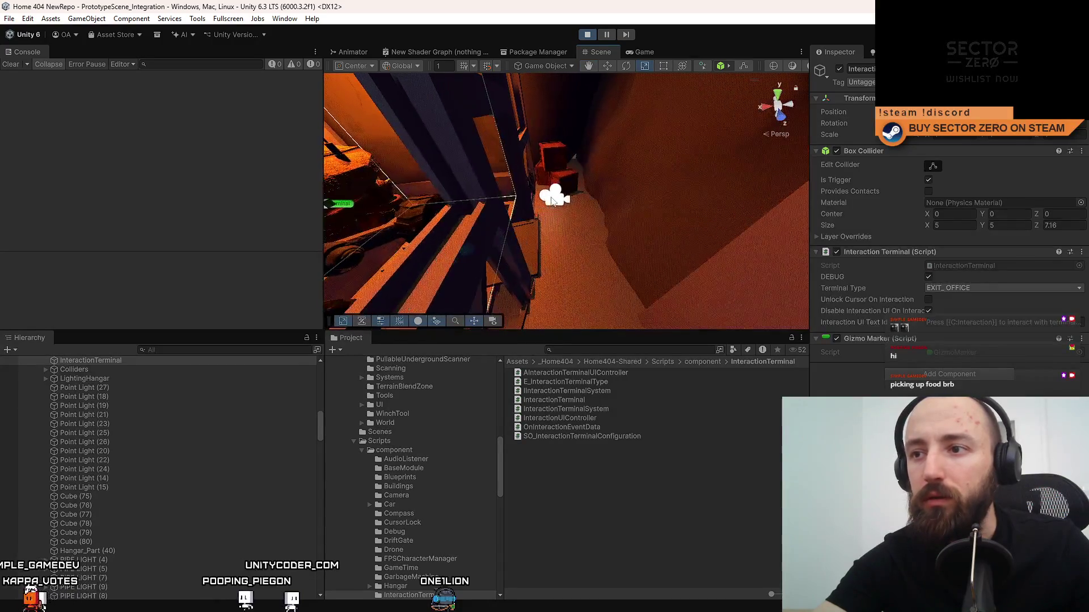
pyautogui.click(551, 200)
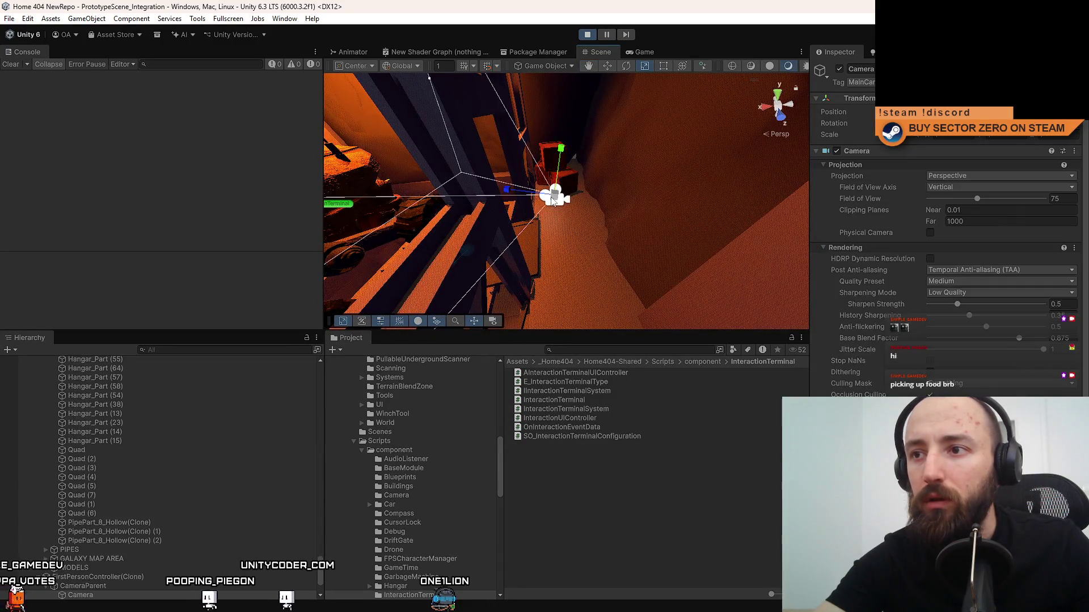
# Inspect the FirstPersonController(Clone) player's CameraParent, Camera and InteractionTerminal_Collider children.
pyautogui.click(110, 578)
pyautogui.scroll(-2, 115, 555)
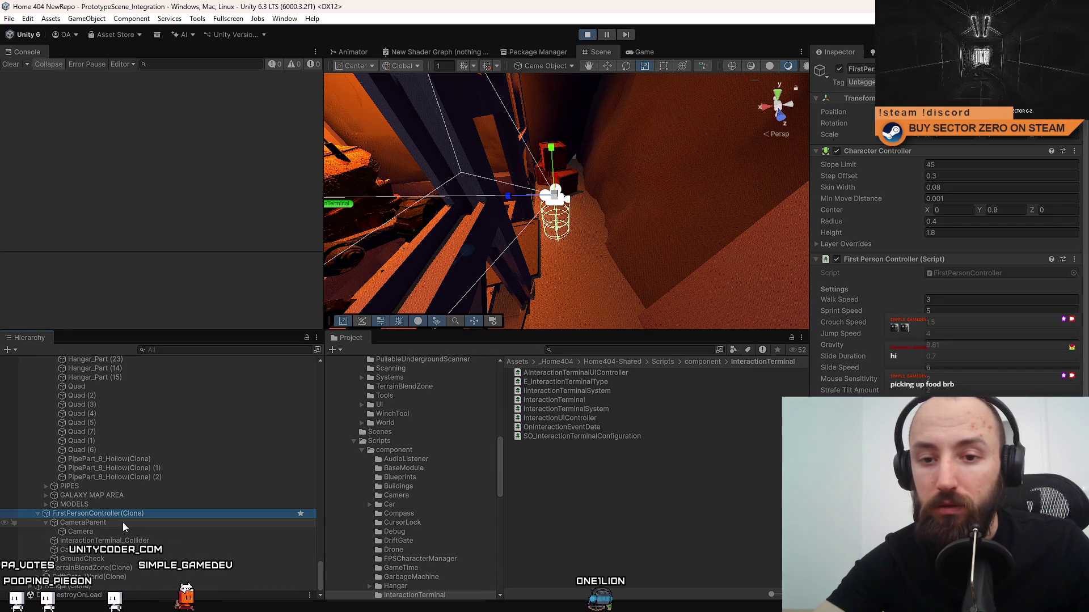
pyautogui.scroll(-3, 1054, 337)
pyautogui.scroll(-5, 1032, 338)
pyautogui.click(148, 520)
pyautogui.click(132, 531)
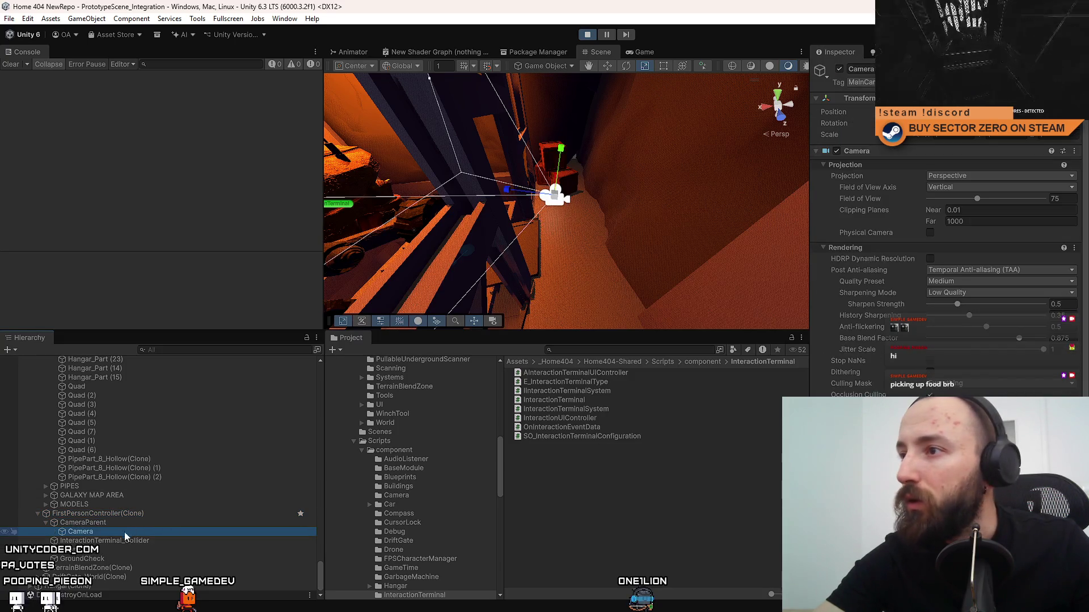
pyautogui.click(116, 540)
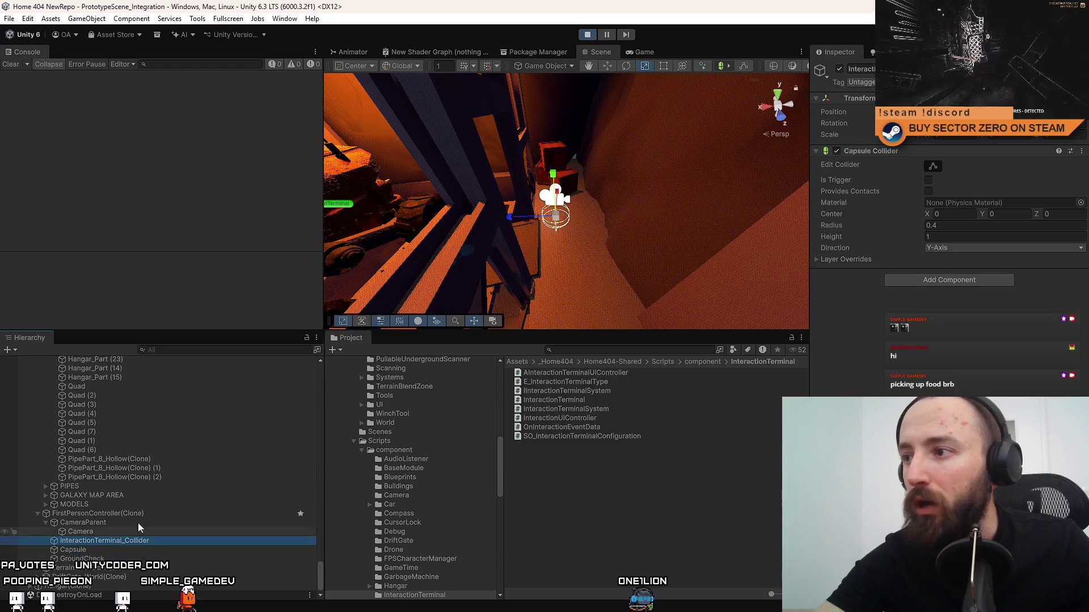
pyautogui.moveTo(606, 227)
pyautogui.mouseDown()
pyautogui.moveTo(550, 225)
pyautogui.moveTo(561, 207)
pyautogui.mouseUp()
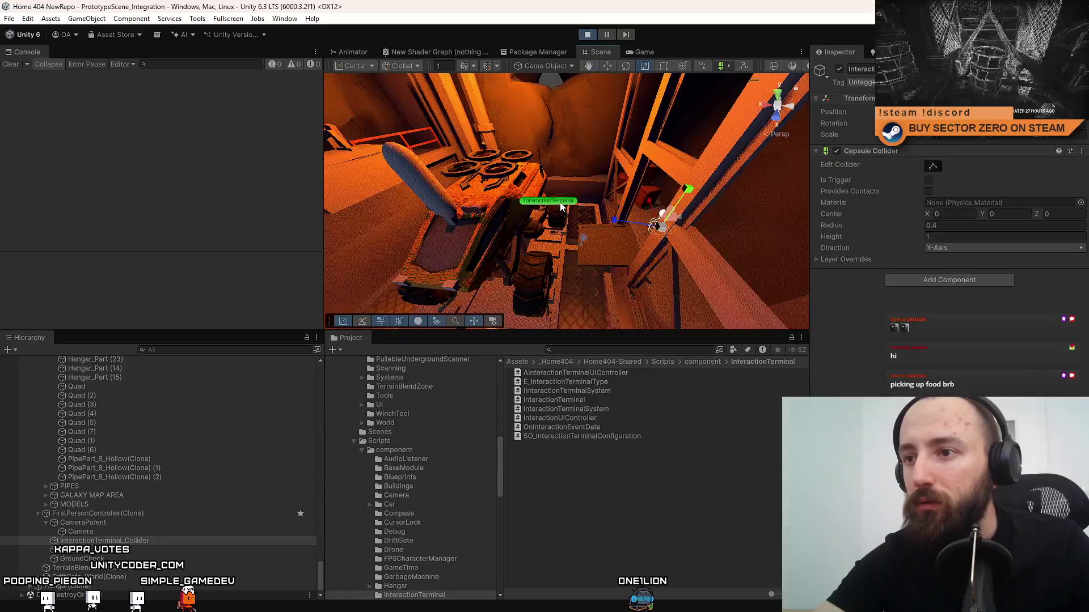
pyautogui.click(562, 206)
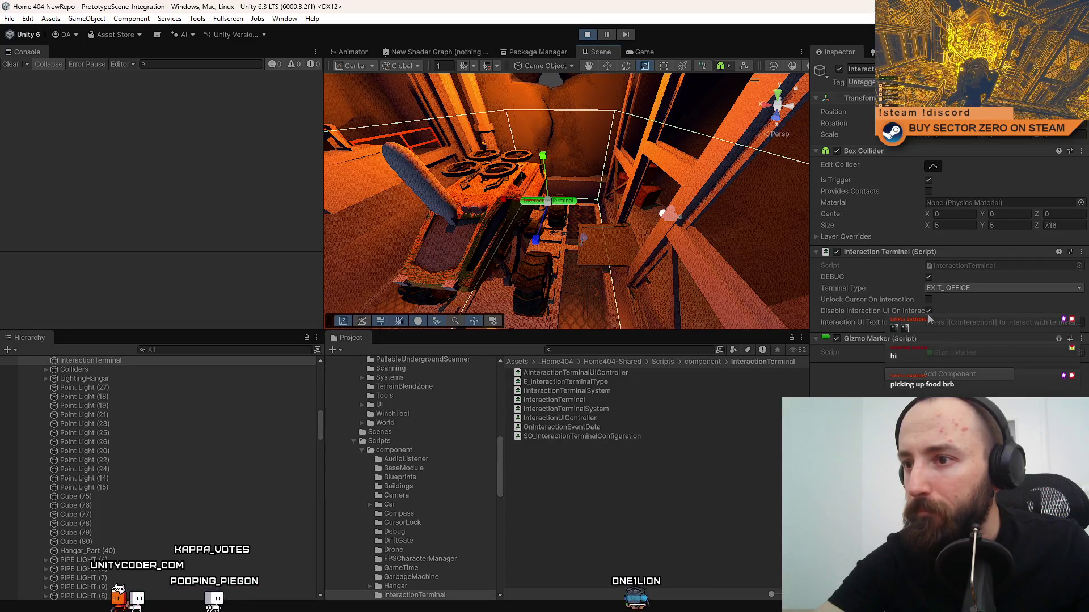
pyautogui.moveTo(602, 258); pyautogui.dragTo(652, 207)
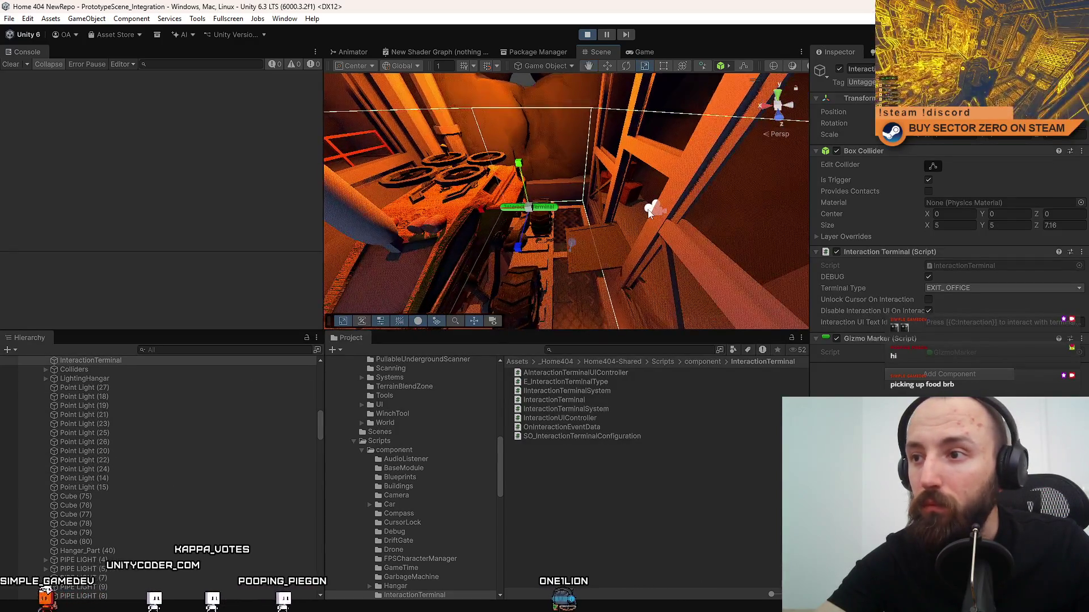
pyautogui.click(652, 207)
pyautogui.moveTo(574, 243); pyautogui.dragTo(609, 242)
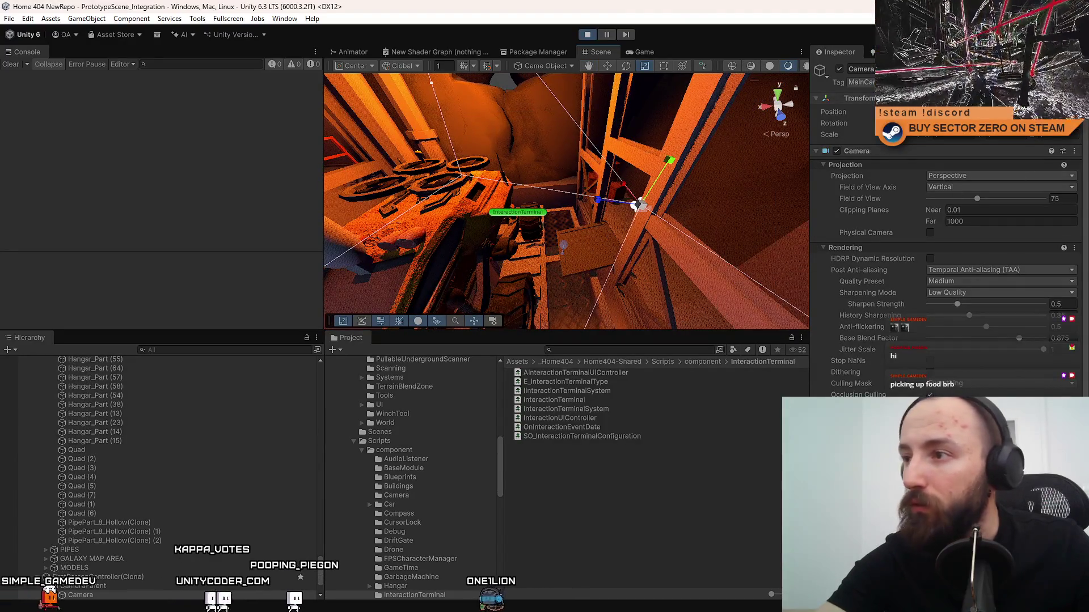
# Put FirstPersonController(Clone) and its children on the Player layer, then show the Game view.
pyautogui.click(198, 580)
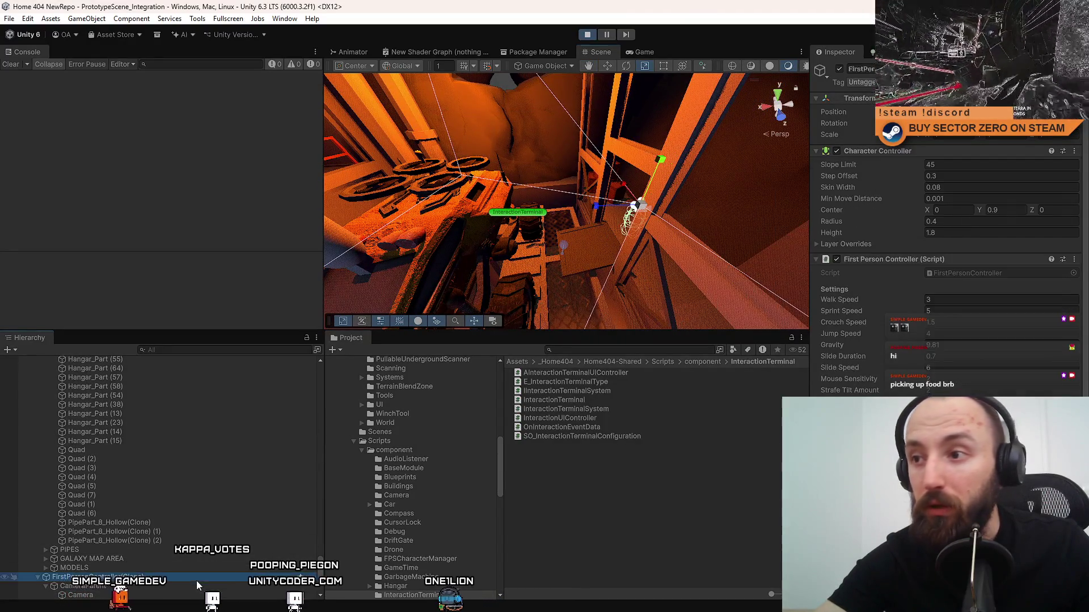
pyautogui.click(1020, 82)
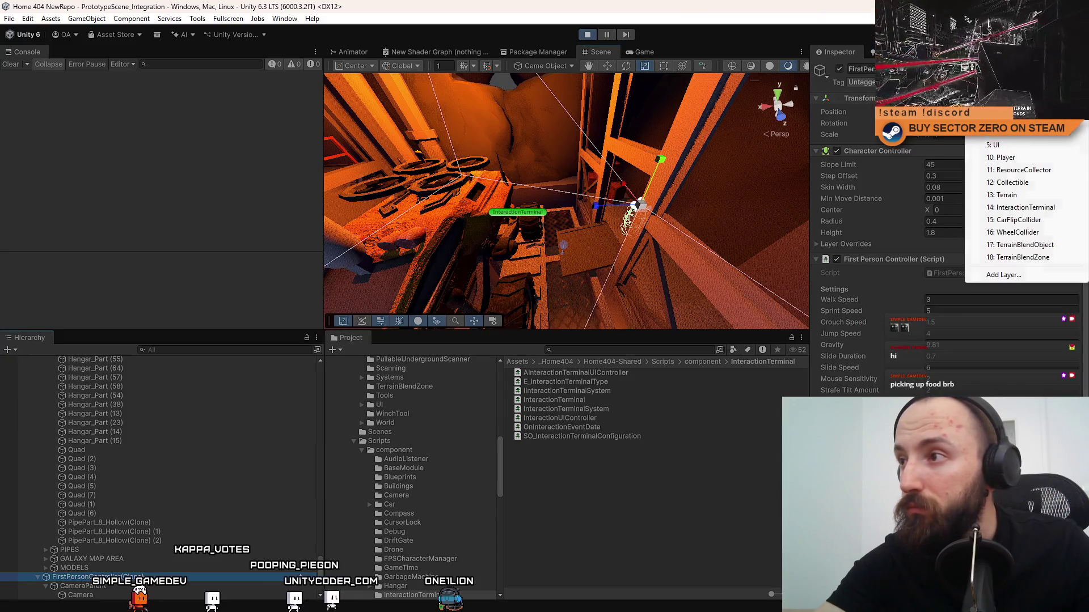
pyautogui.click(1009, 158)
pyautogui.click(474, 330)
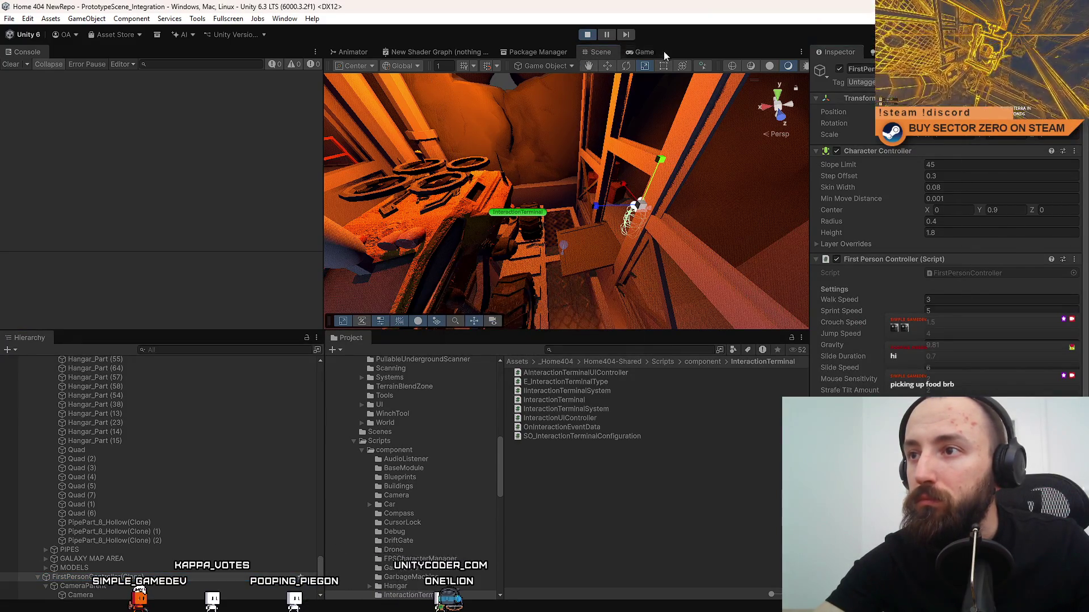
pyautogui.click(660, 52)
# Put the player and its children on the InteractionTerminal layer.
pyautogui.press('w')
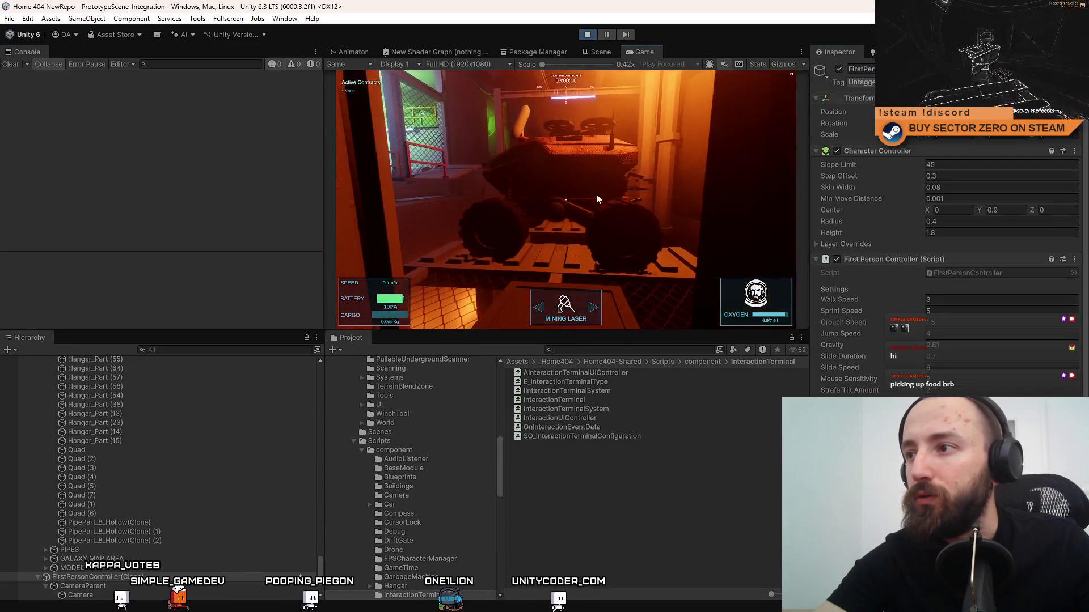
pyautogui.click(1021, 82)
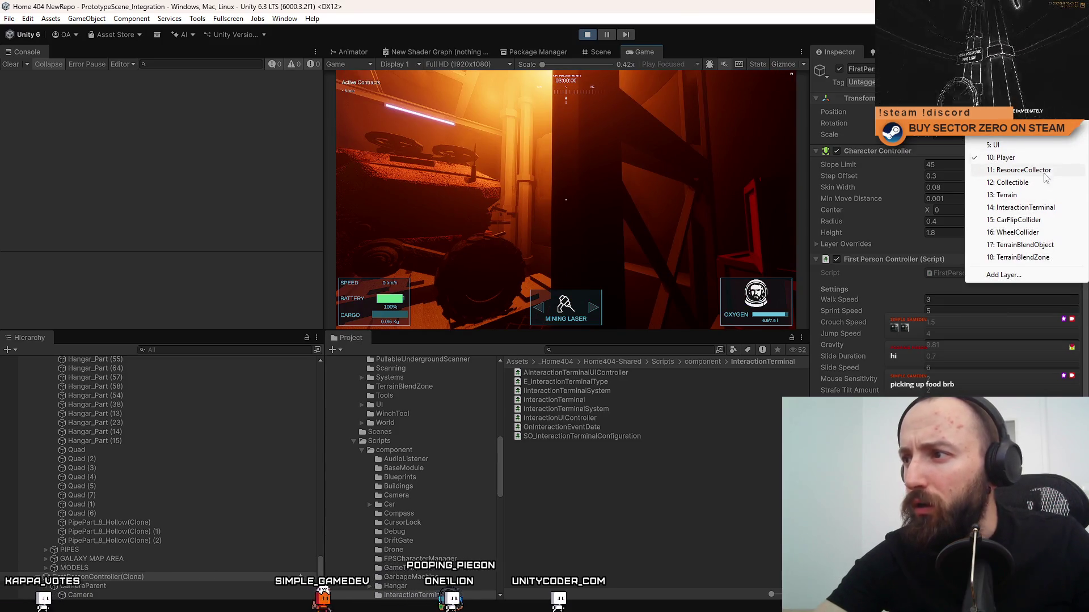
pyautogui.click(1025, 207)
pyautogui.click(493, 330)
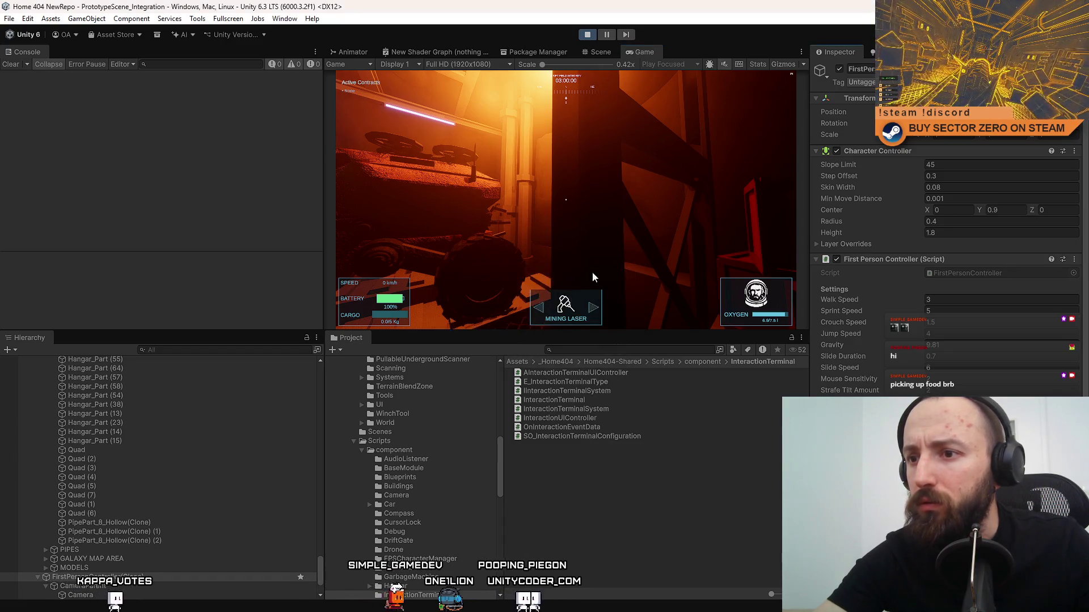
# Walk the player in and out of the terminal zone around the rover.
pyautogui.press('s')
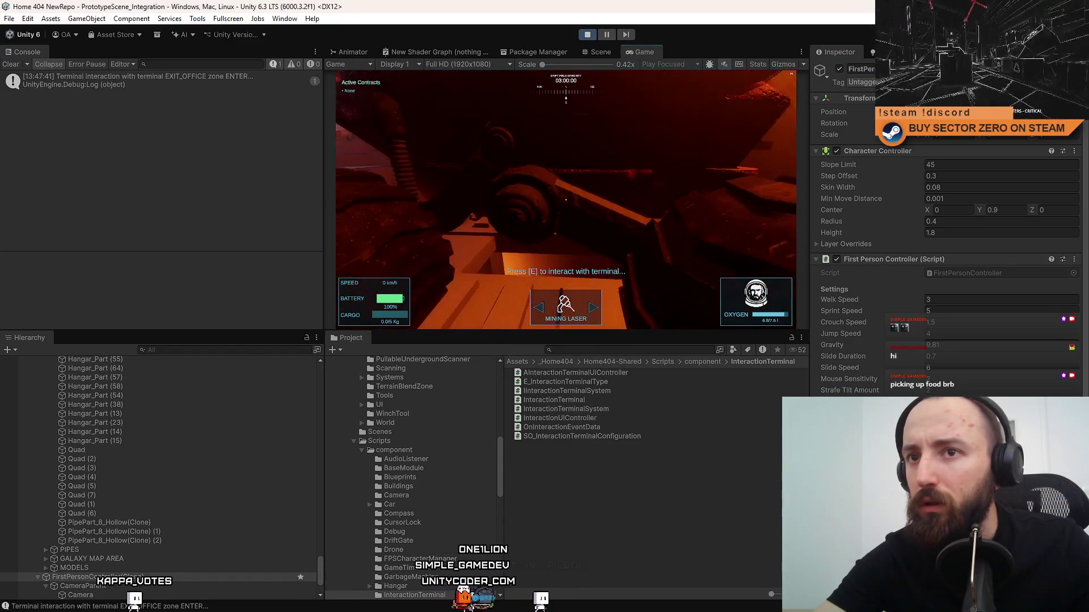
pyautogui.press('w')
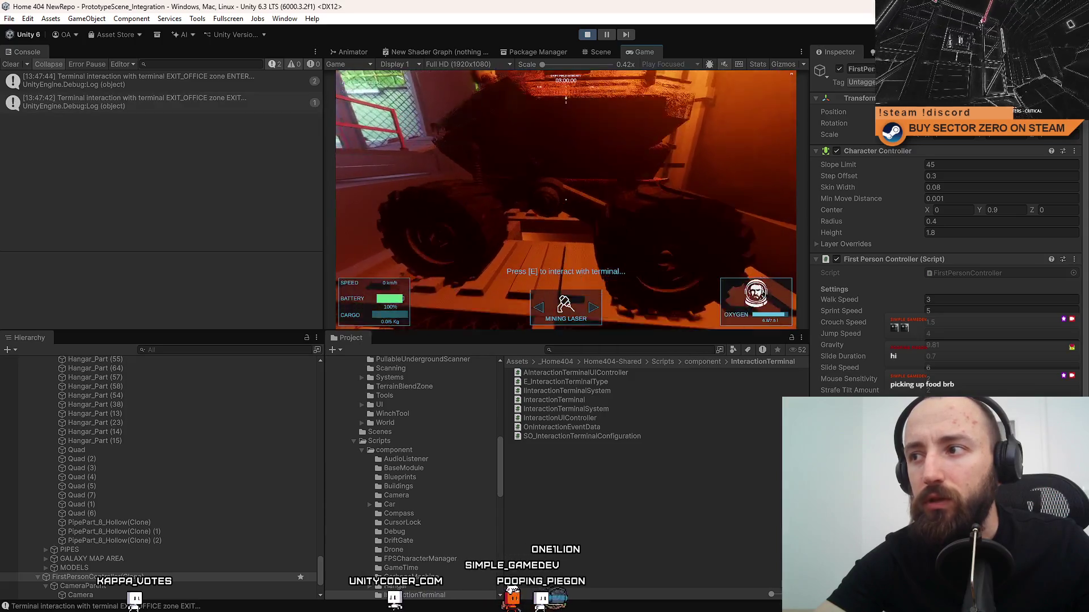
pyautogui.press('w')
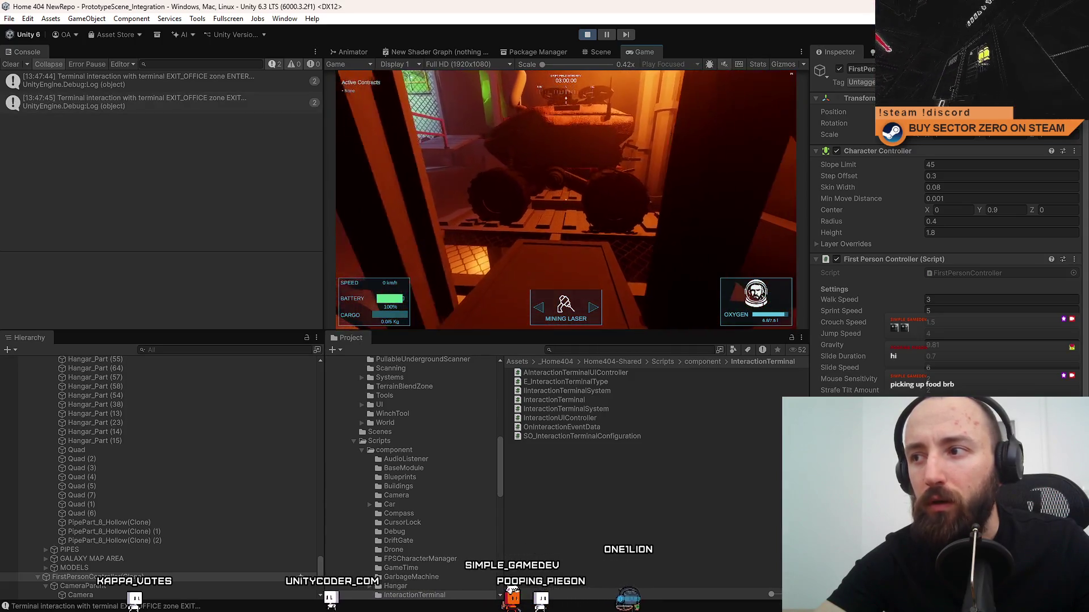
pyautogui.press('w')
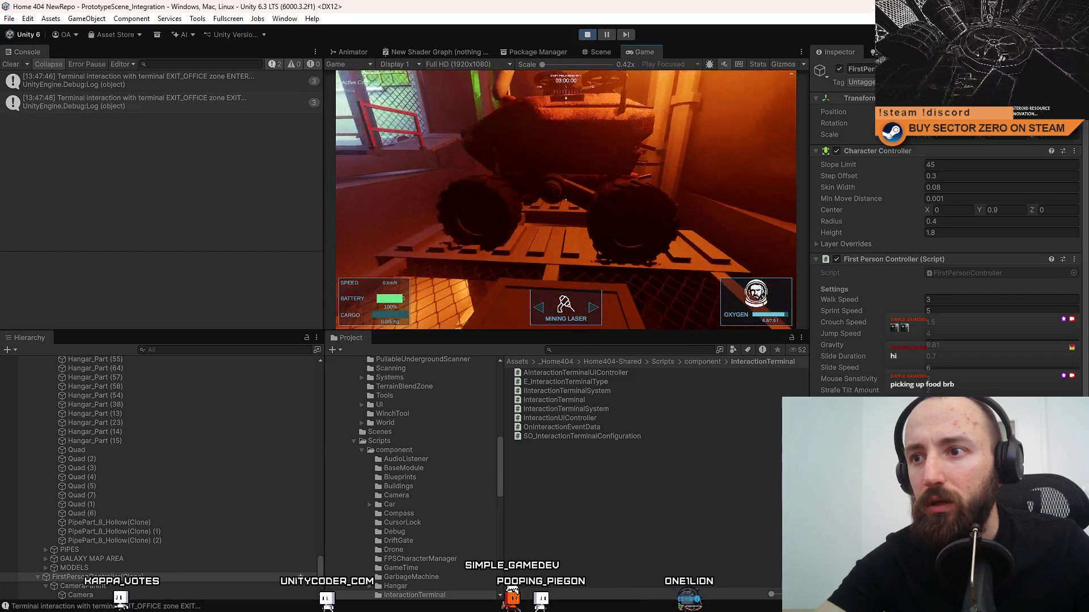
pyautogui.press('s')
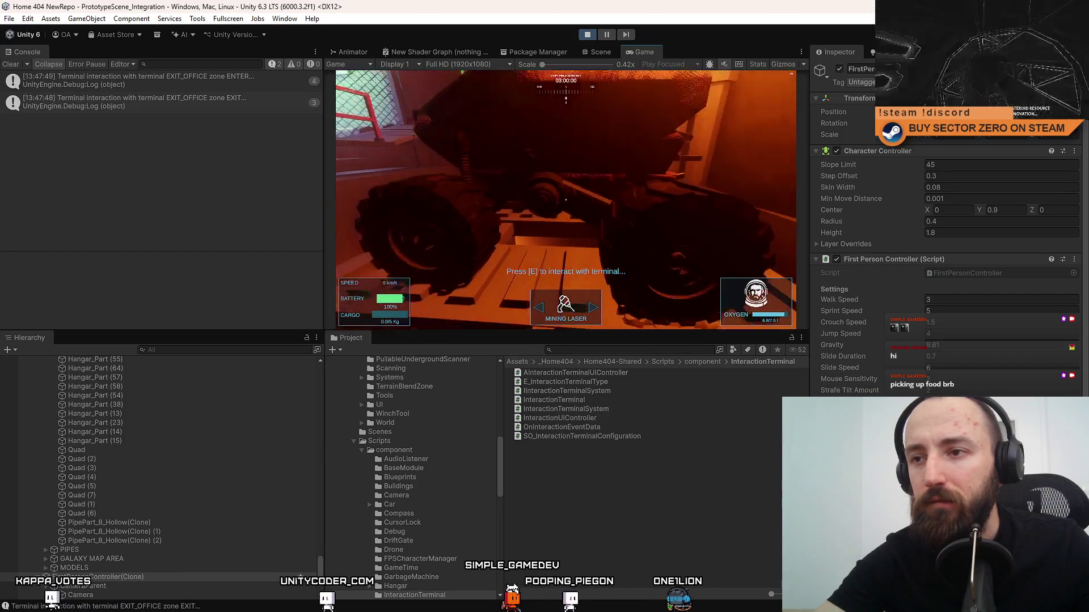
# Set the player and its children back to the Default layer.
pyautogui.click(964, 82)
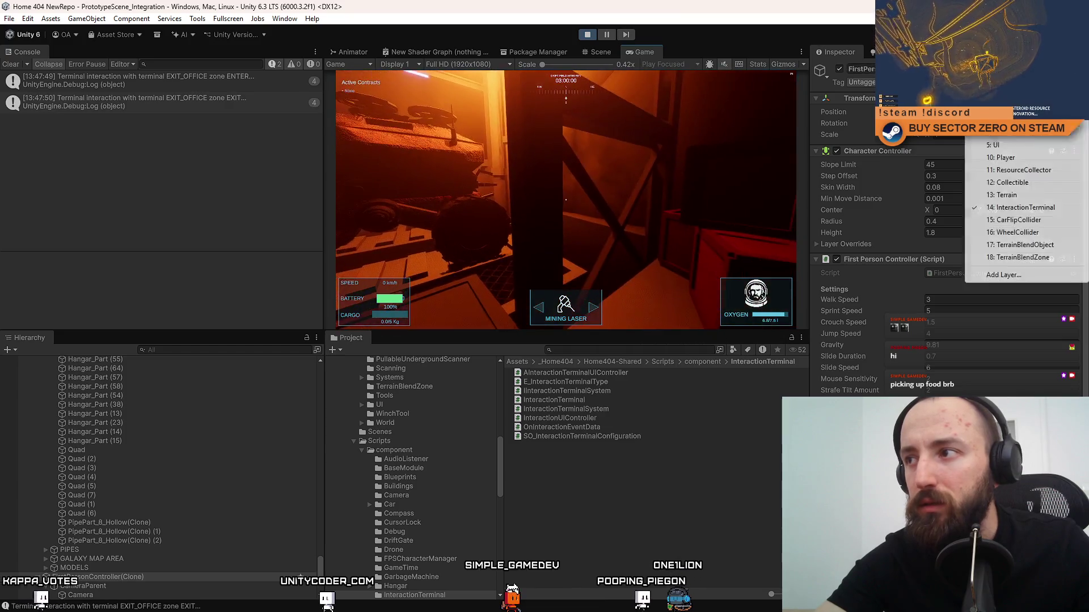
pyautogui.click(942, 139)
pyautogui.click(491, 329)
pyautogui.scroll(-3, 100, 530)
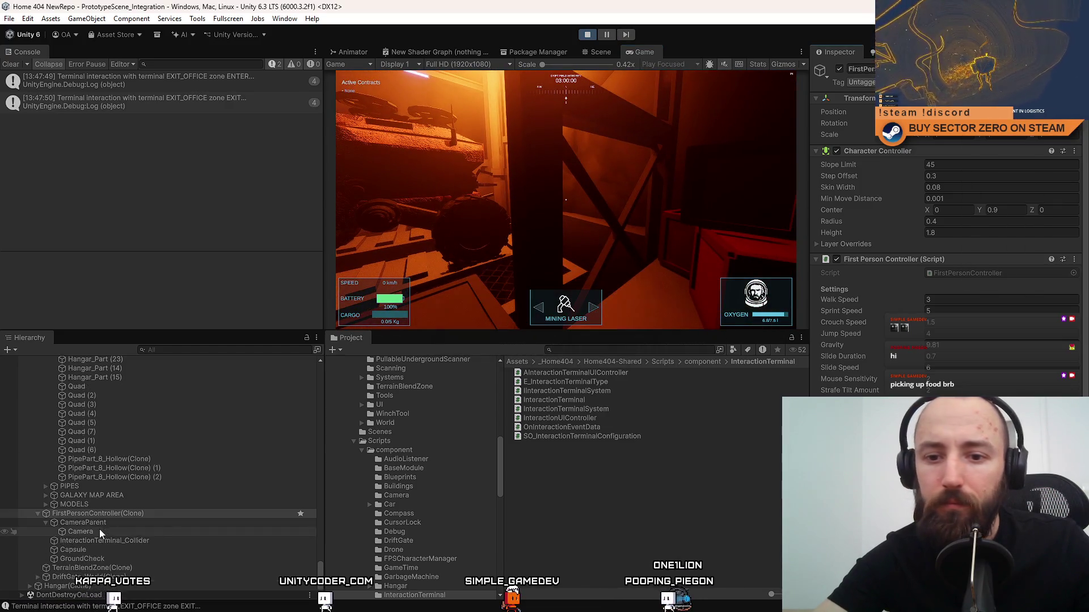
pyautogui.click(124, 539)
# Put InteractionTerminal_Collider on the InteractionTerminal layer and add a Rigidbody.
pyautogui.click(1009, 82)
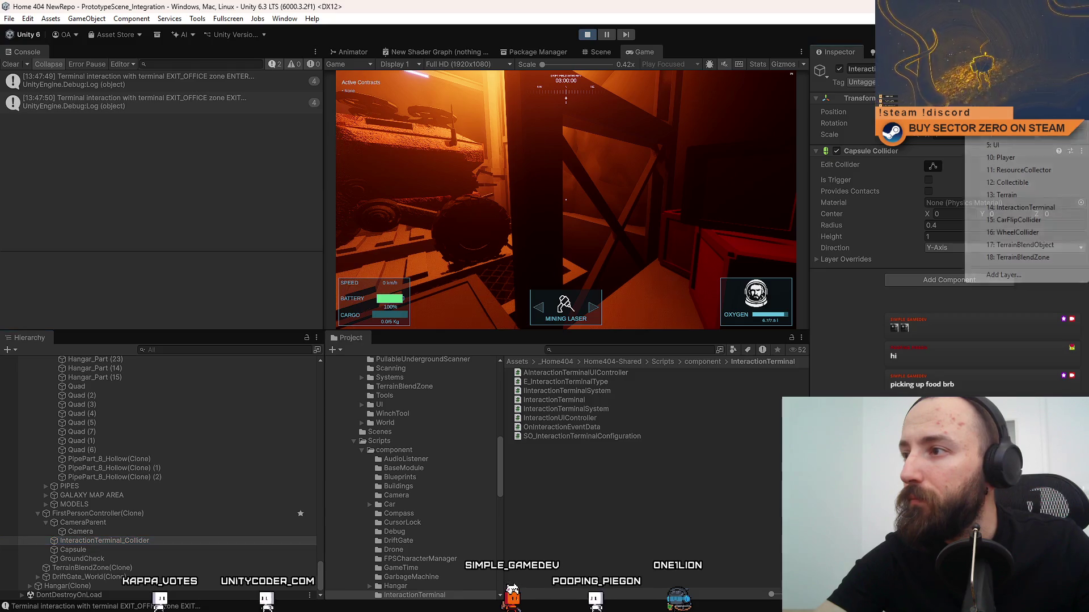
pyautogui.click(1056, 208)
pyautogui.click(135, 515)
pyautogui.click(131, 542)
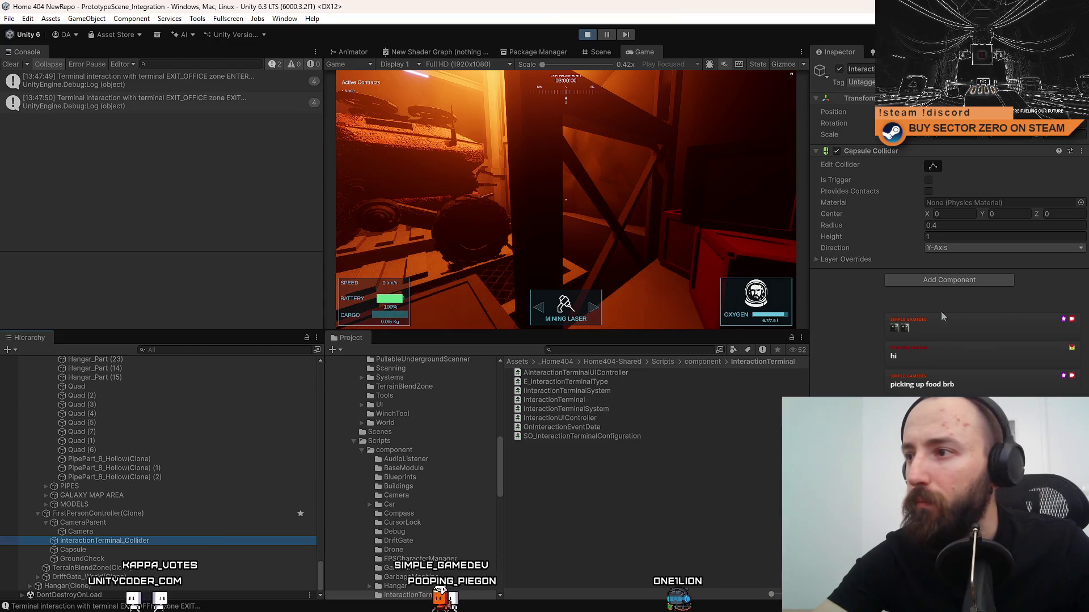
pyautogui.click(934, 280)
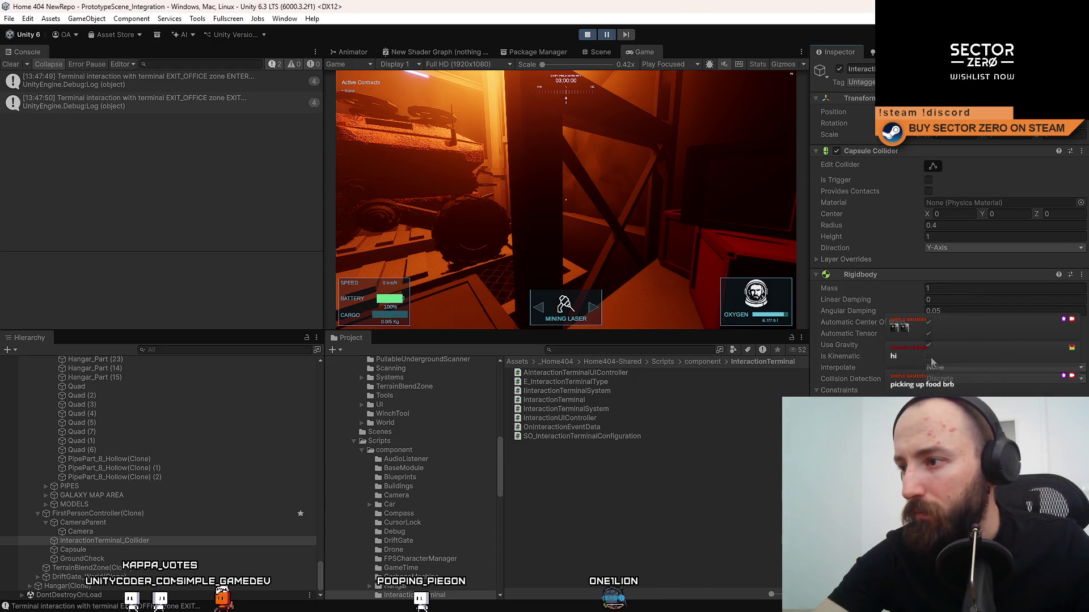
# Walk the player up to the vehicle to check the prompt, then stop the game.
pyautogui.click(612, 142)
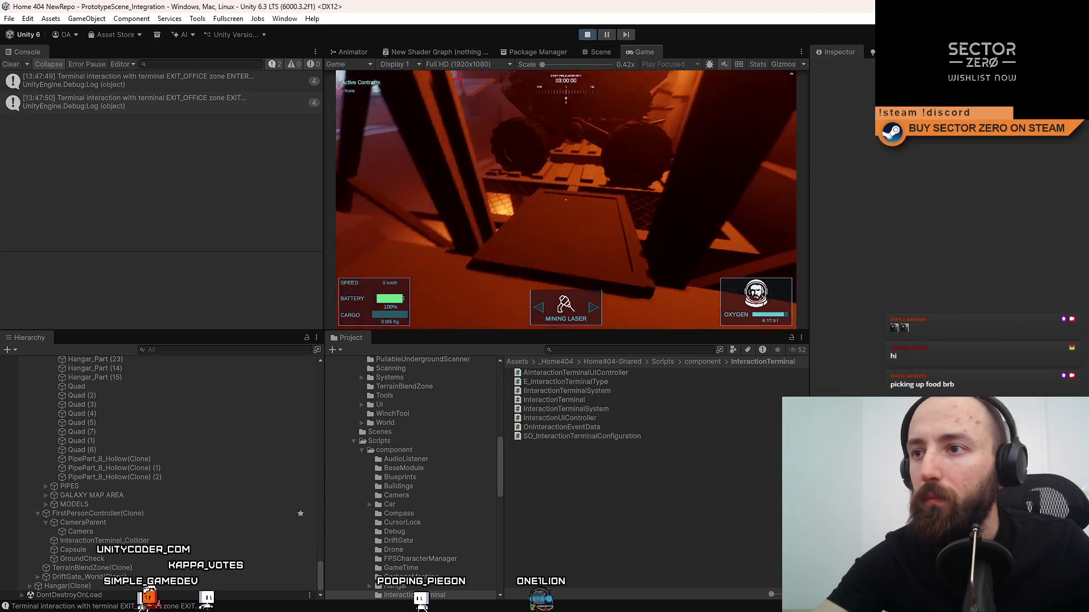
pyautogui.press('w')
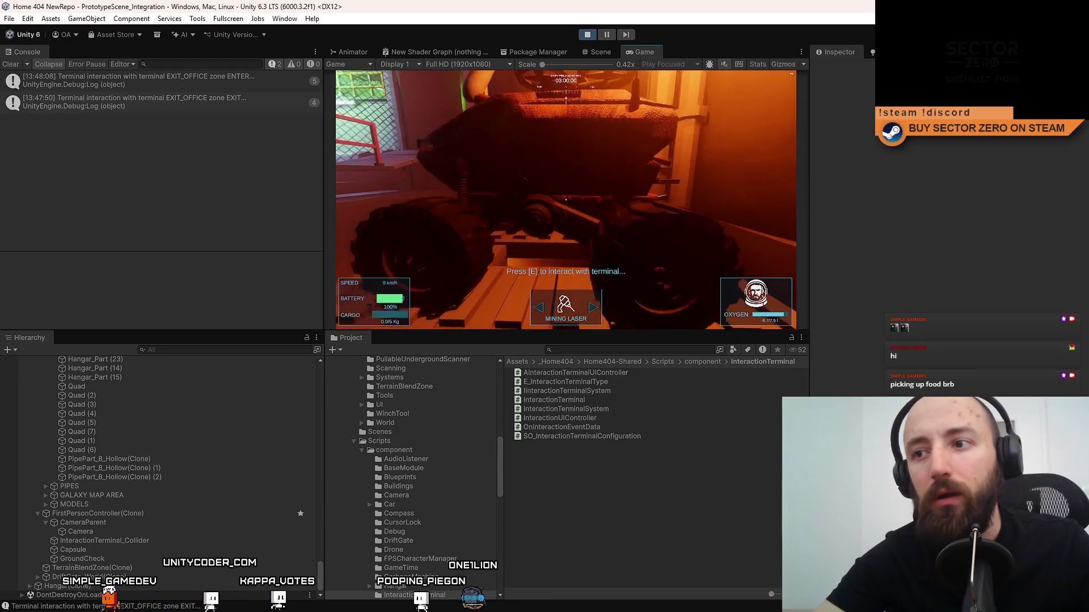
pyautogui.press('Escape')
pyautogui.click(586, 35)
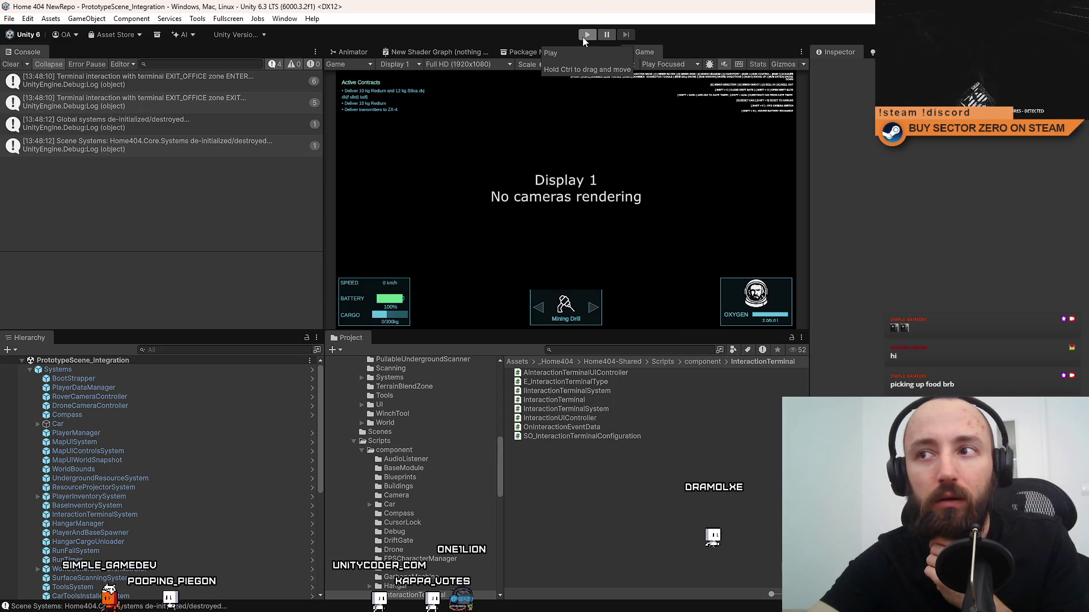
# Clear the console and start the game in Play mode.
pyautogui.click(12, 66)
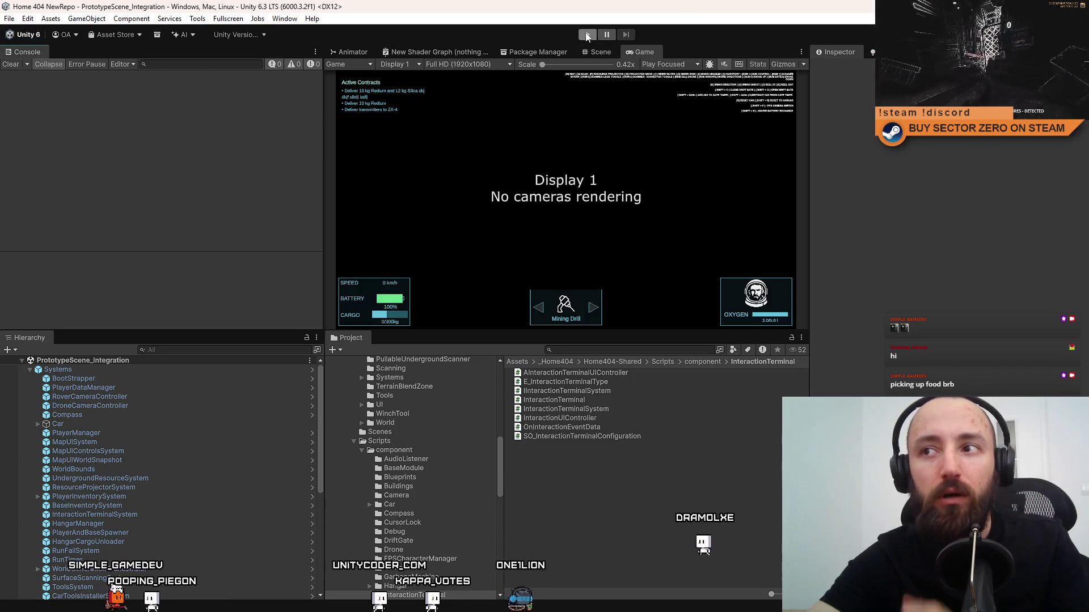
pyautogui.click(587, 35)
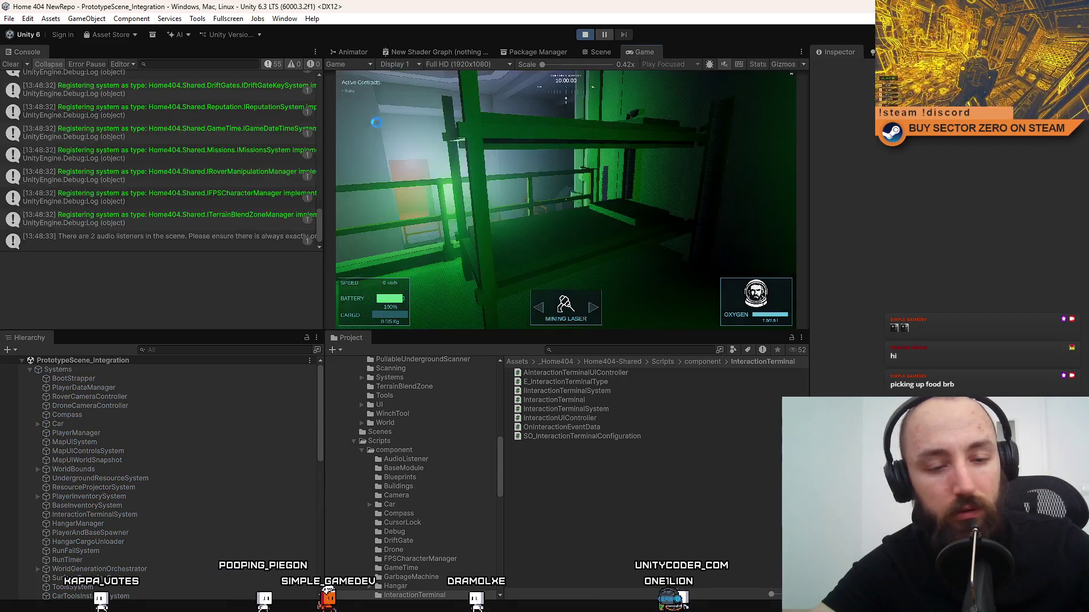
pyautogui.click(11, 64)
pyautogui.click(566, 200)
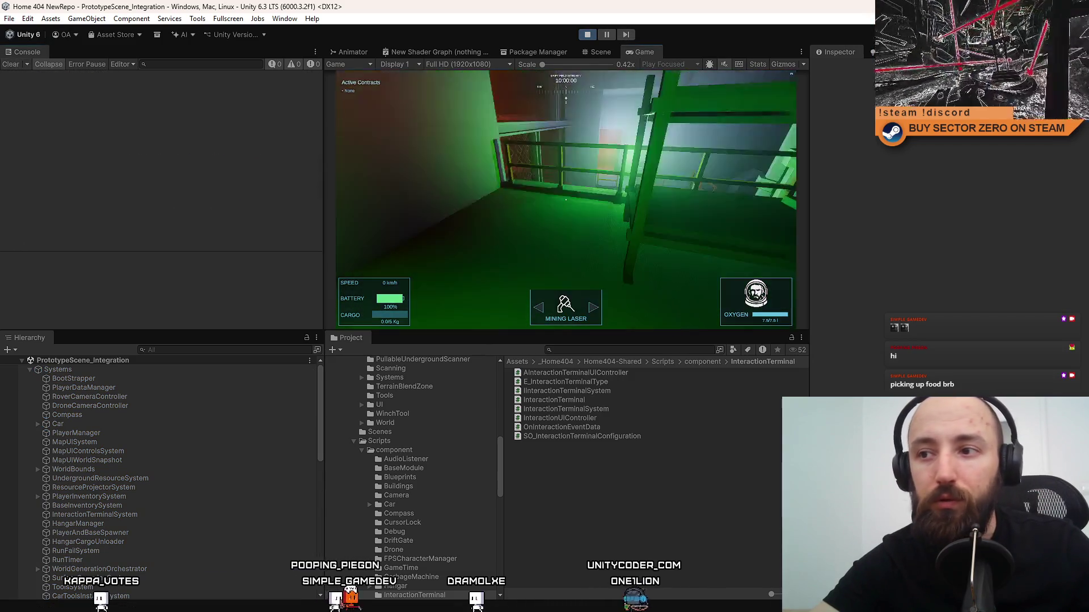
# Switch to the rover, drive it to the hangar door and back, then stop the game.
pyautogui.press('w')
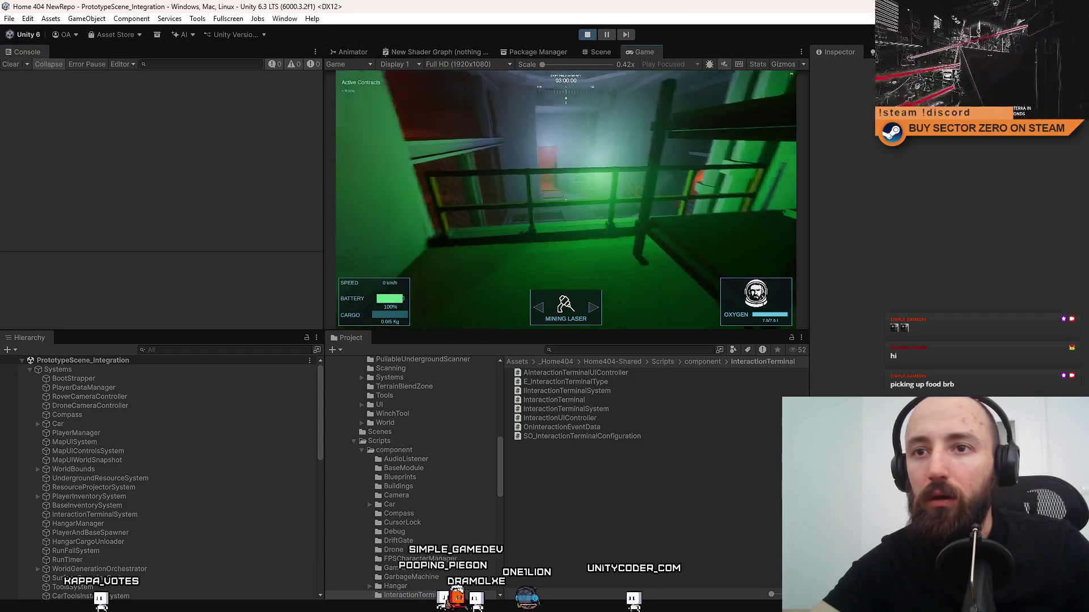
pyautogui.press('e')
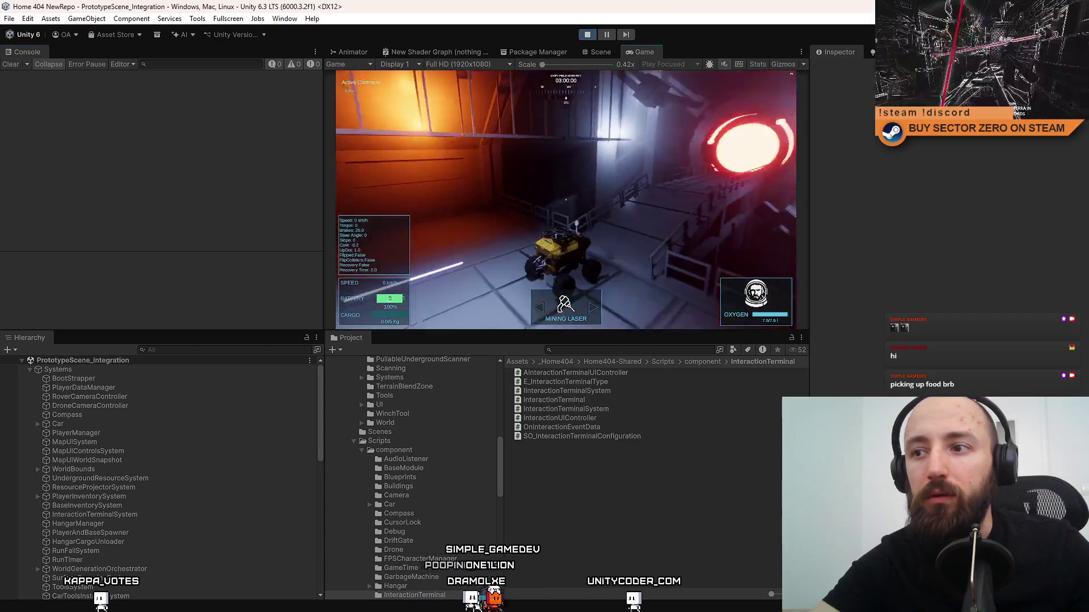
pyautogui.press('w')
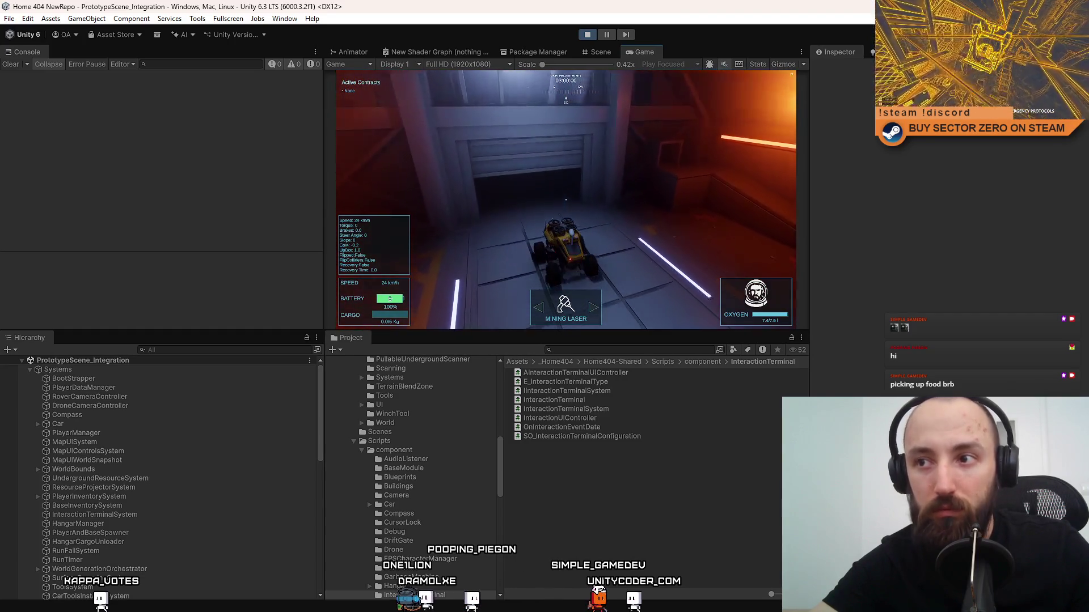
pyautogui.press('s')
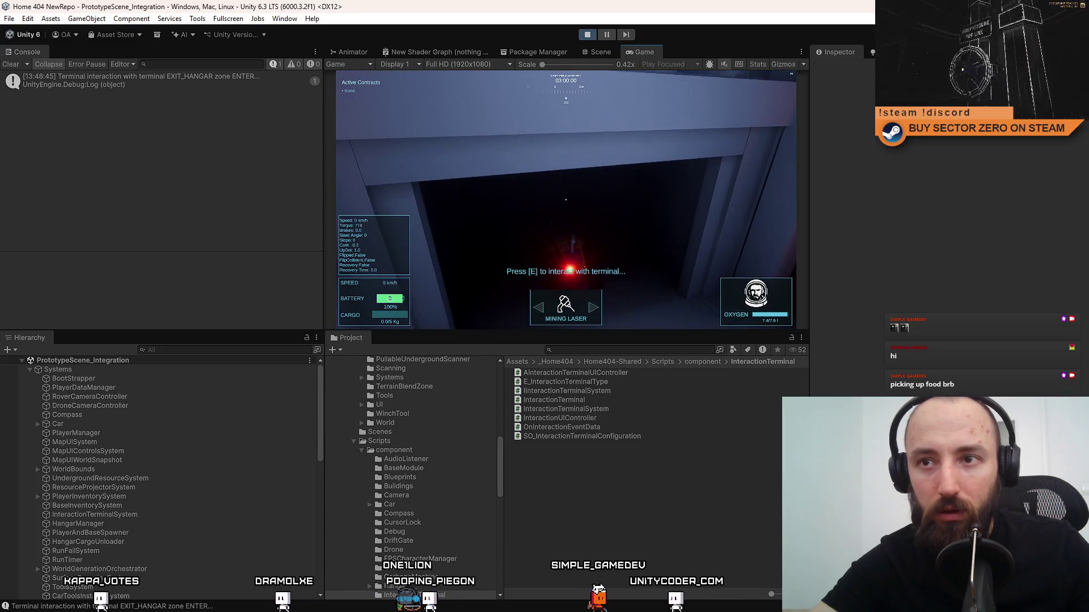
pyautogui.press('s')
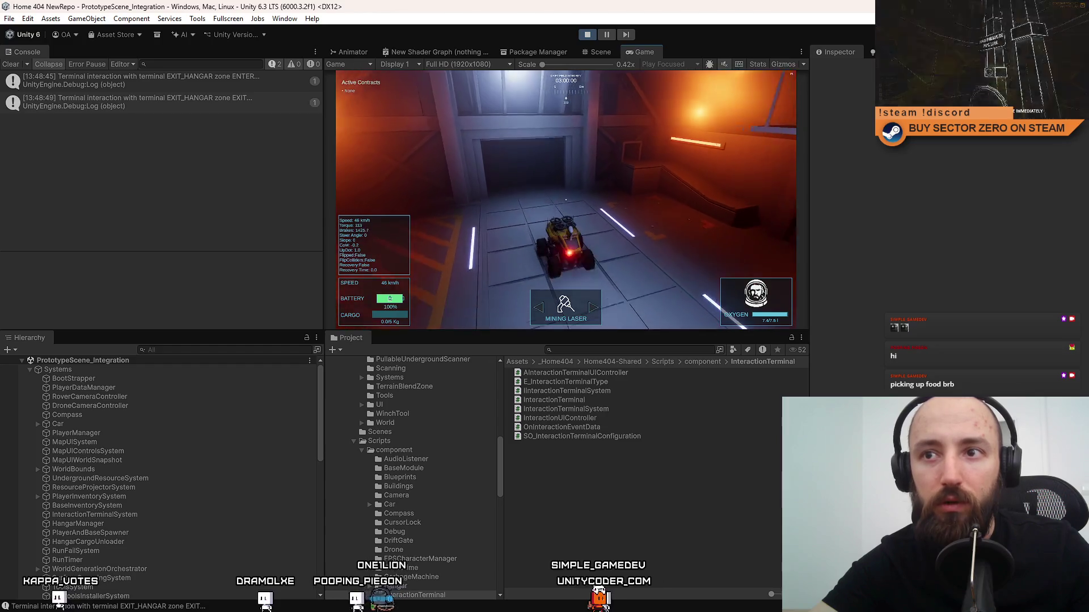
pyautogui.press('w')
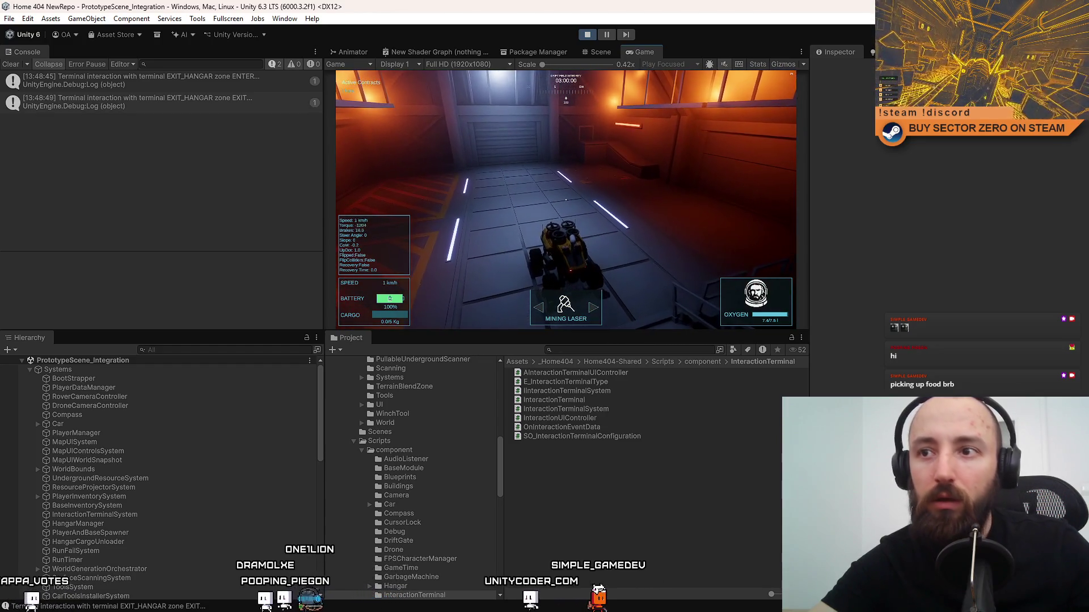
pyautogui.click(584, 35)
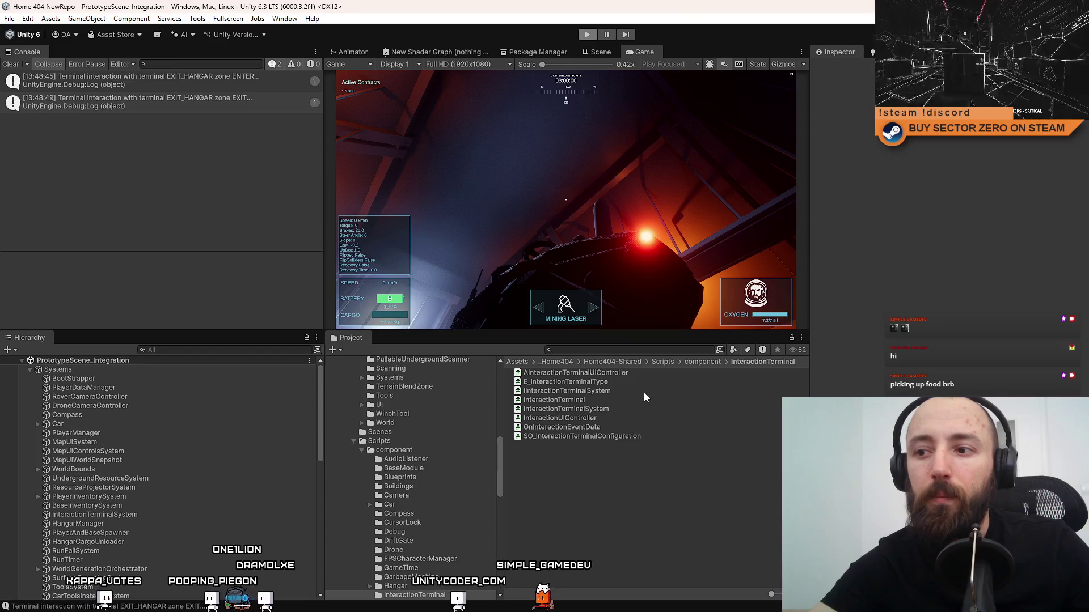
# Search the project for 'first person' and open the FirstPersonController prefab.
pyautogui.click(597, 352)
pyautogui.write('first person')
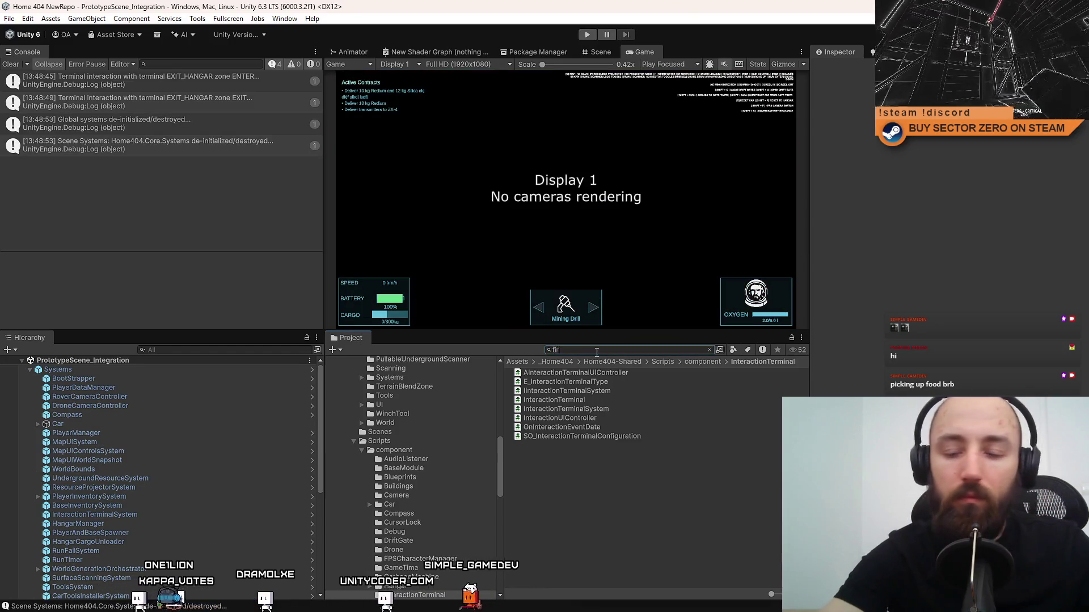
pyautogui.click(599, 380)
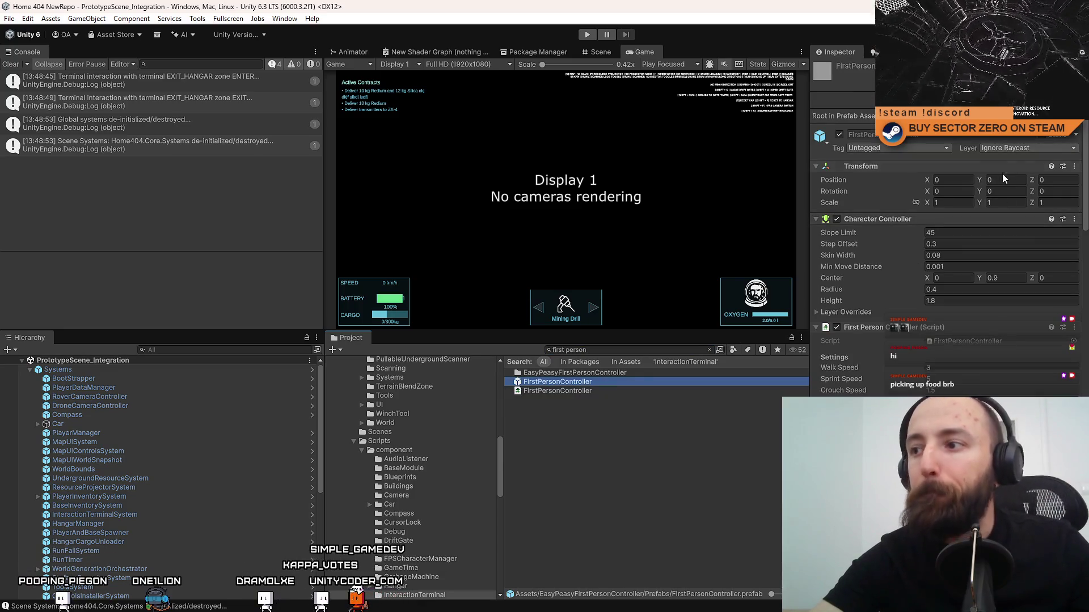
pyautogui.scroll(-6, 260, 427)
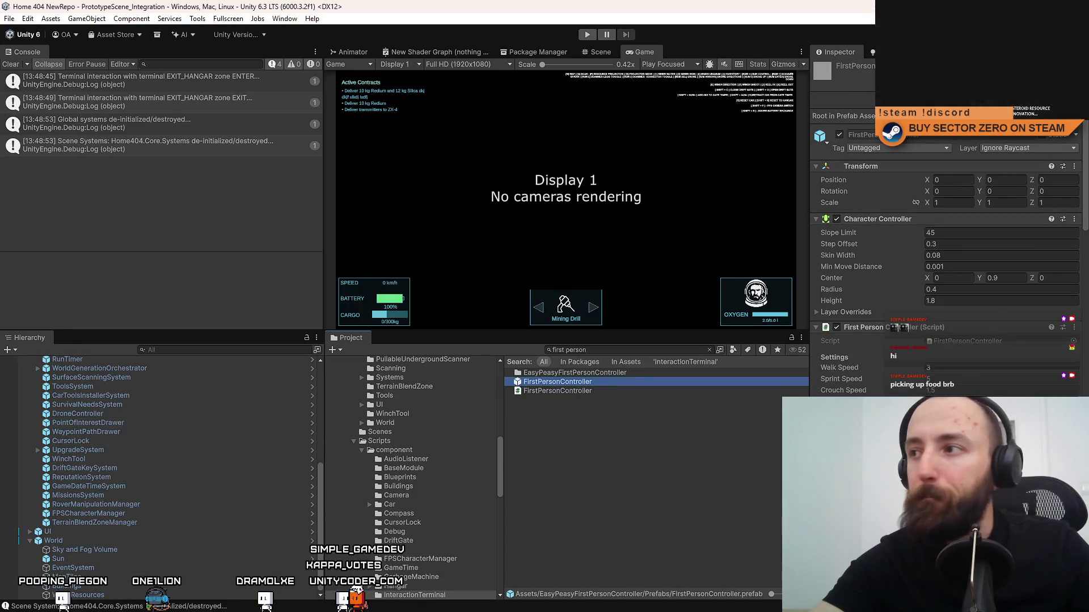
pyautogui.click(332, 331)
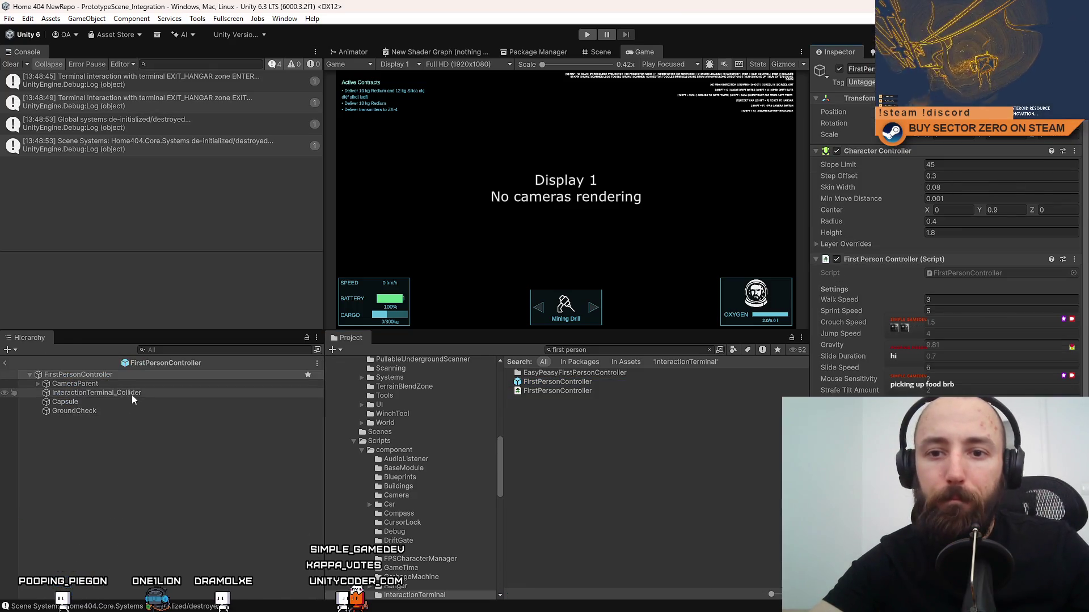
# Add a Rigidbody component to the InteractionTerminal_Collider child of the prefab.
pyautogui.click(131, 397)
pyautogui.click(118, 402)
pyautogui.click(106, 413)
pyautogui.click(125, 383)
pyautogui.click(115, 393)
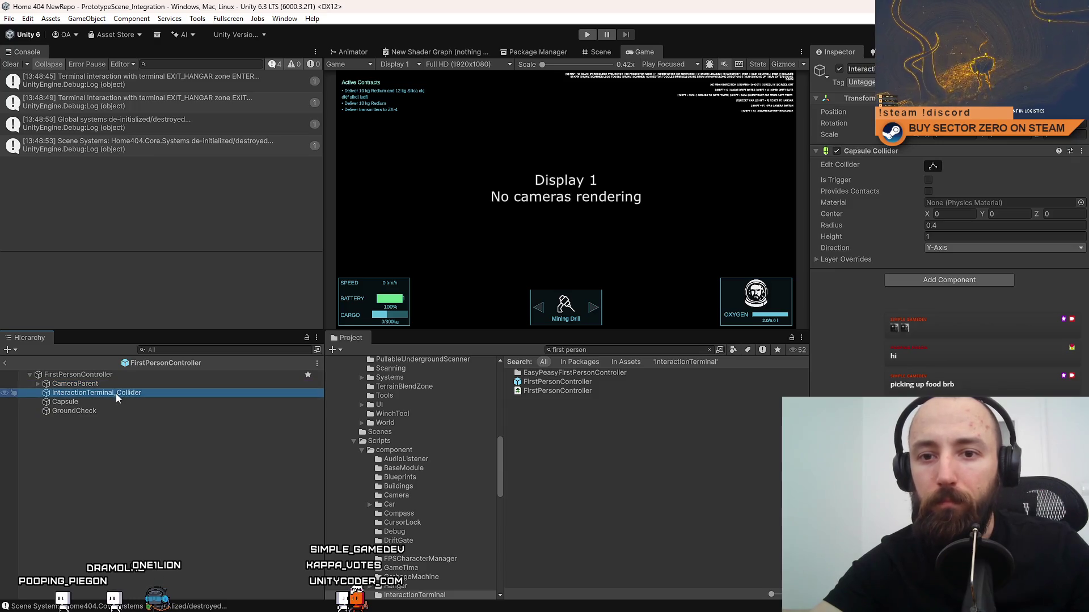
pyautogui.click(949, 283)
pyautogui.click(948, 321)
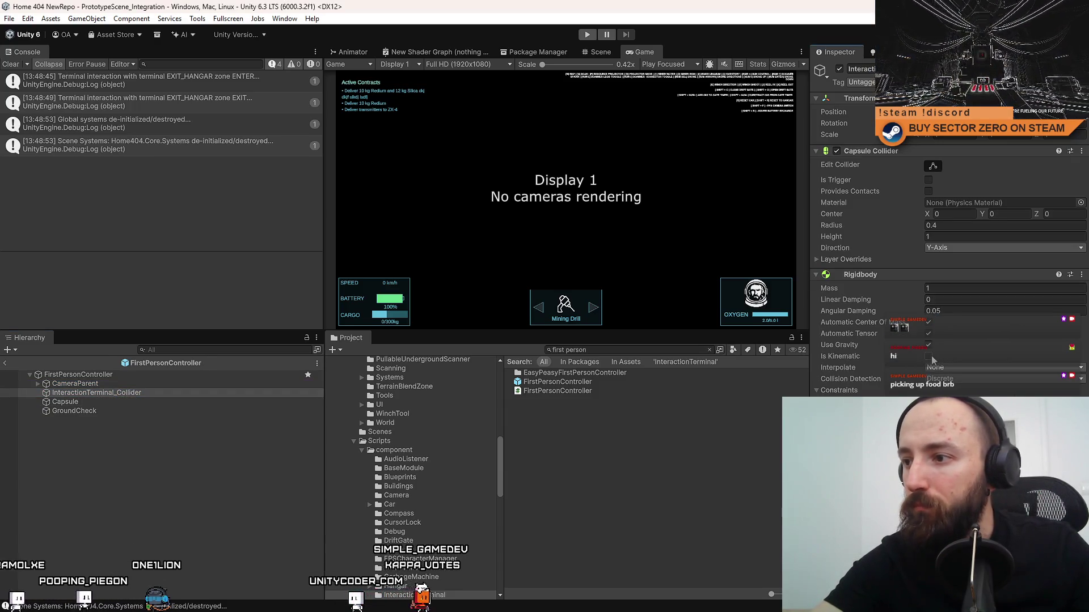
pyautogui.click(226, 517)
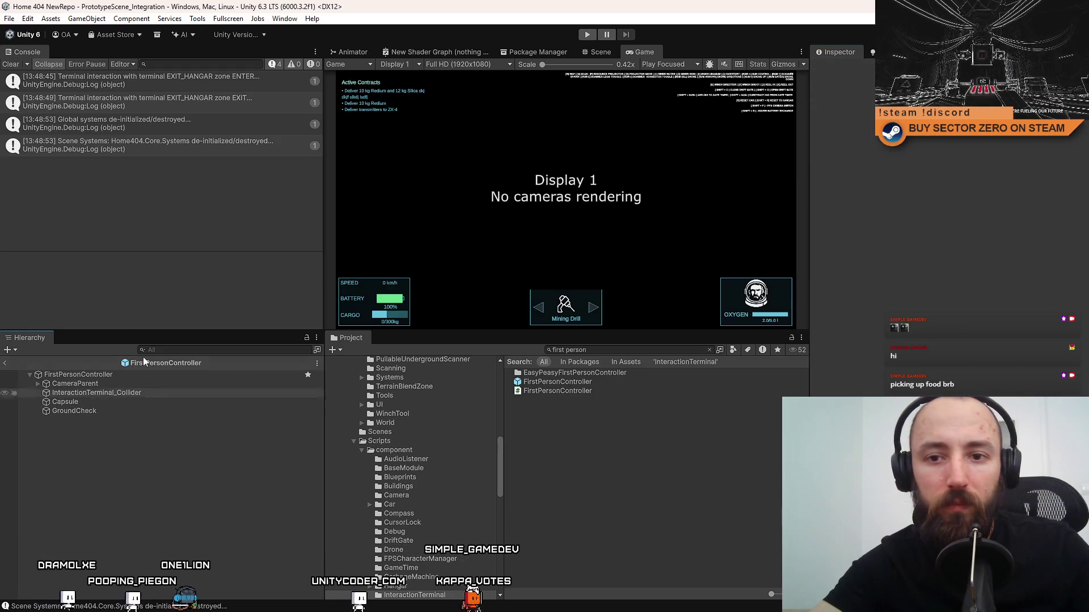
# Clear the console log and the project search, then enter Play mode.
pyautogui.click(11, 63)
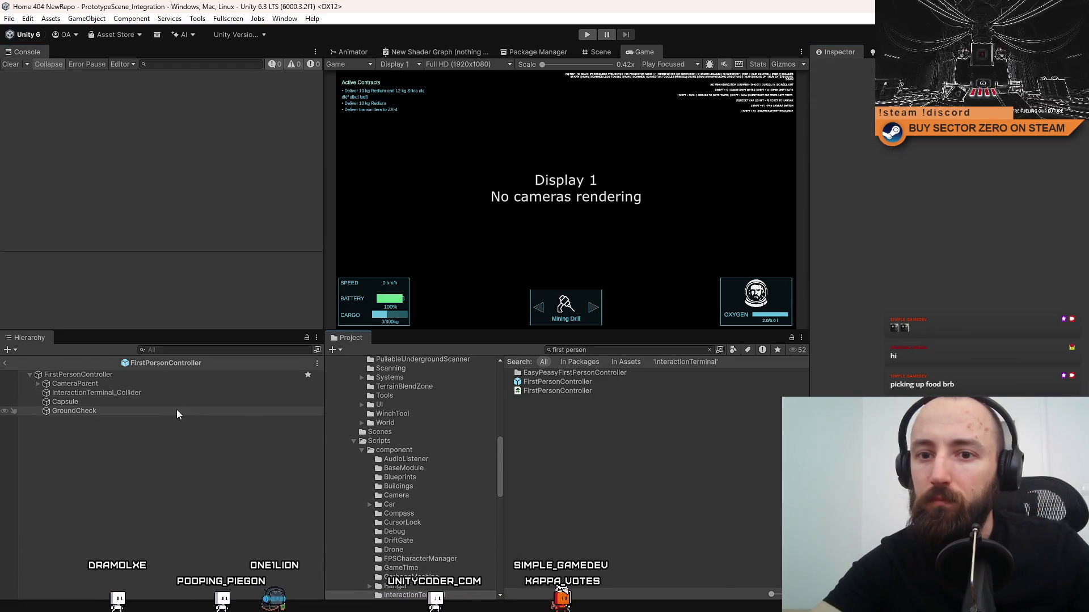
pyautogui.click(709, 350)
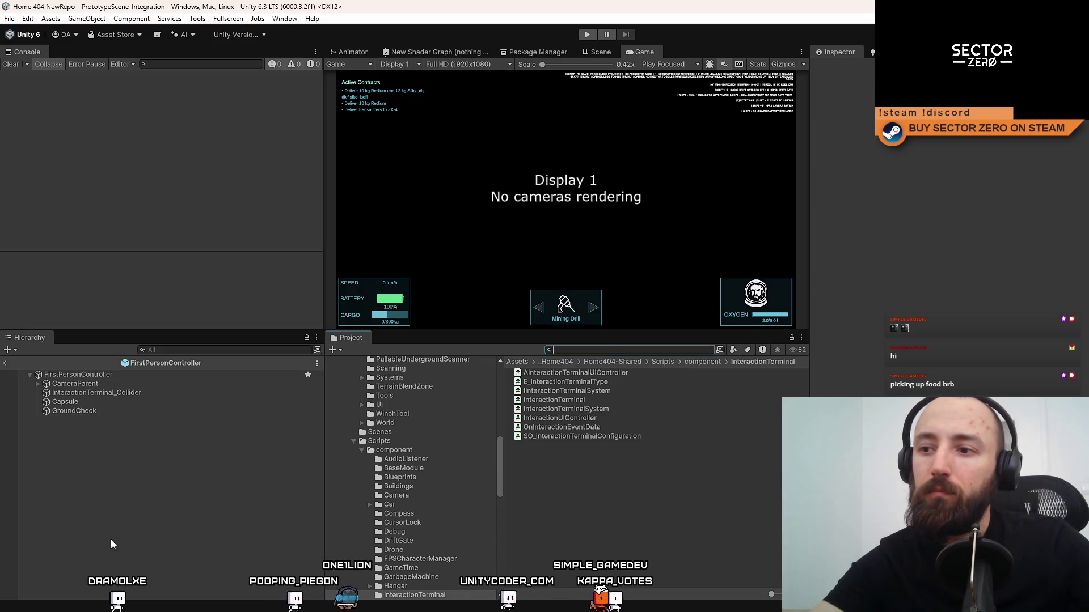
pyautogui.click(586, 34)
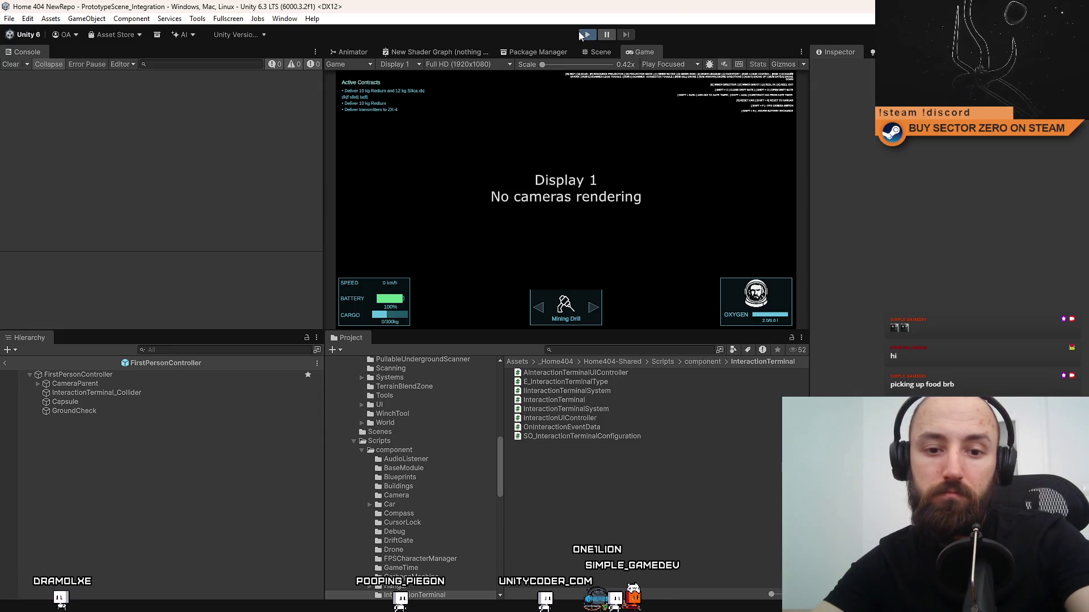
pyautogui.click(582, 36)
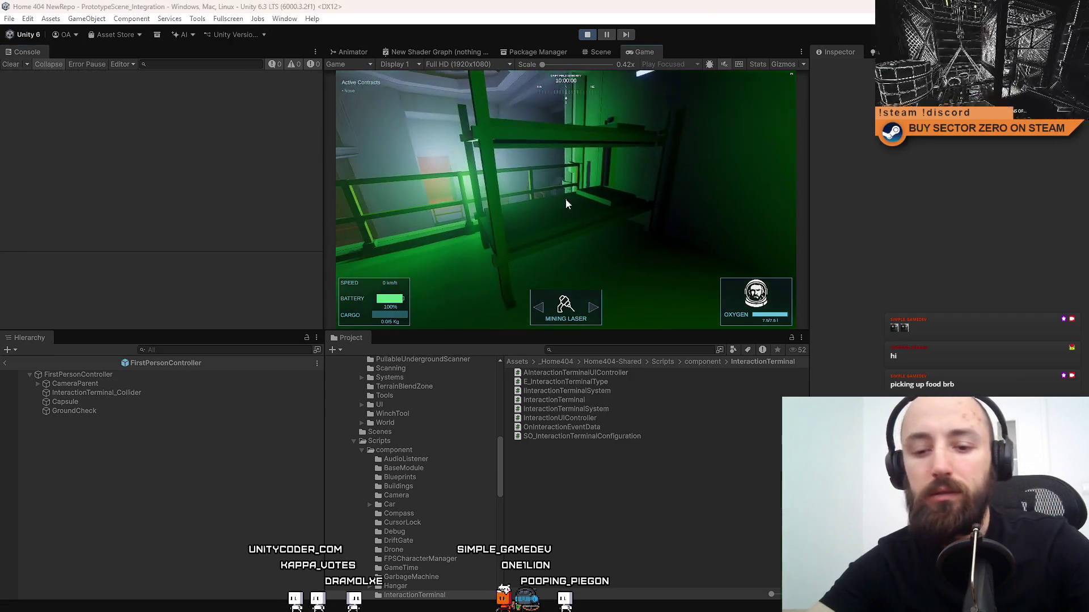
# Switch the running Game view to fullscreen with F10.
pyautogui.press('F10')
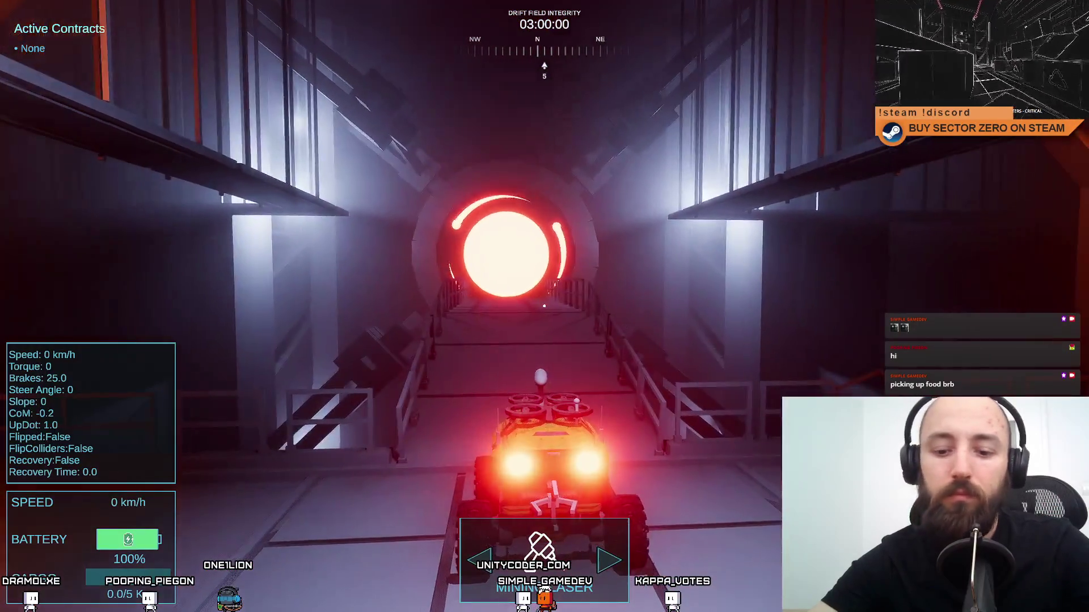
# Leave fullscreen, clear the console, and drive the rover down the tunnel through the portal.
pyautogui.press('F10')
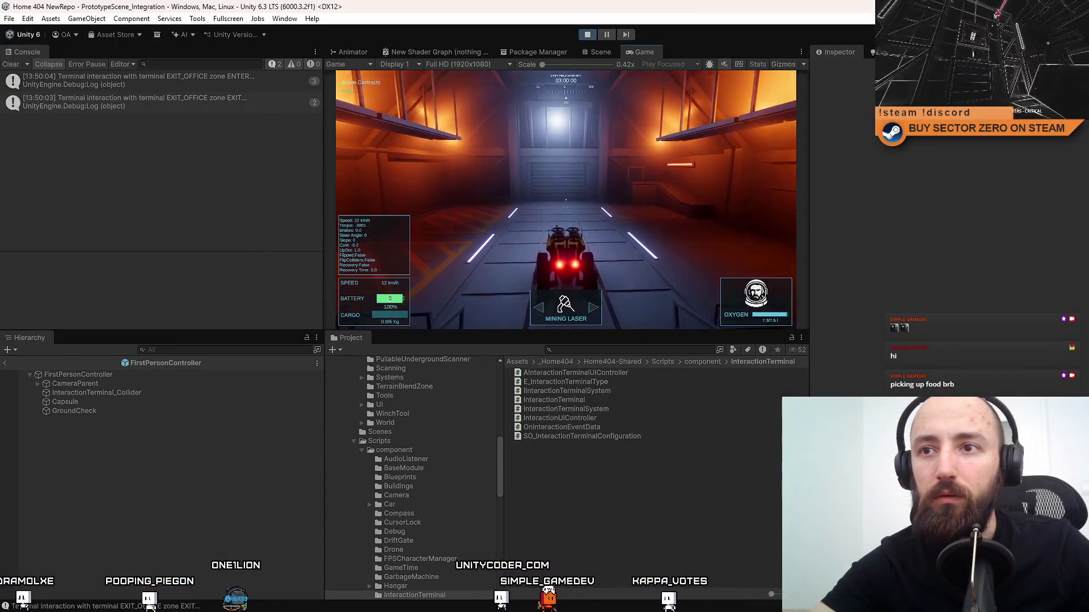
pyautogui.click(16, 67)
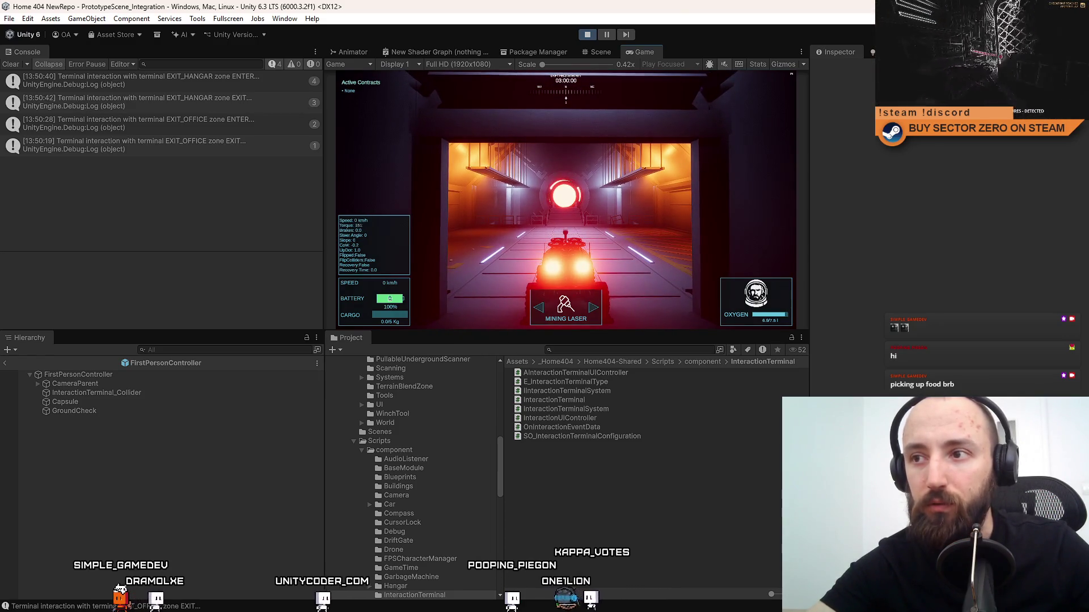
pyautogui.press('w')
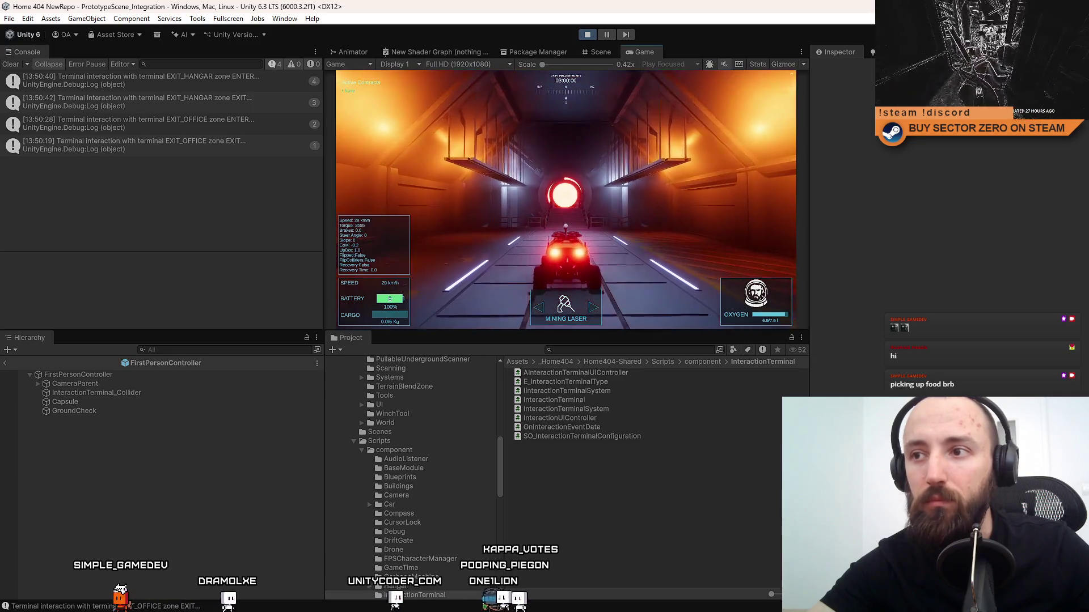
pyautogui.press('w')
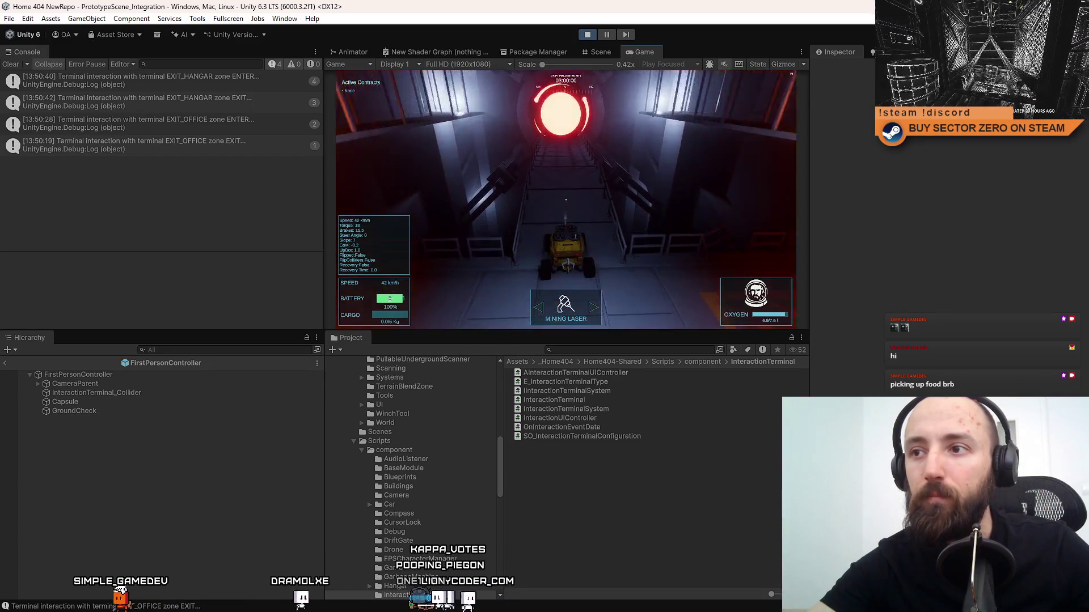
pyautogui.press('w')
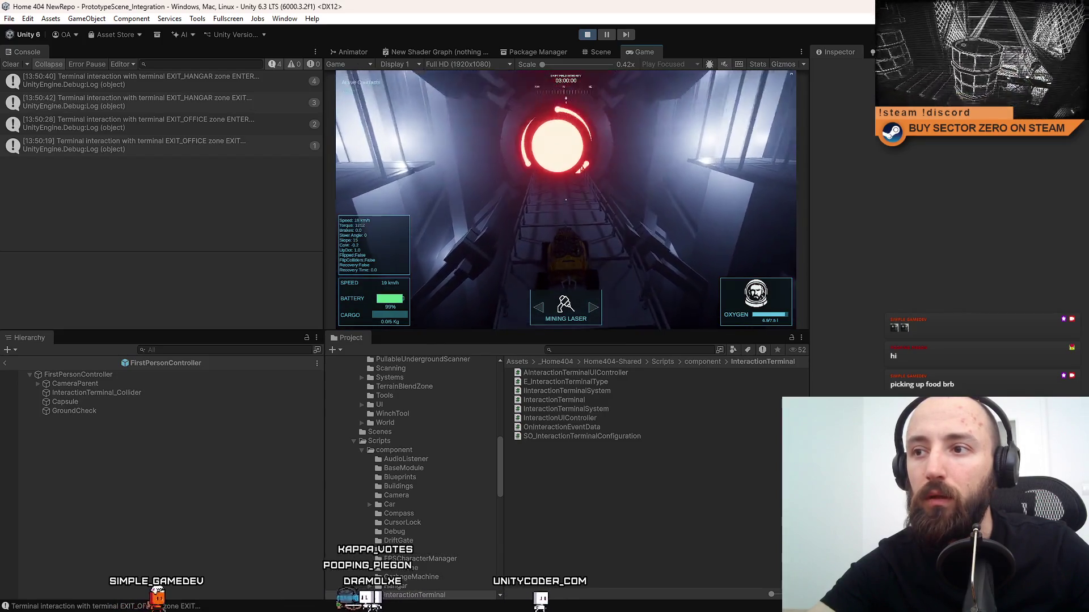
pyautogui.moveTo(565, 199)
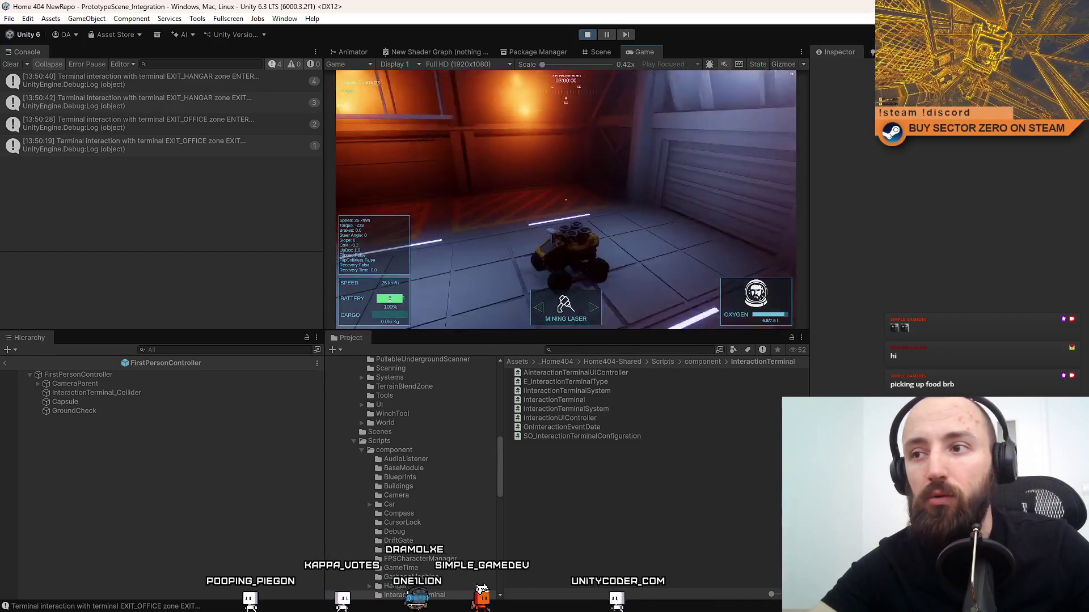
pyautogui.press('w')
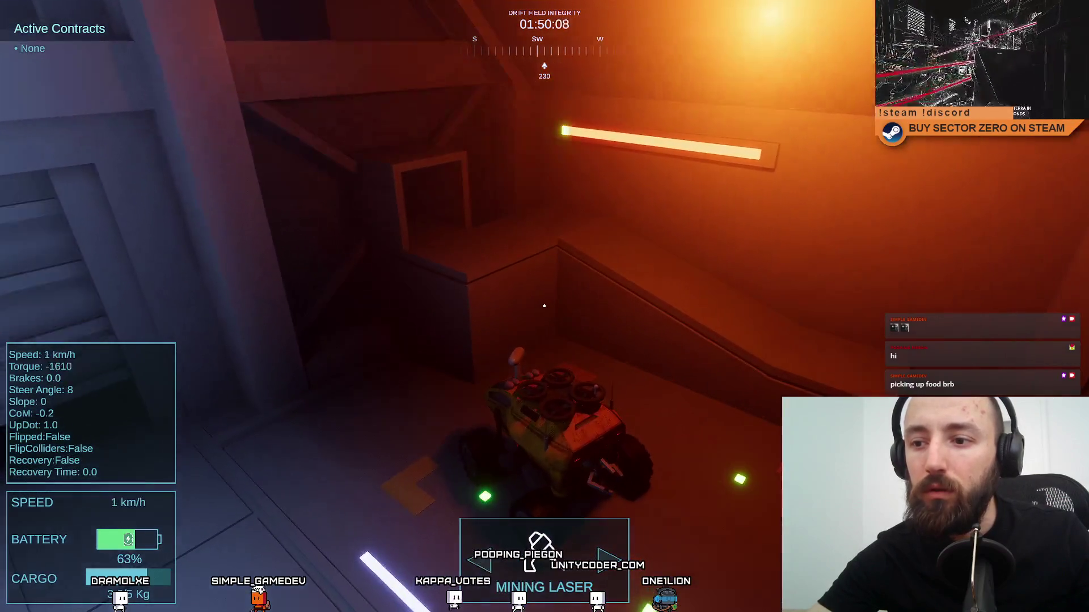
# Check the rover's empty cargo hold, then start driving forward and steering left.
pyautogui.press('Tab')
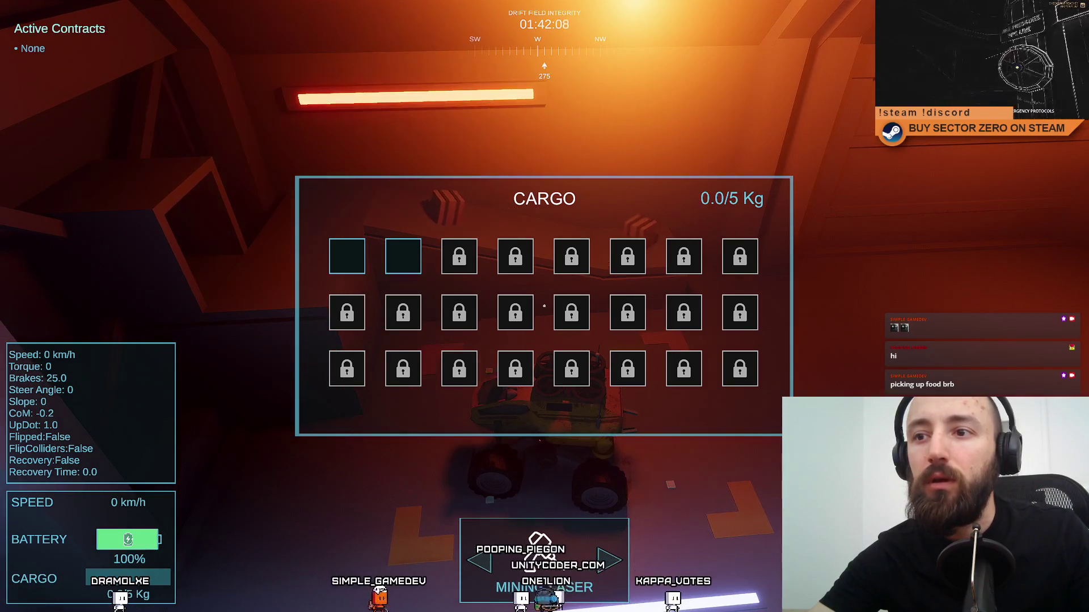
pyautogui.press('Tab')
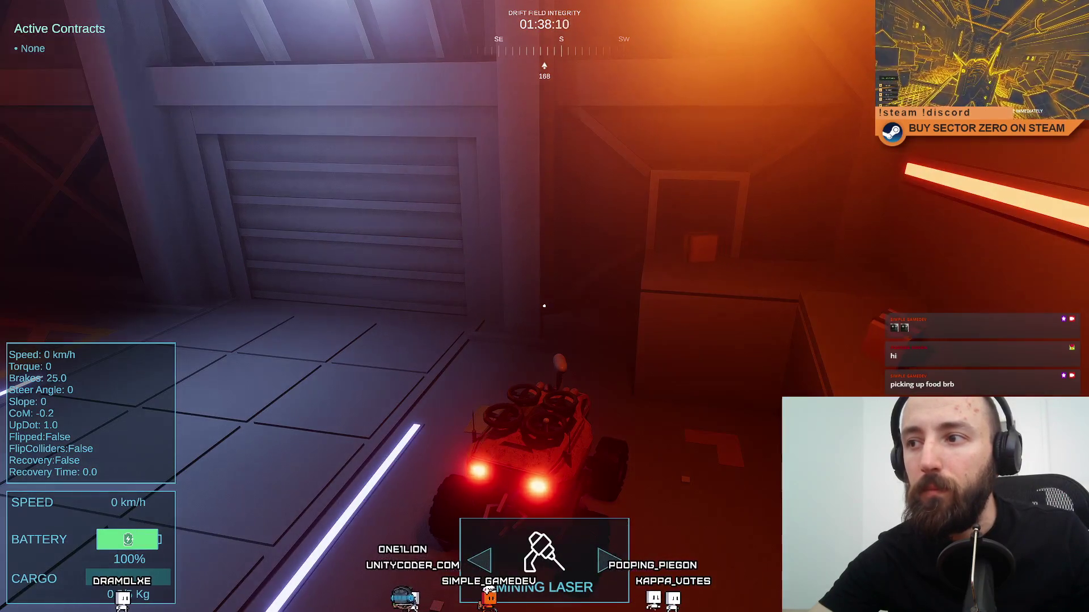
pyautogui.press('w')
pyautogui.press('a')
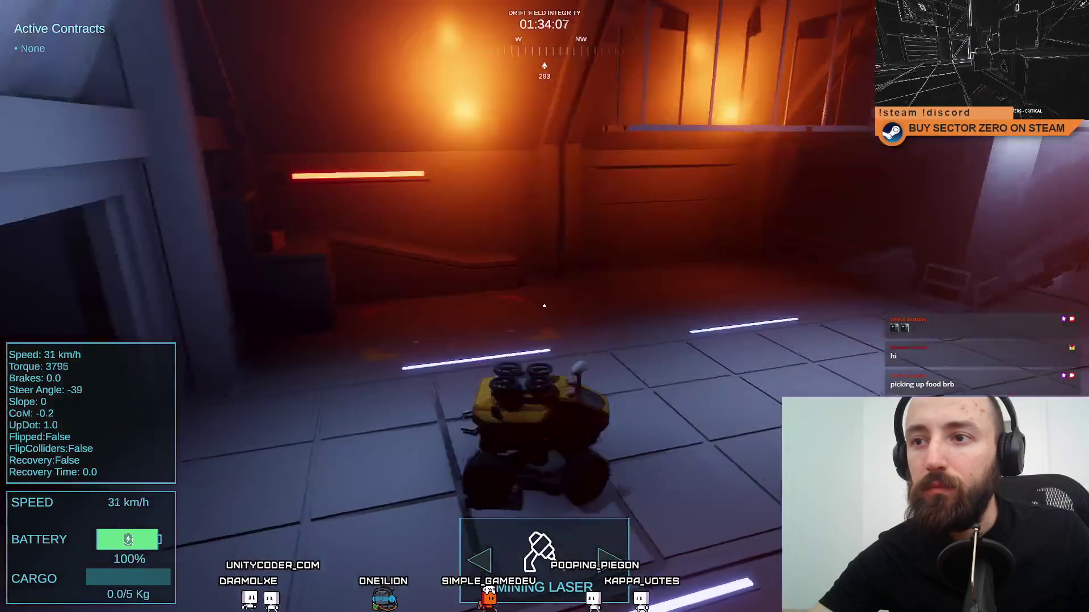
pyautogui.press('space')
# Steer the rover into the ramp shaft and climb the ramp into the red portal.
pyautogui.press('Tab')
pyautogui.press('w')
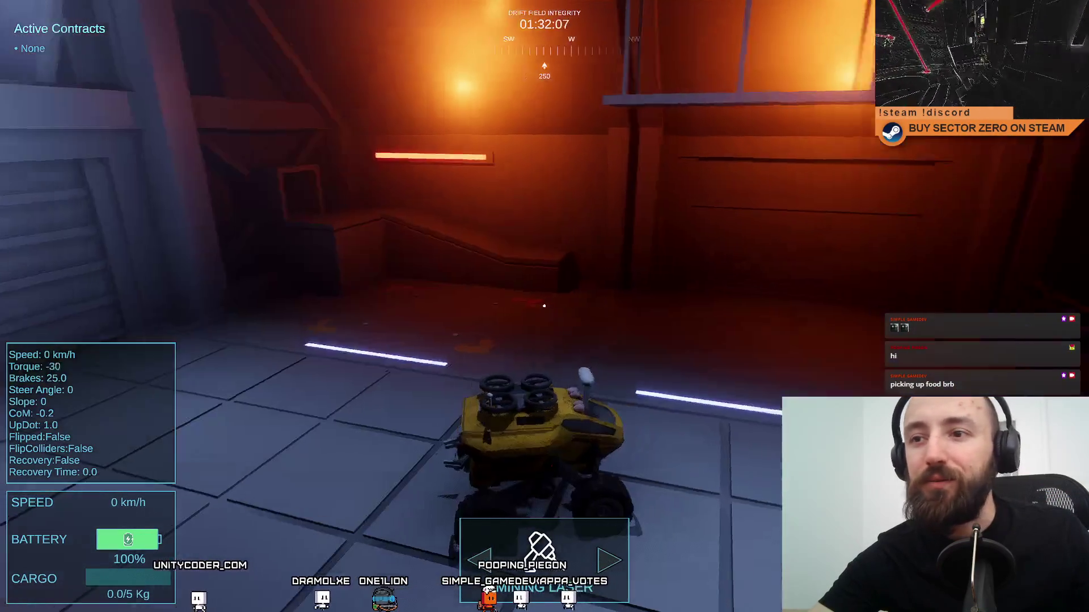
pyautogui.press('d')
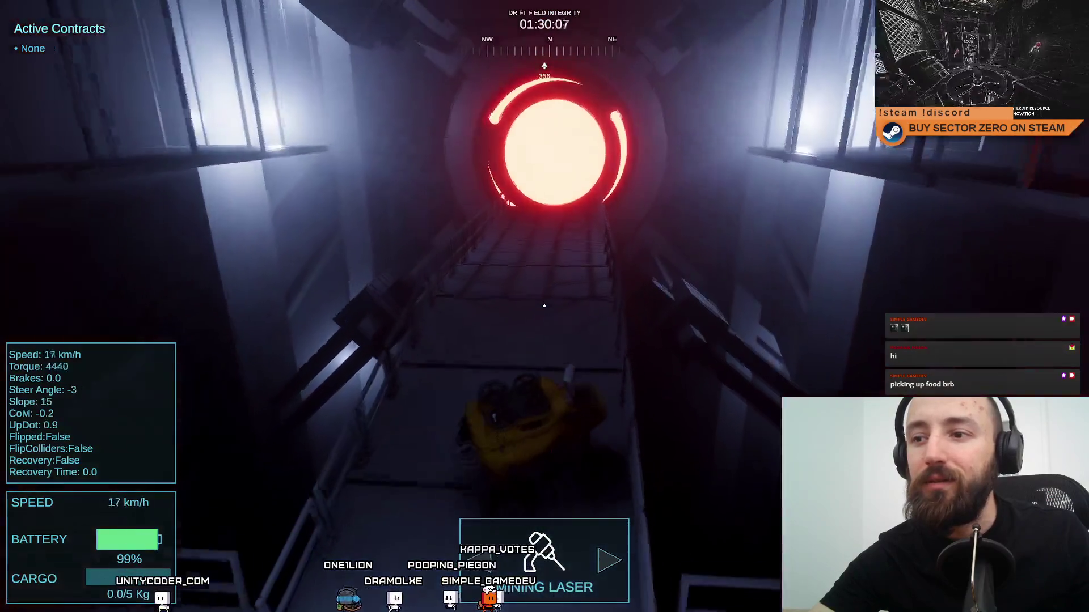
pyautogui.press('s')
pyautogui.press('w')
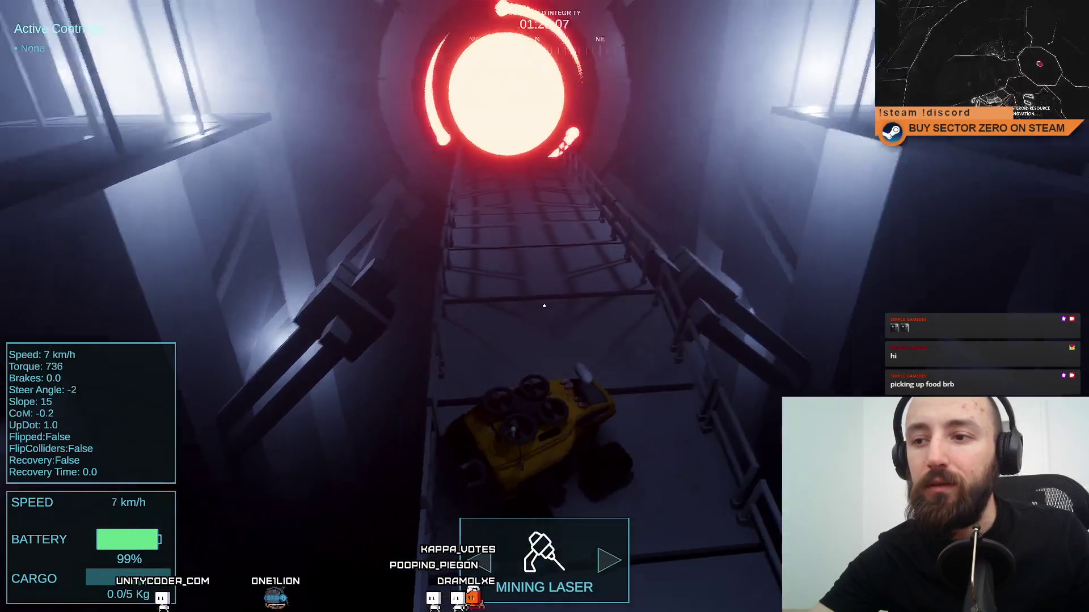
pyautogui.press('a')
pyautogui.press('w')
pyautogui.press('a')
pyautogui.press('w')
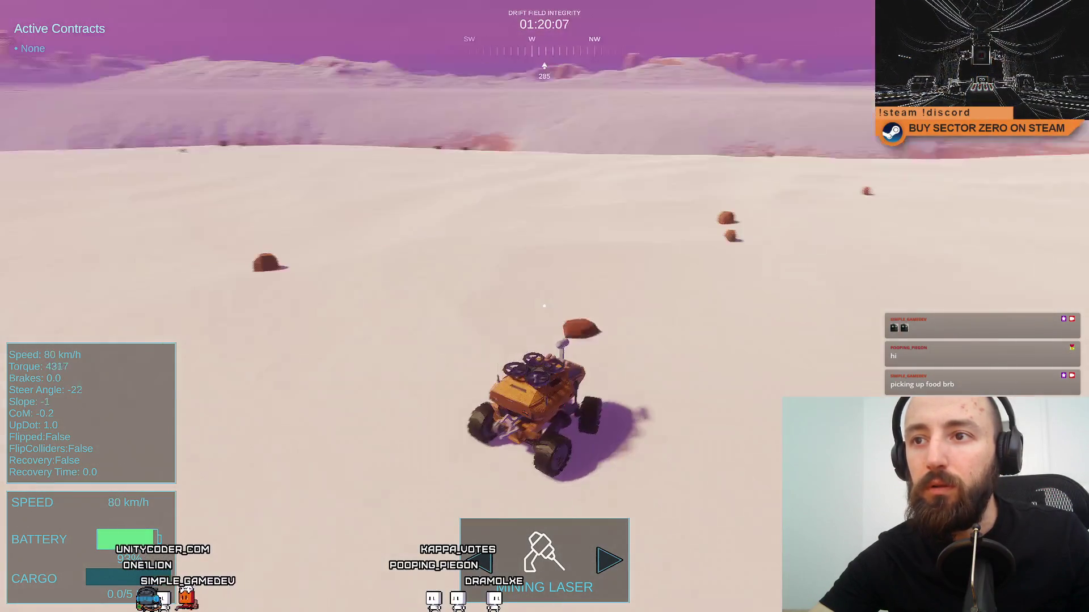
# Drive down the slope, test the rover reset, and fire the mining laser at a rock.
pyautogui.press('w')
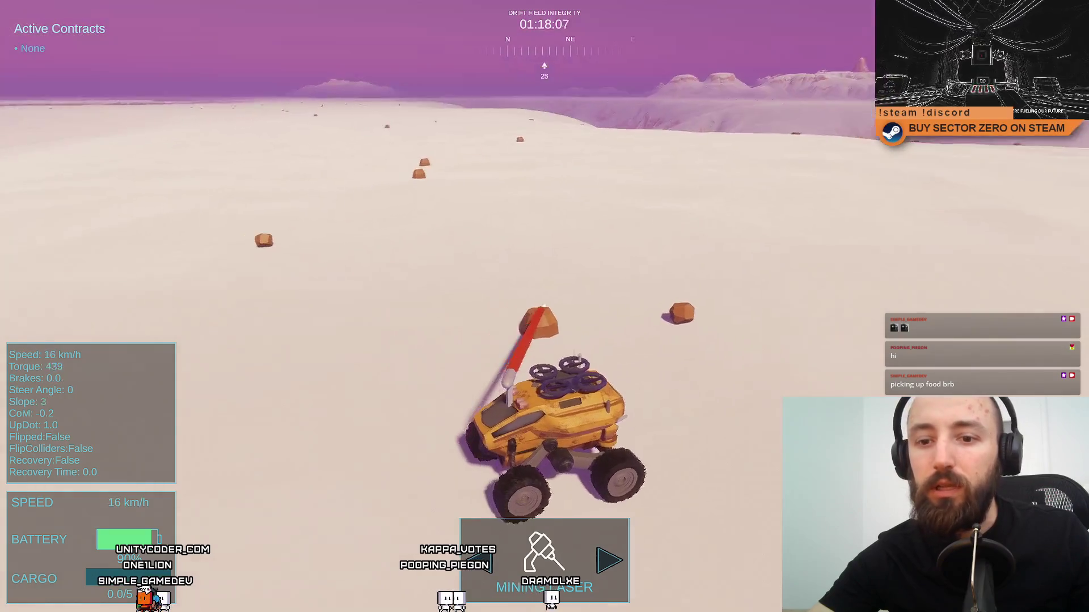
pyautogui.press('a')
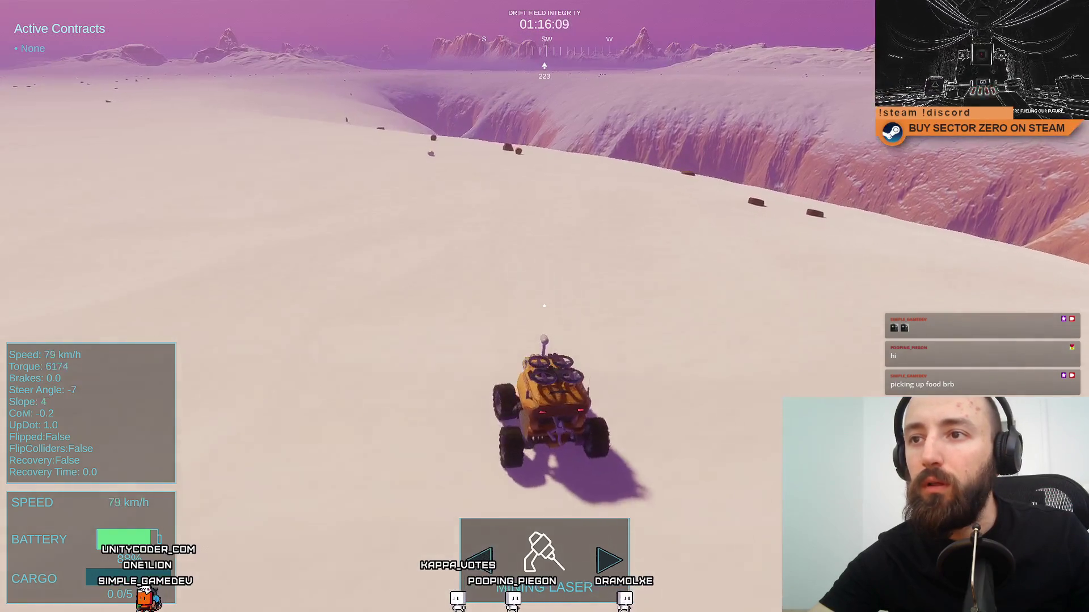
pyautogui.press('s')
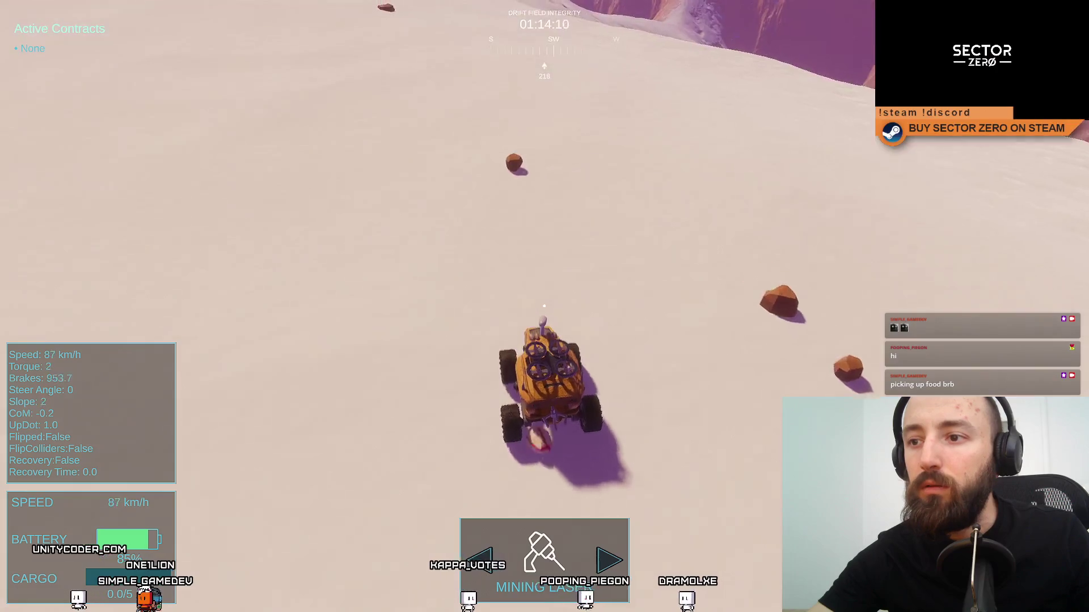
pyautogui.press('r')
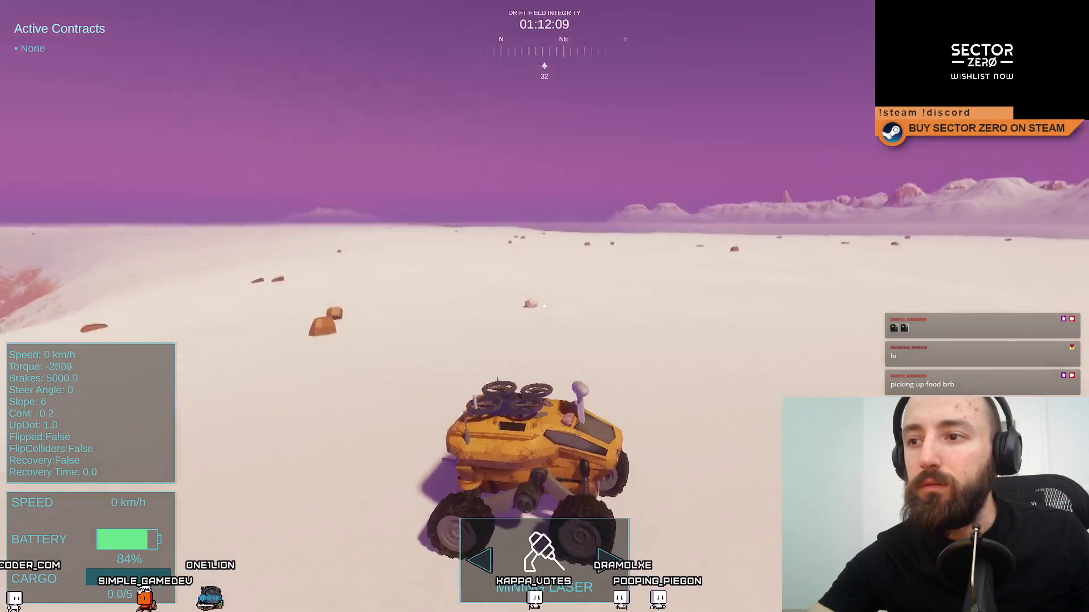
pyautogui.click(544, 306)
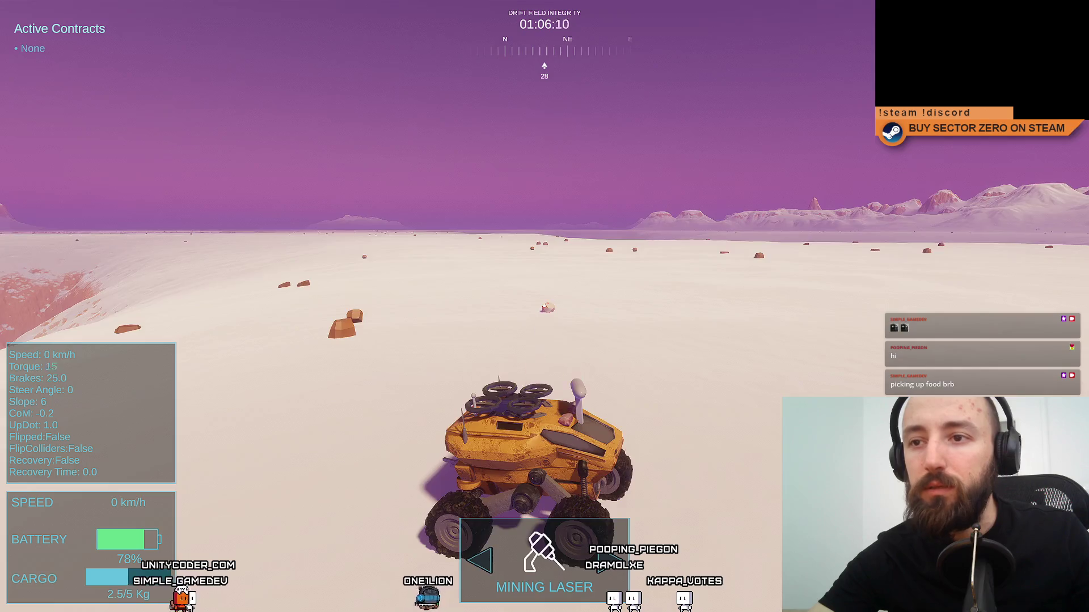
# Drive the rover across the snowy plain, mining as it goes.
pyautogui.press('w')
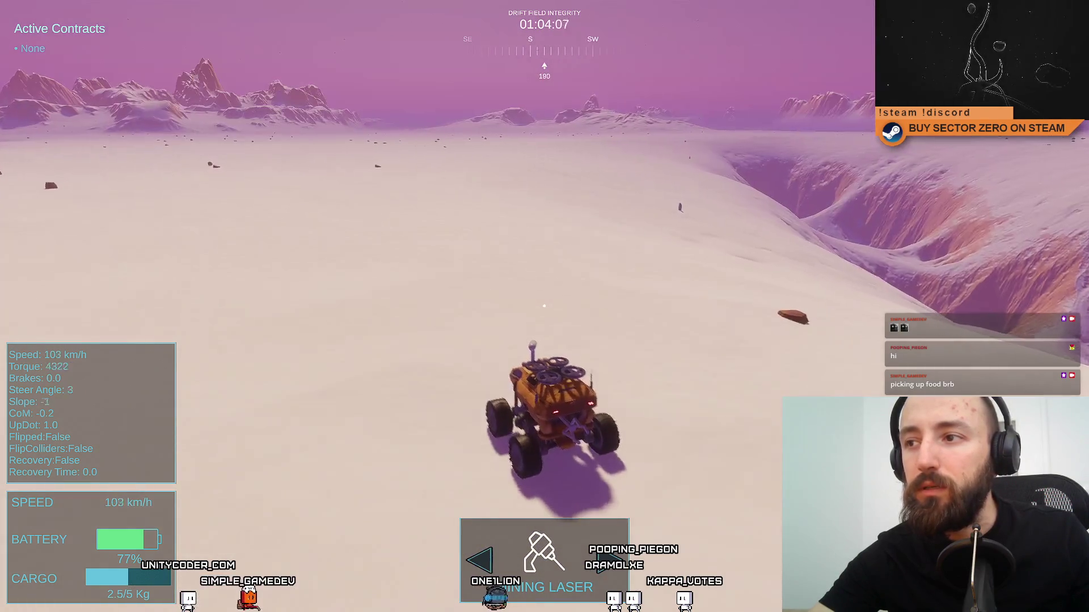
pyautogui.press('d')
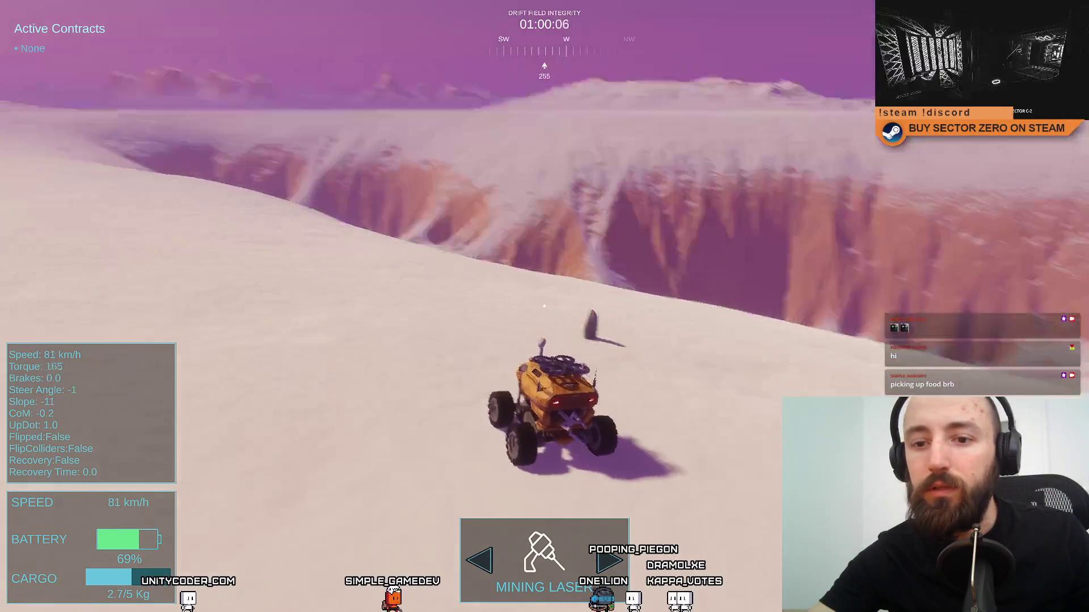
pyautogui.press('w')
pyautogui.press('a')
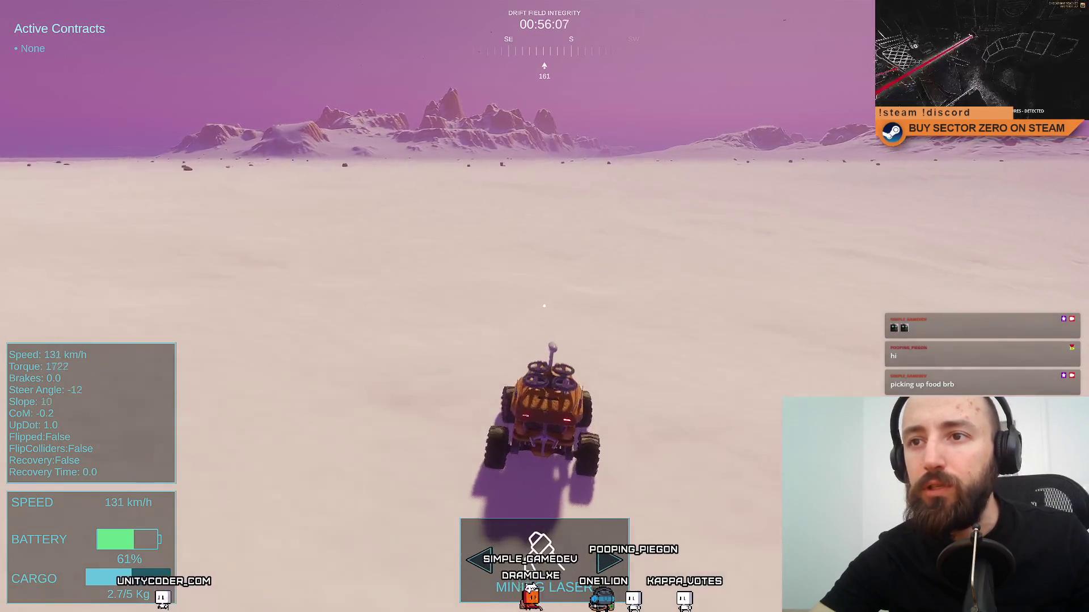
pyautogui.press('space')
pyautogui.press('a')
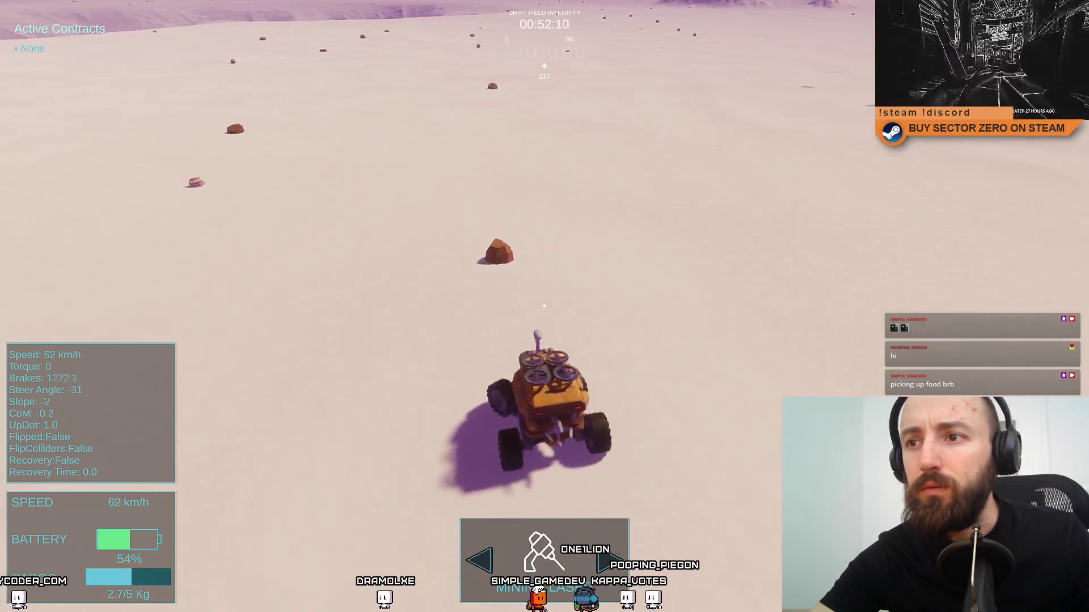
pyautogui.press('w')
pyautogui.press('d')
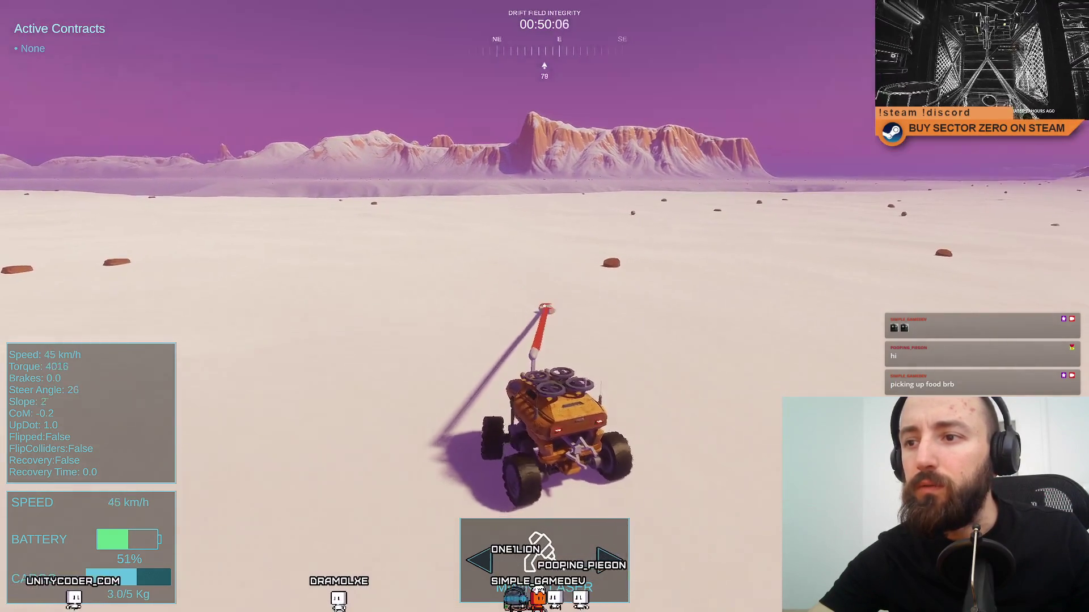
pyautogui.press('a')
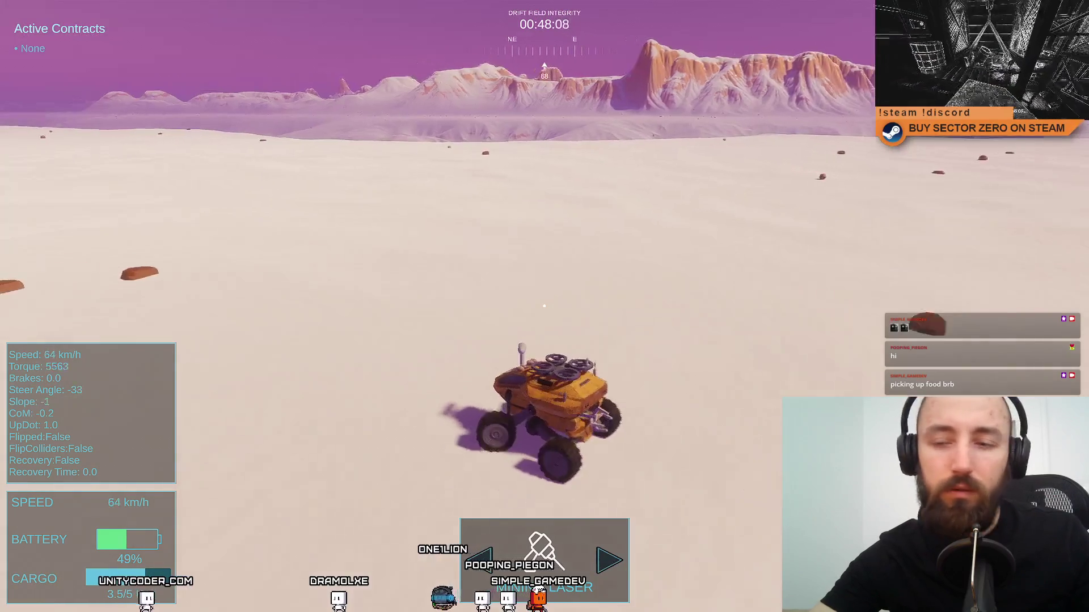
# Check the 3.5 kg cargo, then line up with the ramp and drive into the portal.
pyautogui.press('Tab')
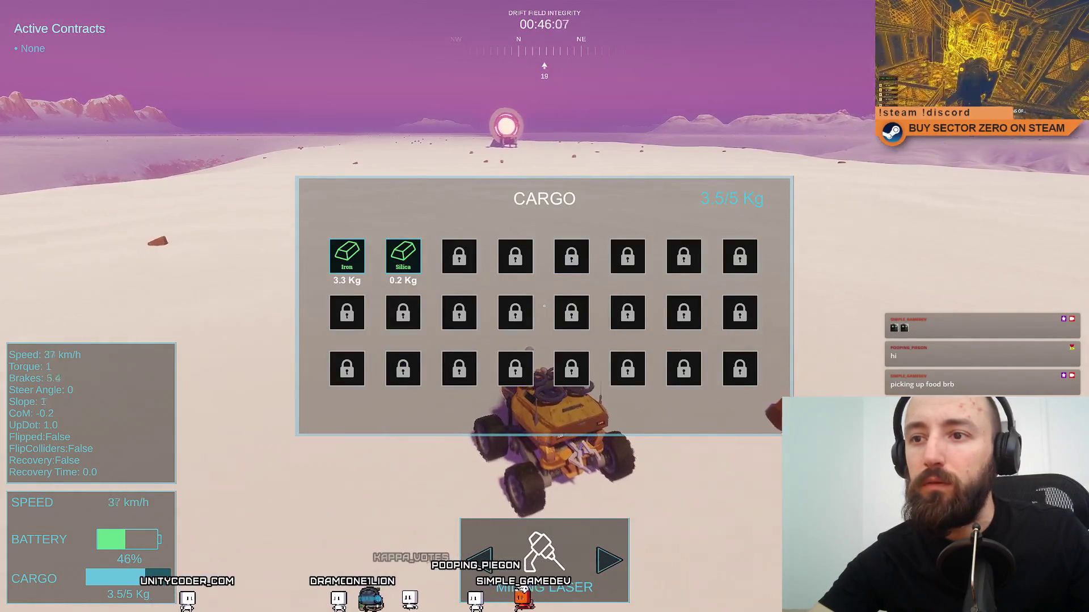
pyautogui.press('Tab')
pyautogui.press('w')
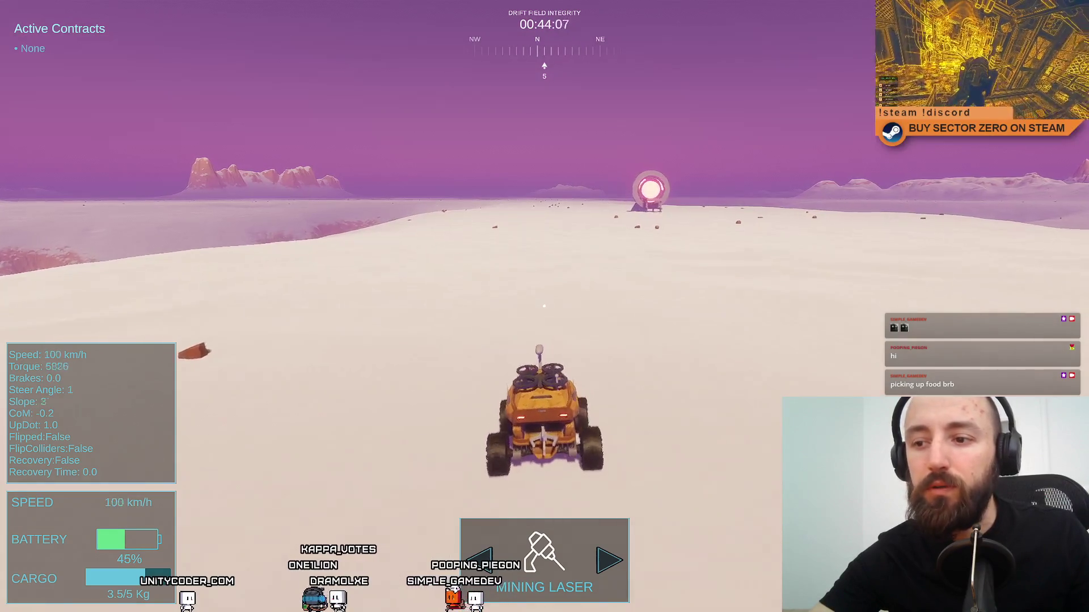
pyautogui.press('d')
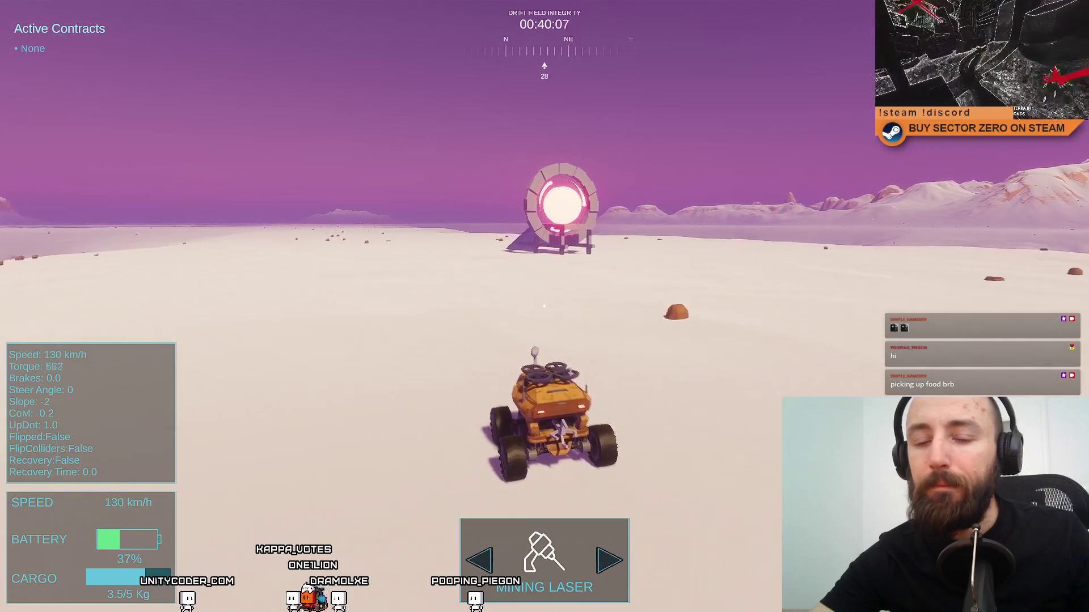
pyautogui.press('d')
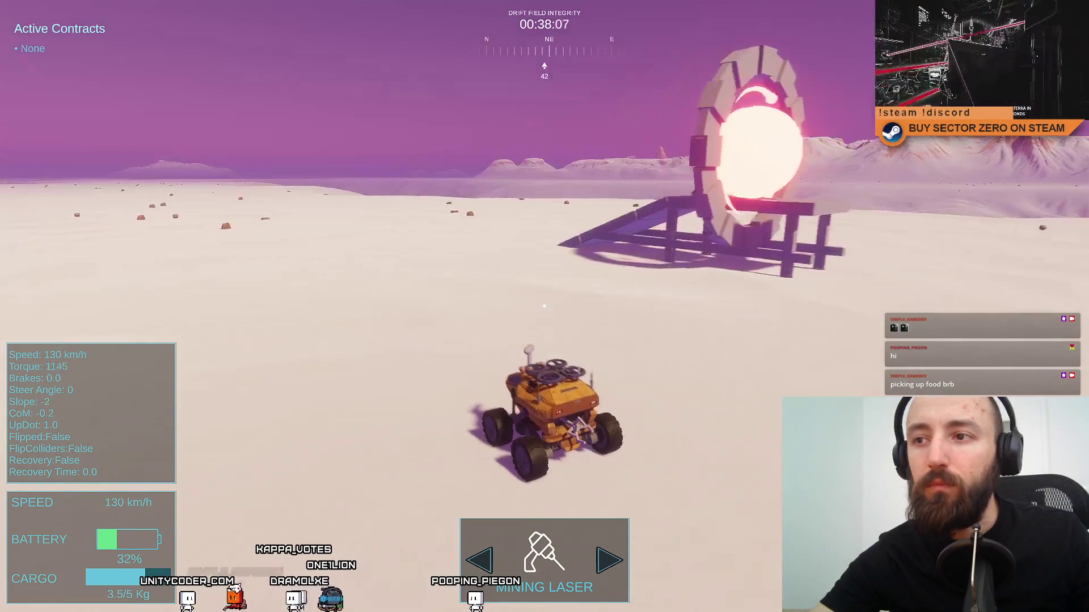
pyautogui.press('d')
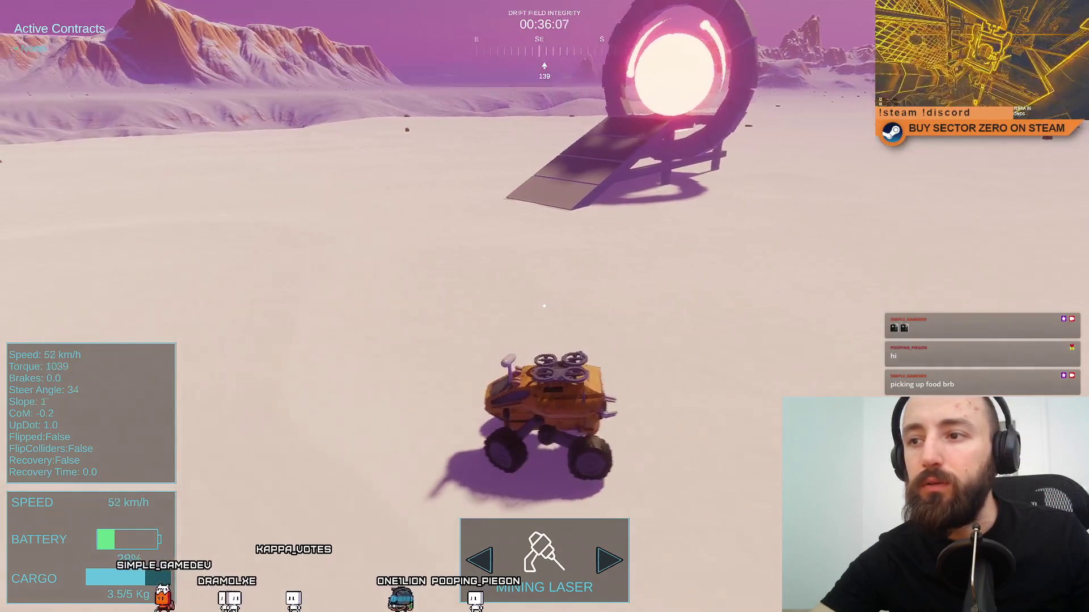
pyautogui.press('a')
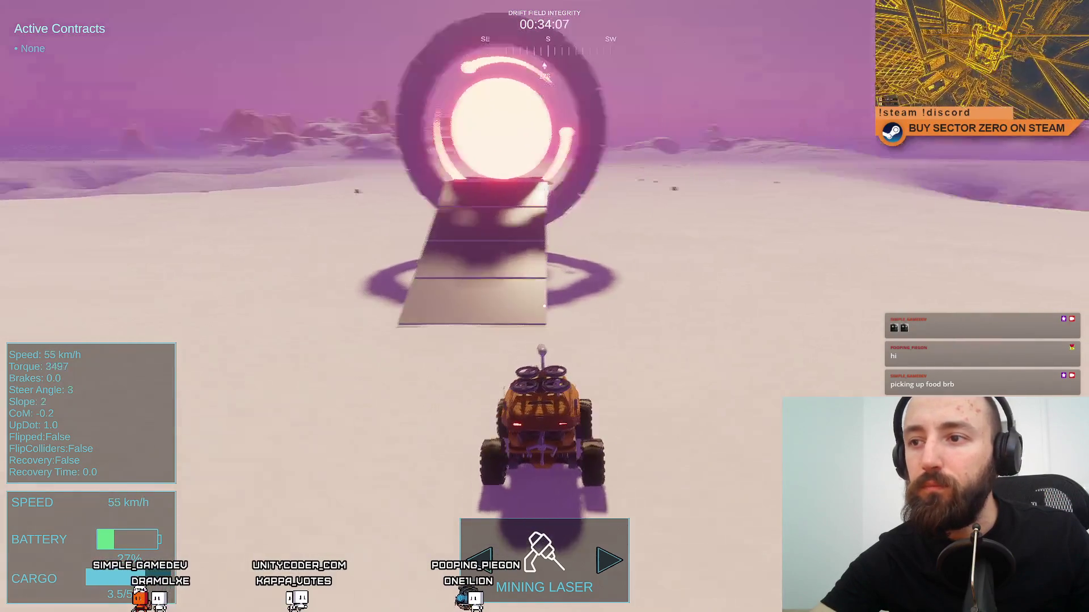
pyautogui.press('w')
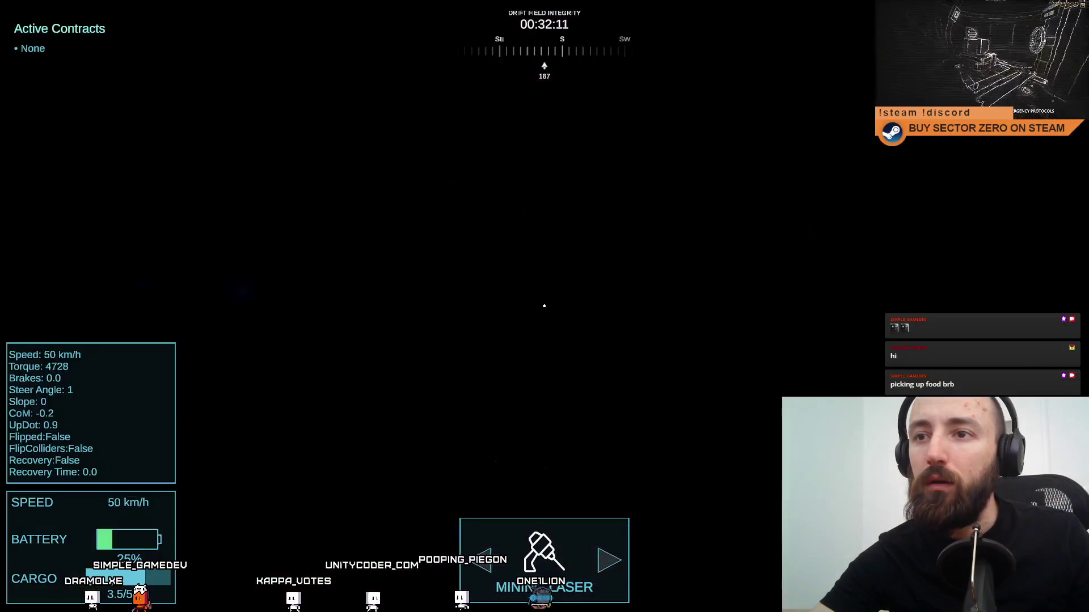
# Stop in the hangar and unload the 3.5 kg of Iron and Silica from the cargo.
pyautogui.press('s')
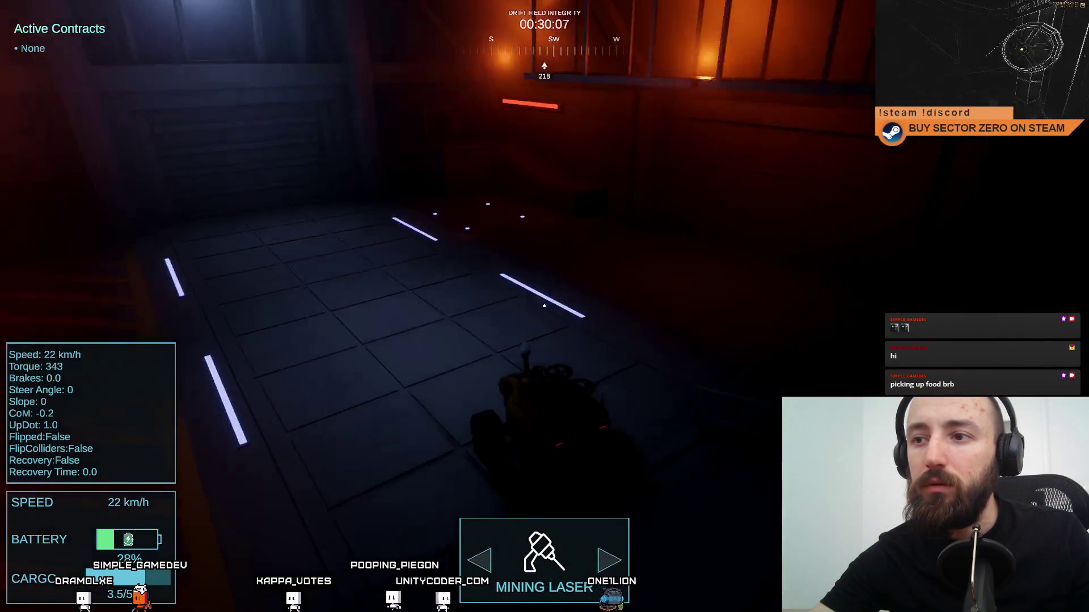
pyautogui.press('Tab')
pyautogui.press('w')
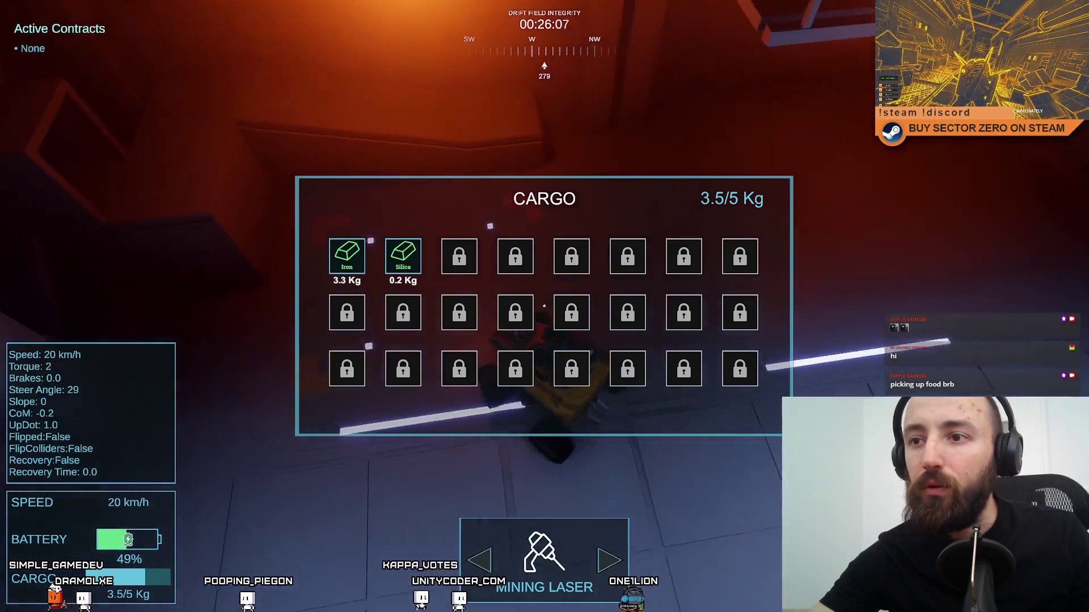
pyautogui.press('s')
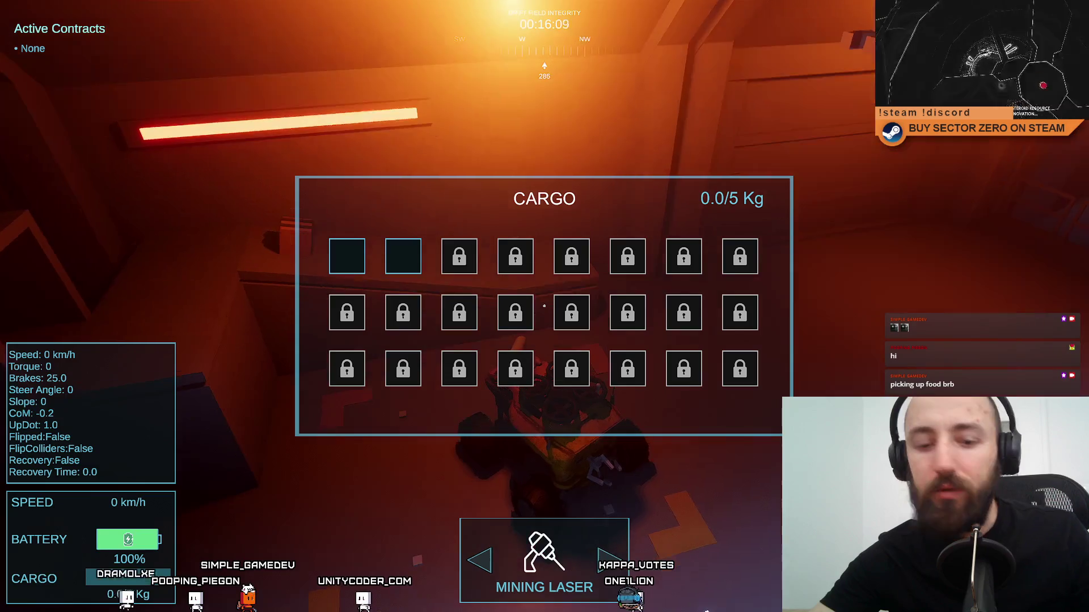
pyautogui.press('Tab')
# Reverse away from the wall and turn the rover around toward the exit.
pyautogui.press('d')
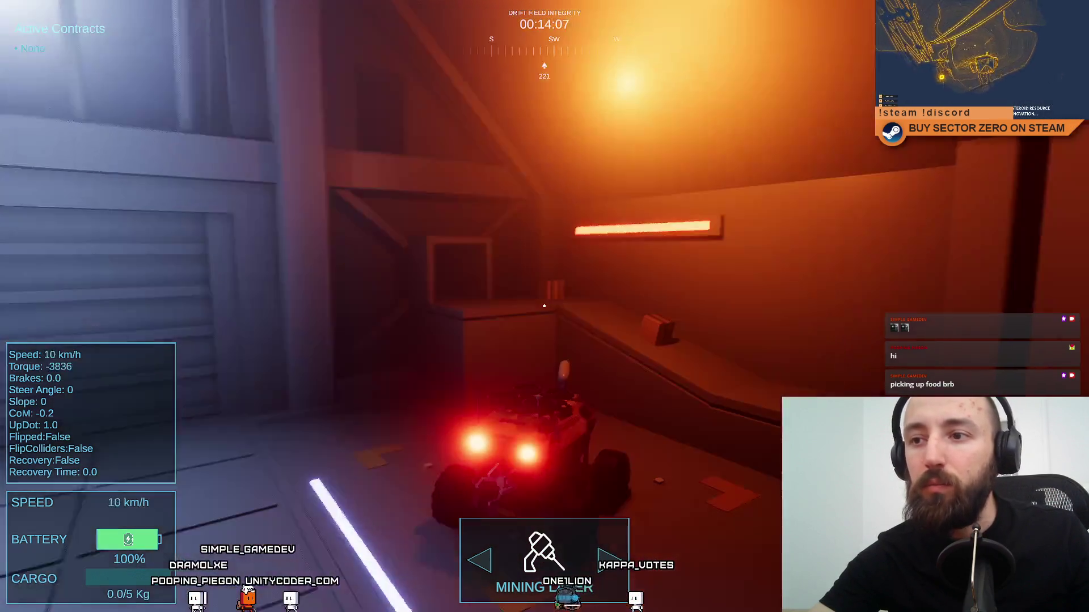
pyautogui.press('w')
pyautogui.press('a')
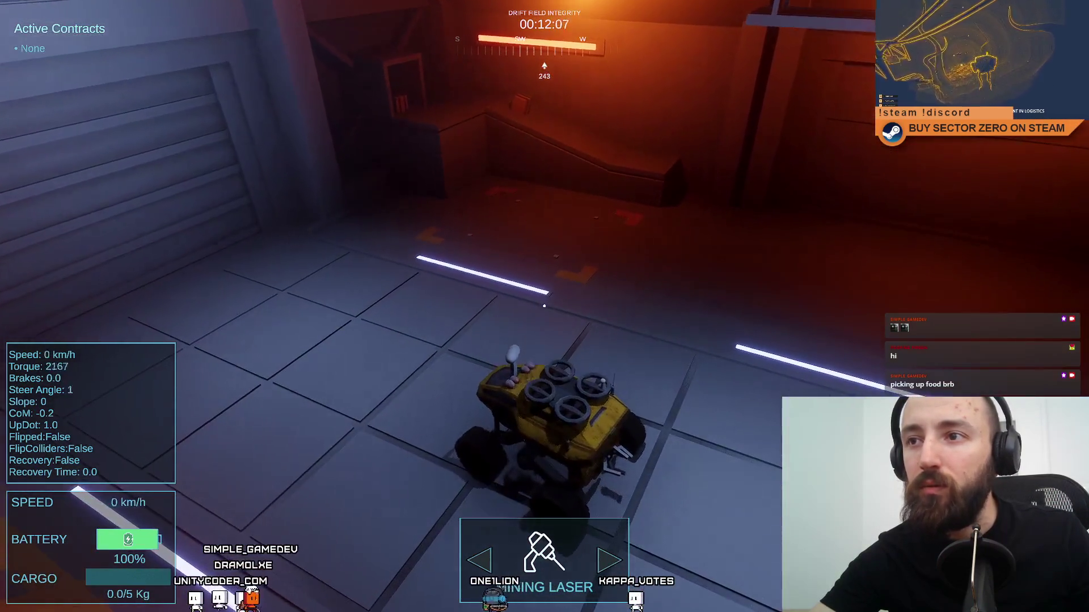
pyautogui.press('a')
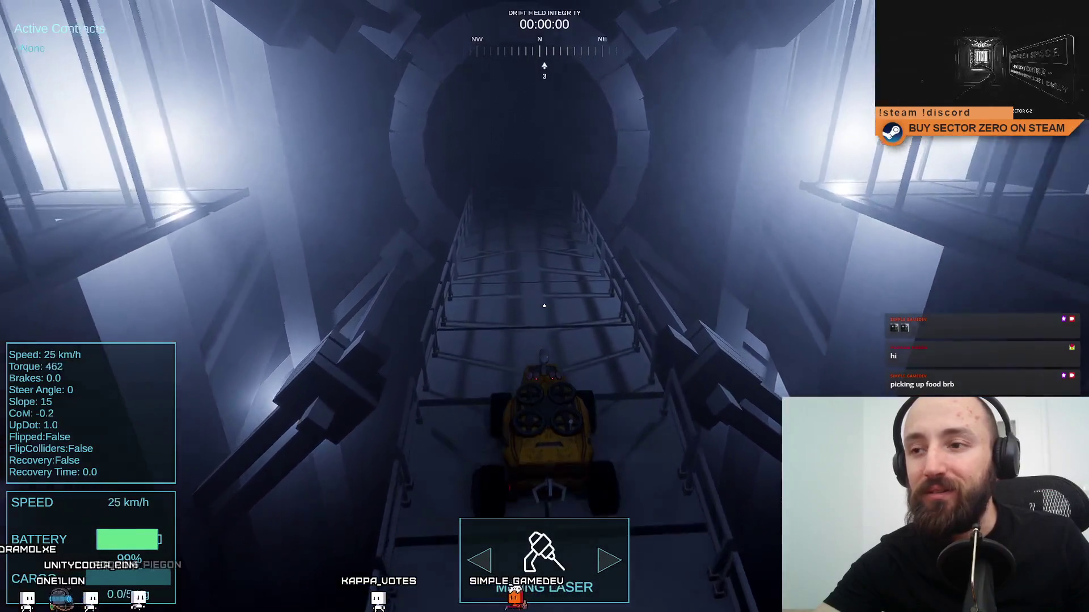
# Drive along the bridge and through the tunnel back out to the plain.
pyautogui.press('s')
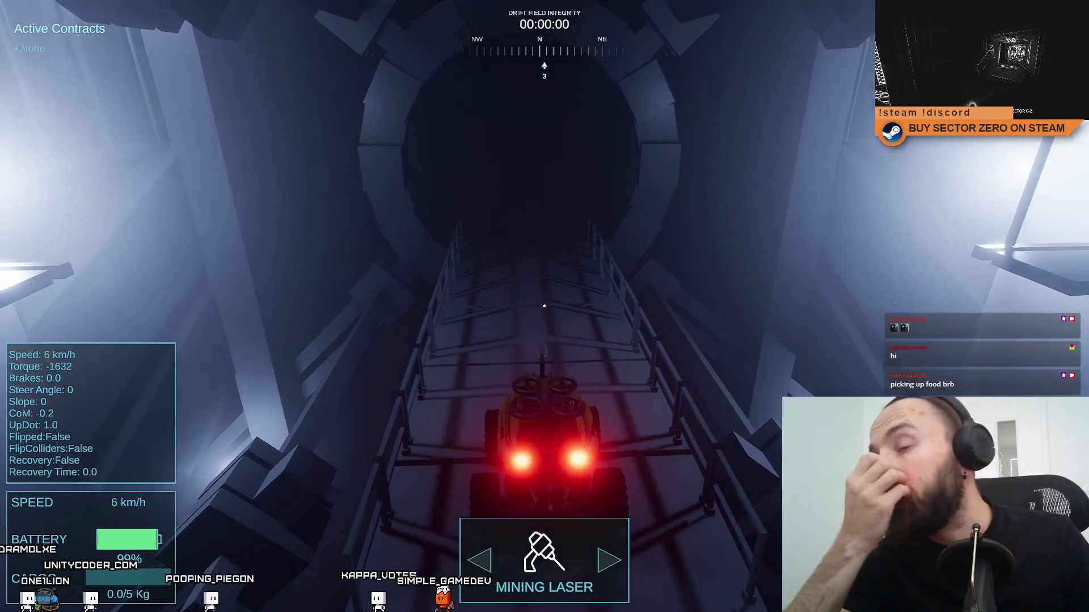
pyautogui.press('w')
pyautogui.press('space')
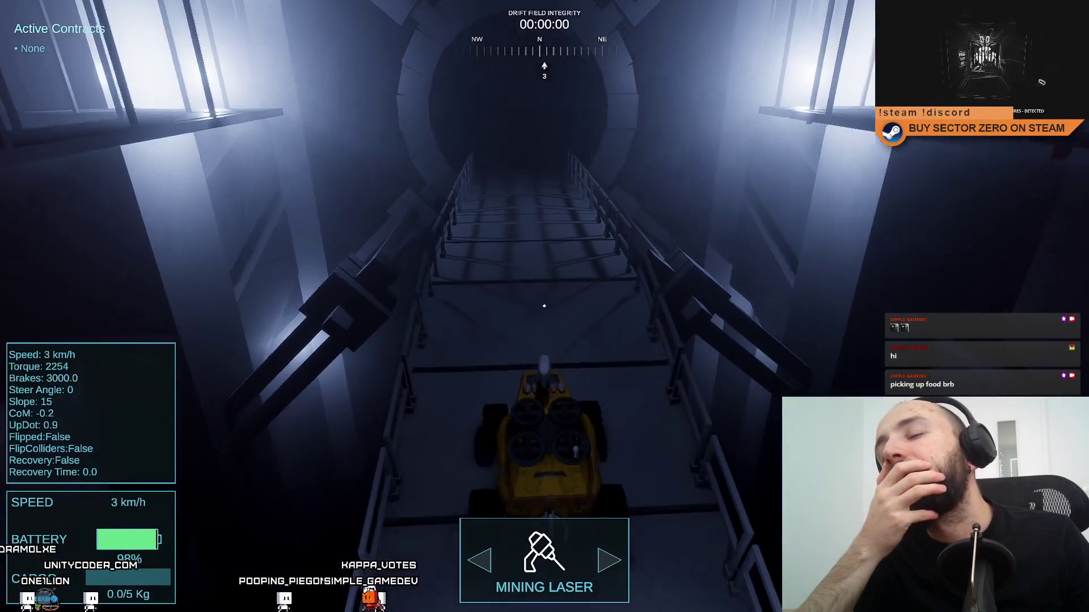
pyautogui.press('w')
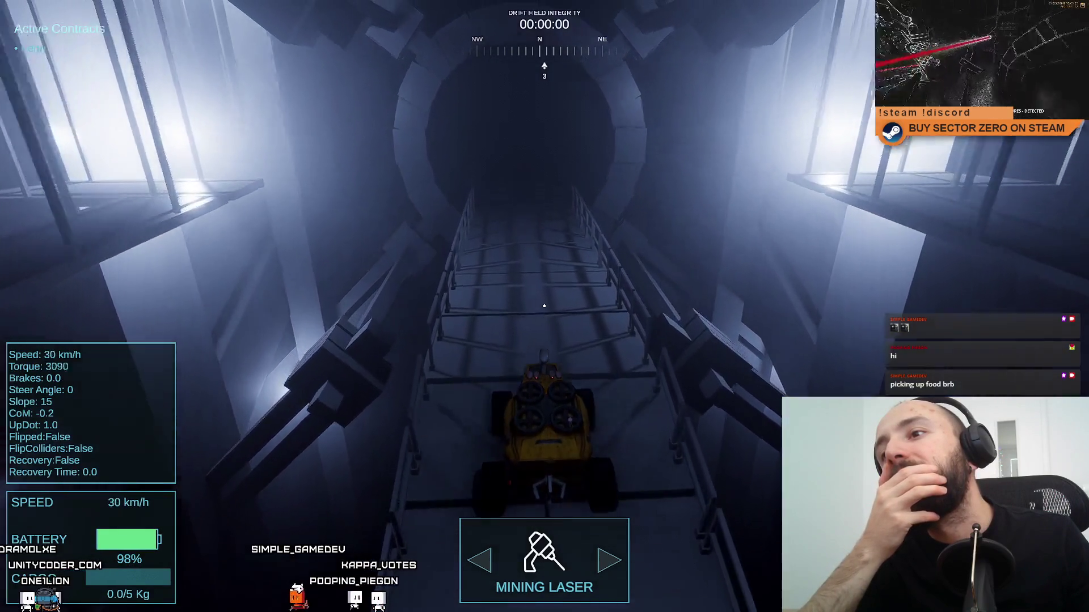
pyautogui.press('w')
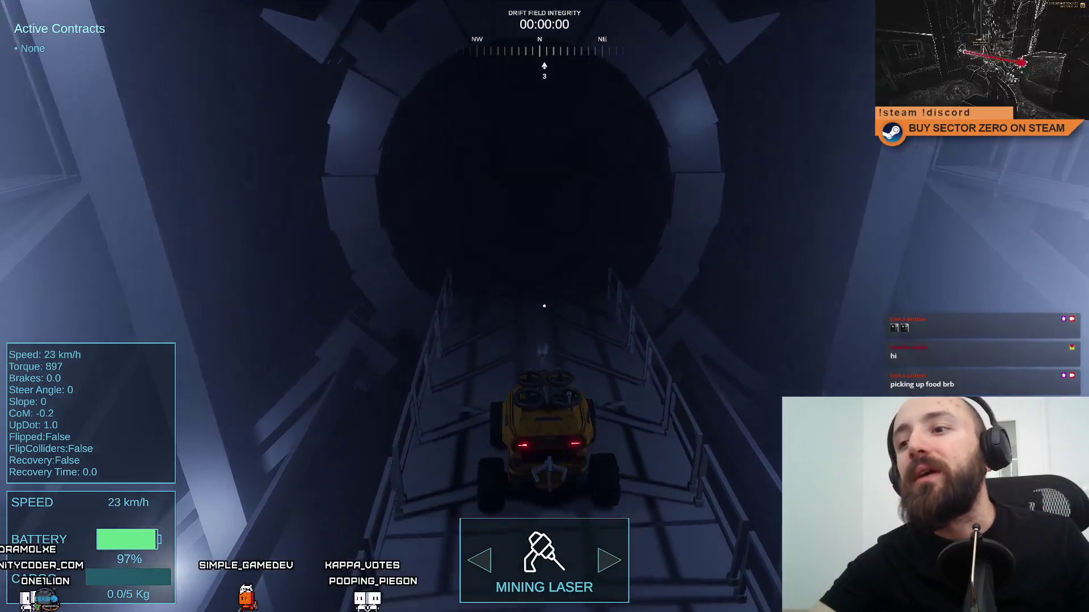
pyautogui.press('s')
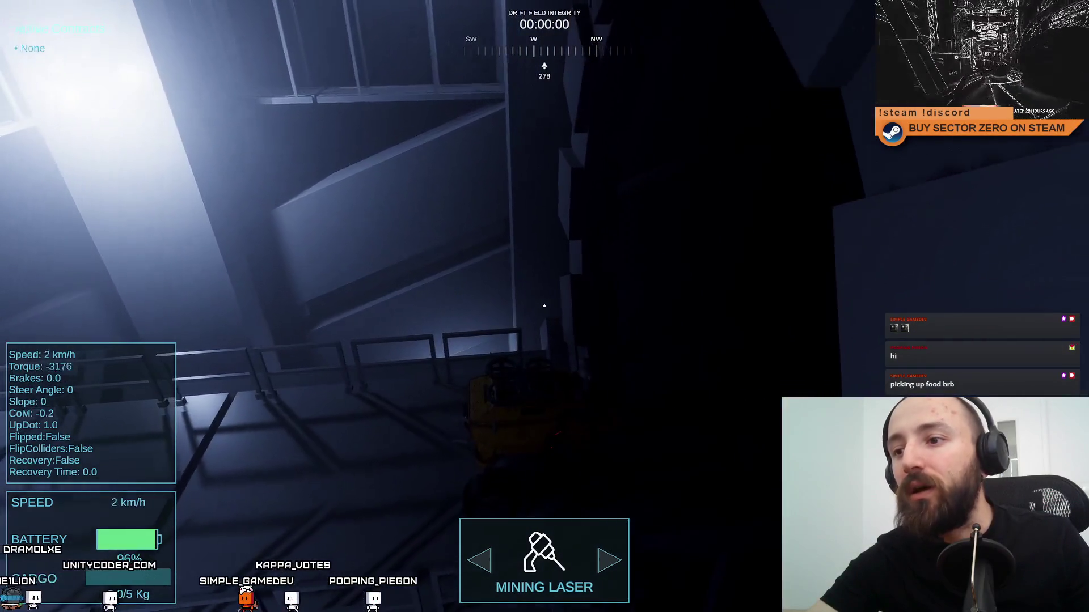
pyautogui.press('space')
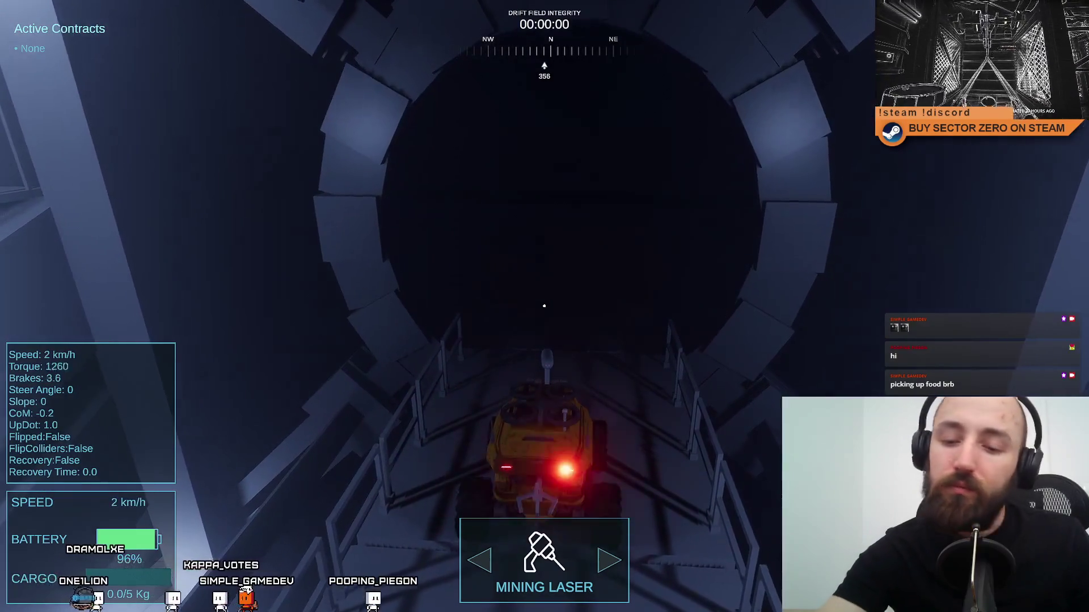
pyautogui.press('w')
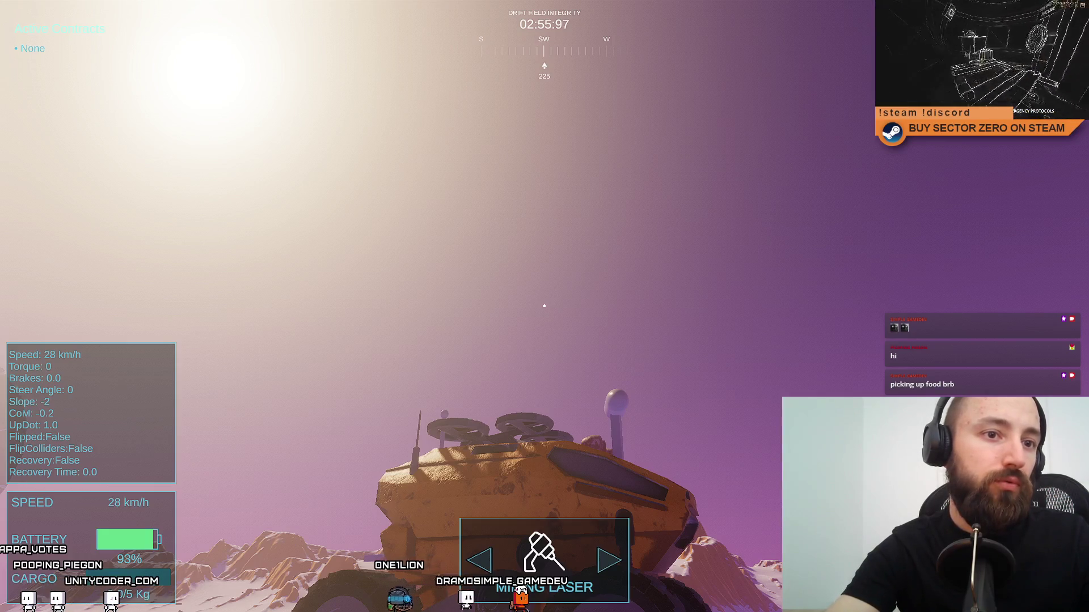
# Drive across the plain picking up 0.4 kg of cargo, then turn back toward the portal.
pyautogui.press('w')
pyautogui.press('a')
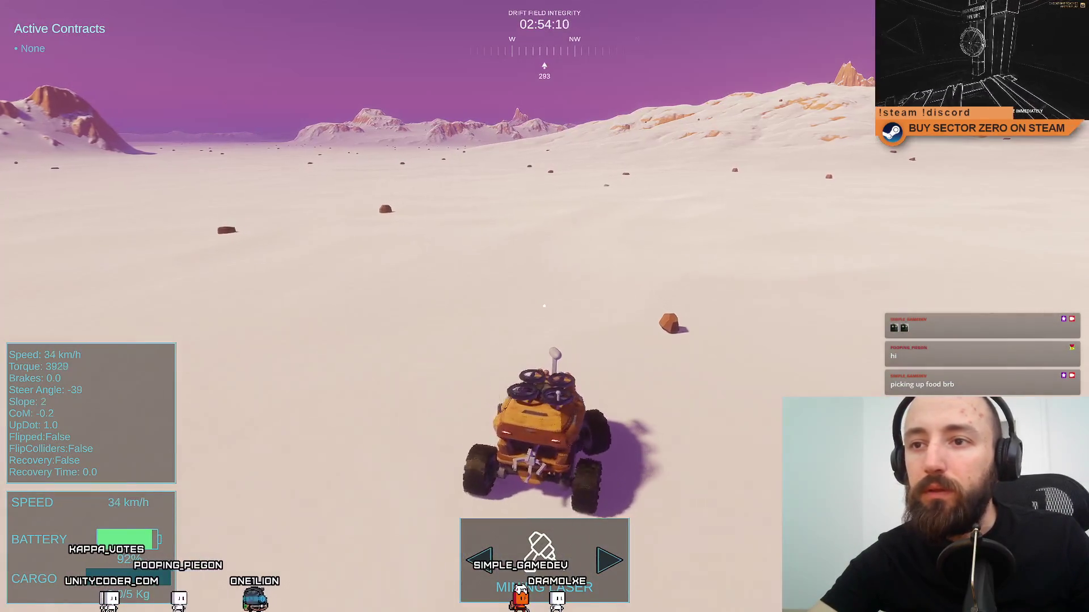
pyautogui.press('w')
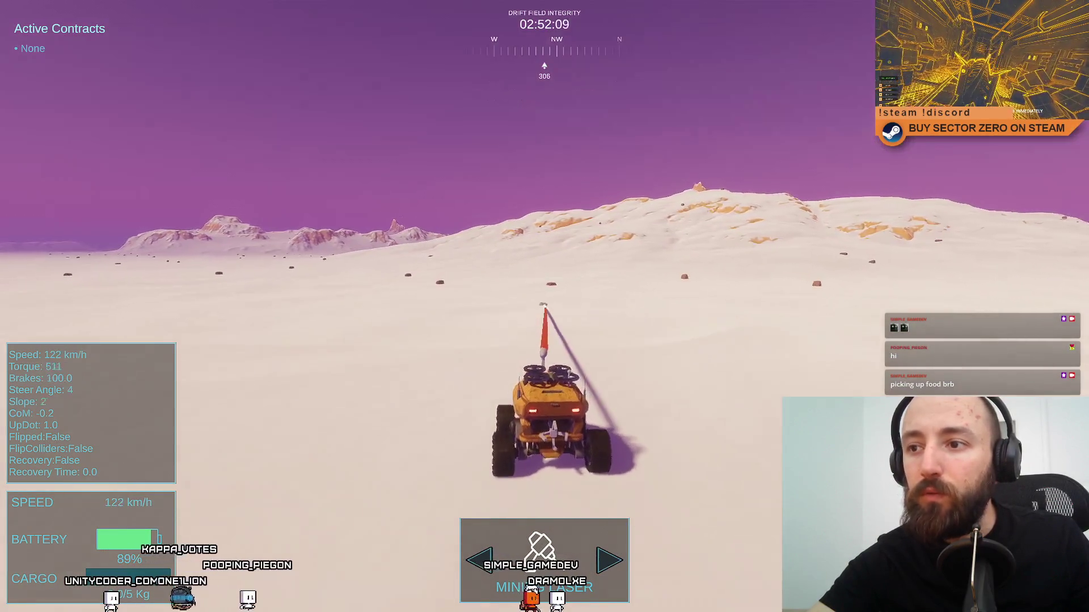
pyautogui.press('d')
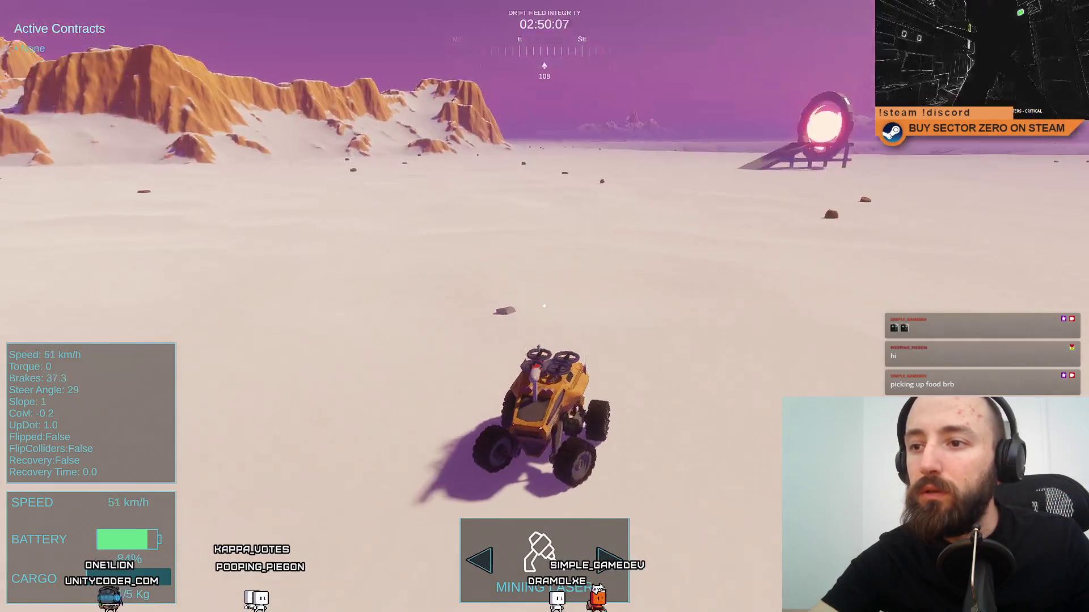
pyautogui.press('w')
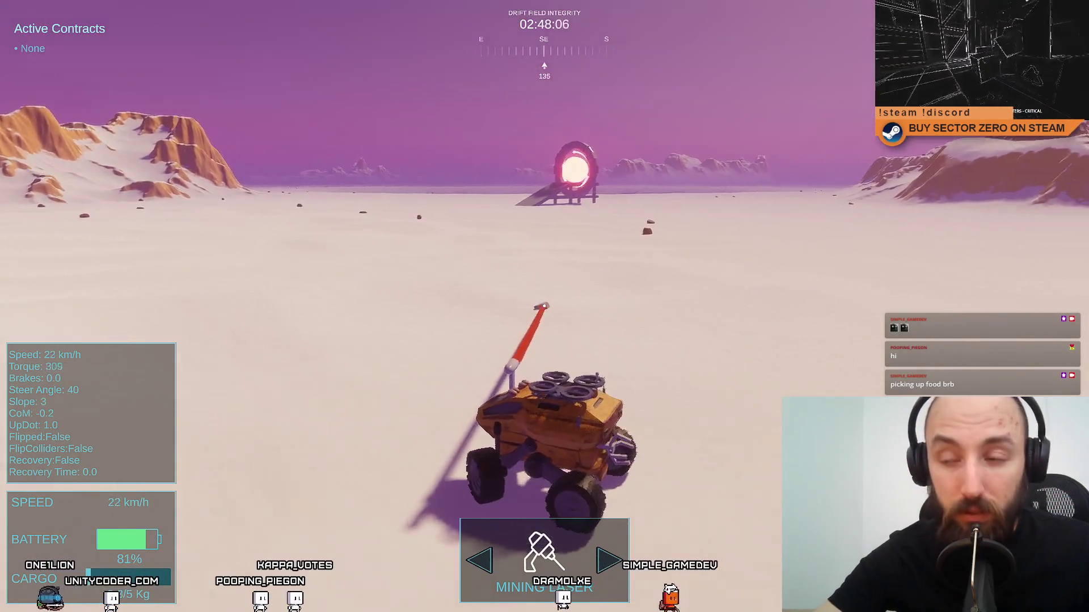
pyautogui.press('w')
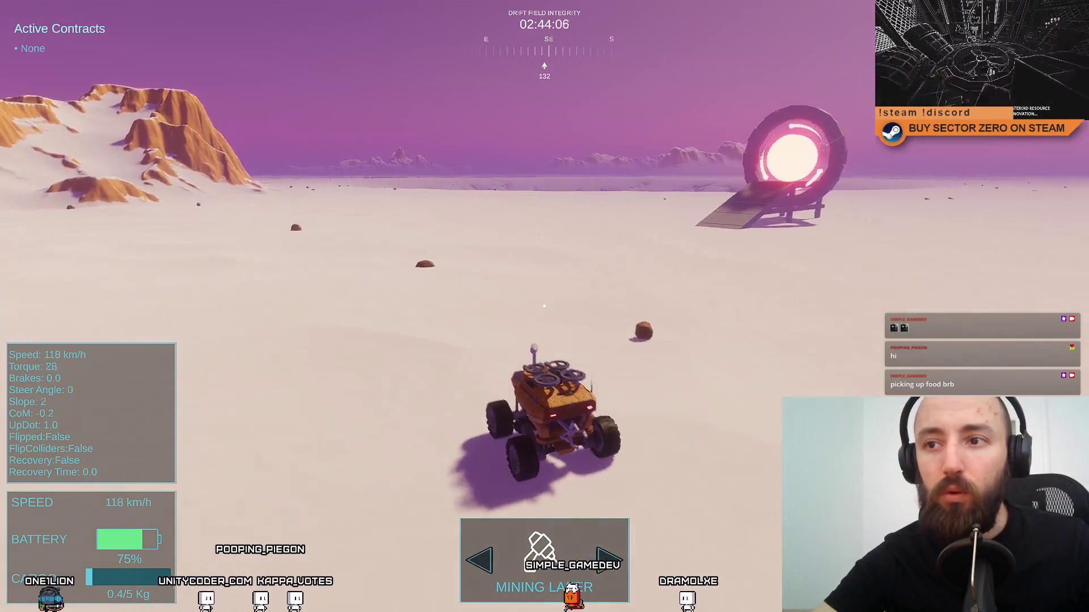
# Drive up the ramp through the portal and brake to a stop in the hangar.
pyautogui.press('w')
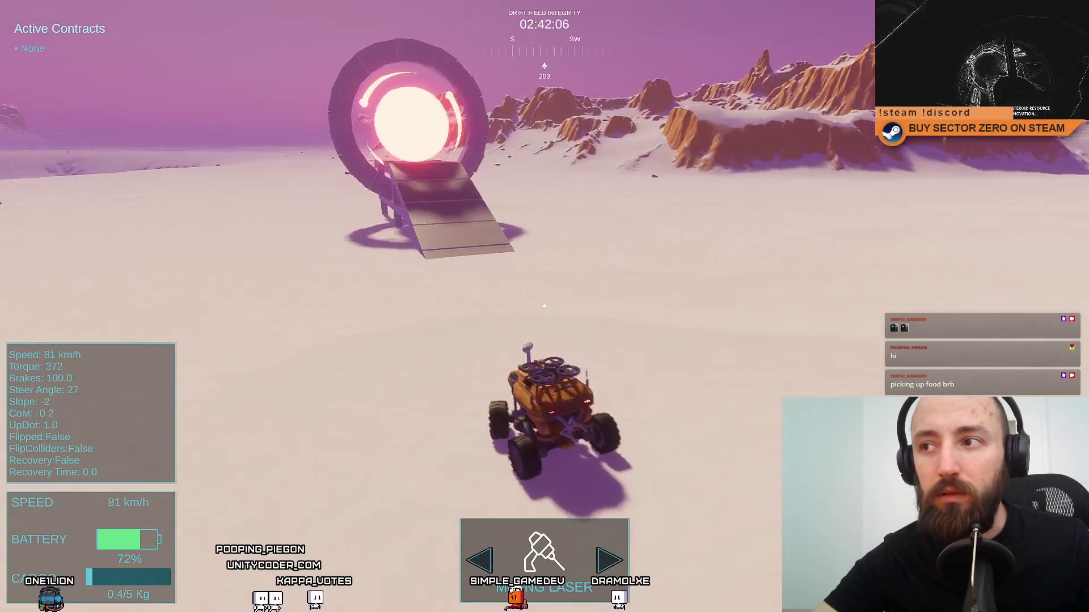
pyautogui.press('w')
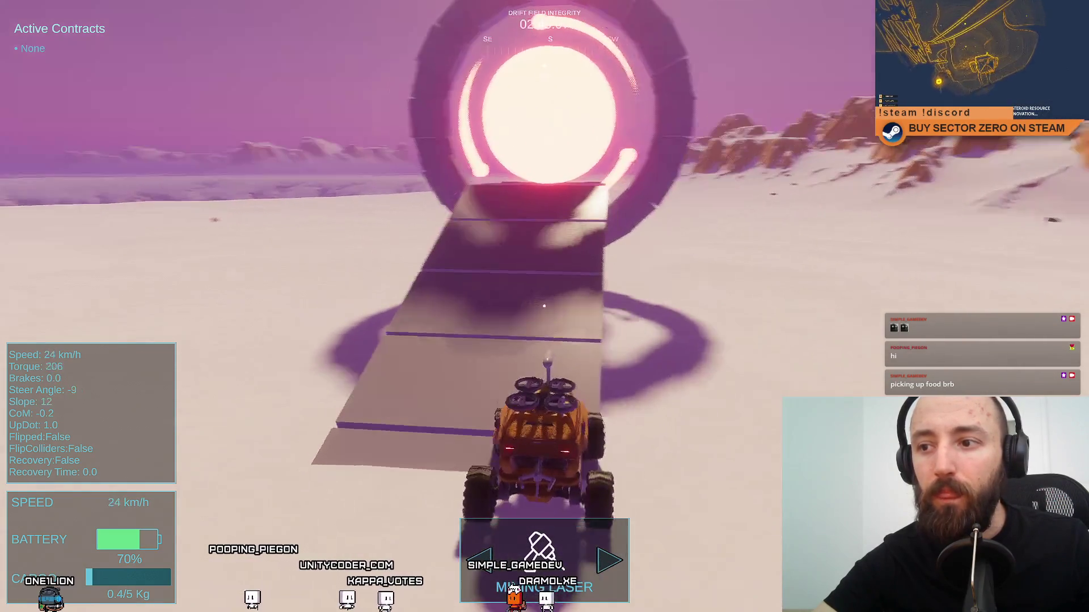
pyautogui.press('w')
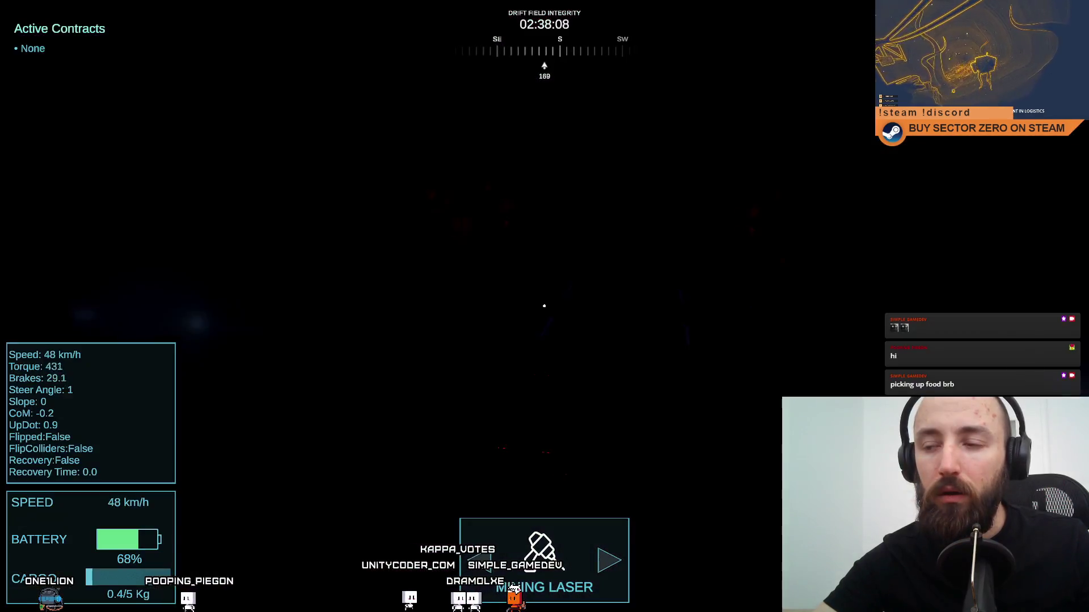
pyautogui.press('s')
pyautogui.press('a')
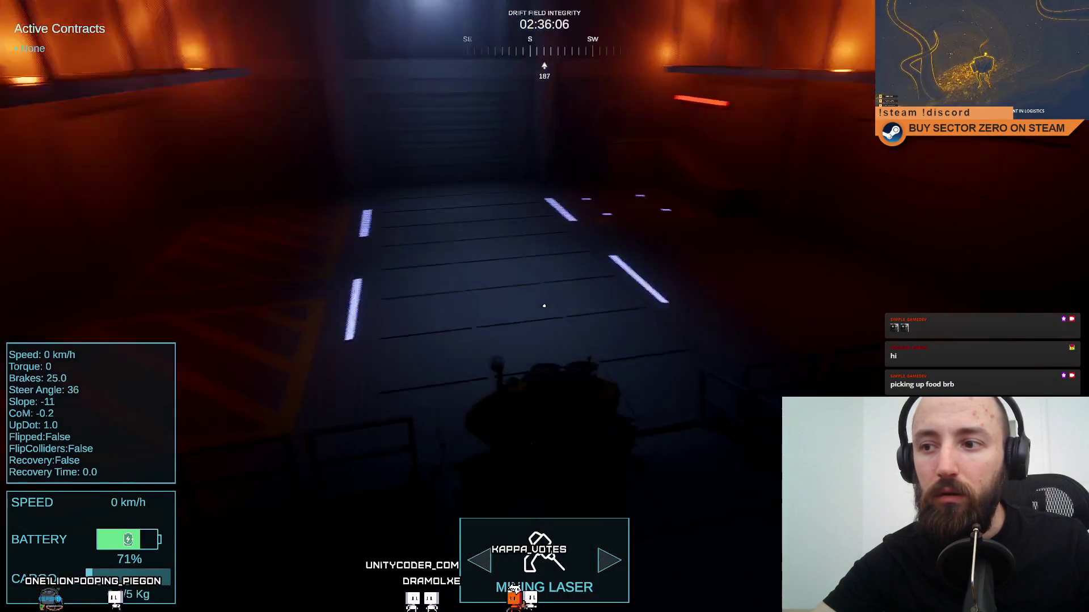
# Drive down the hangar corridor and unload the 0.4 kg of Carbon, leaving cargo at 0.0/5 kg.
pyautogui.press('Tab')
pyautogui.press('Tab')
pyautogui.press('w')
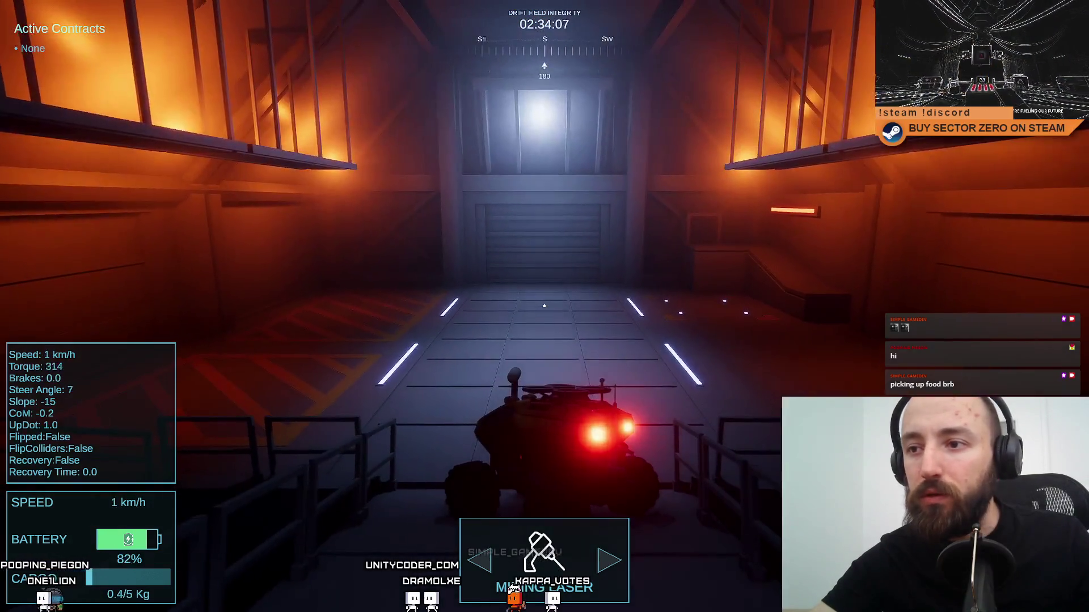
pyautogui.press('w')
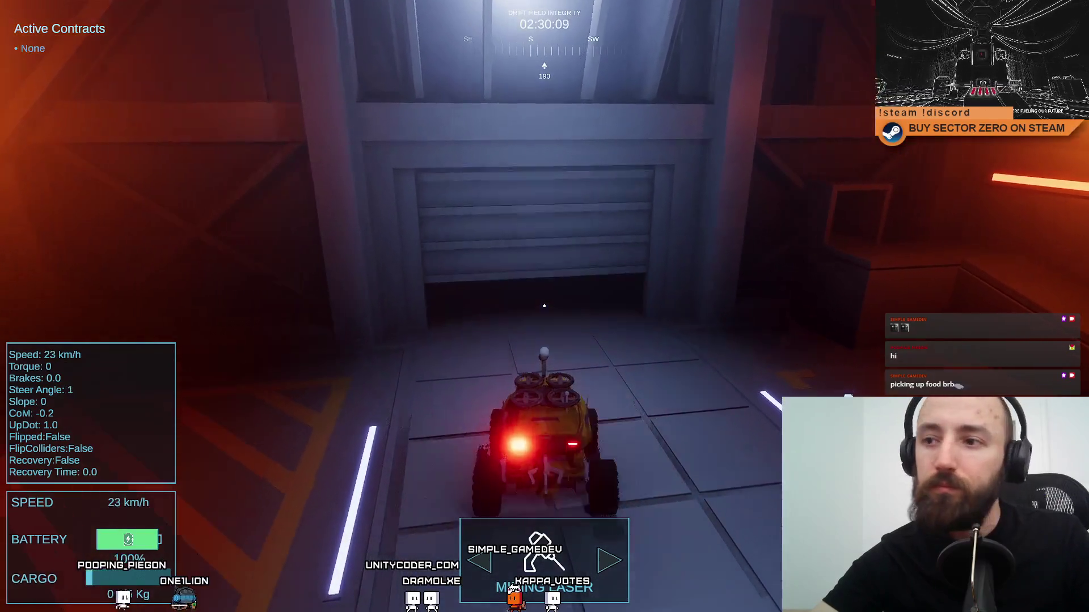
pyautogui.press('Tab')
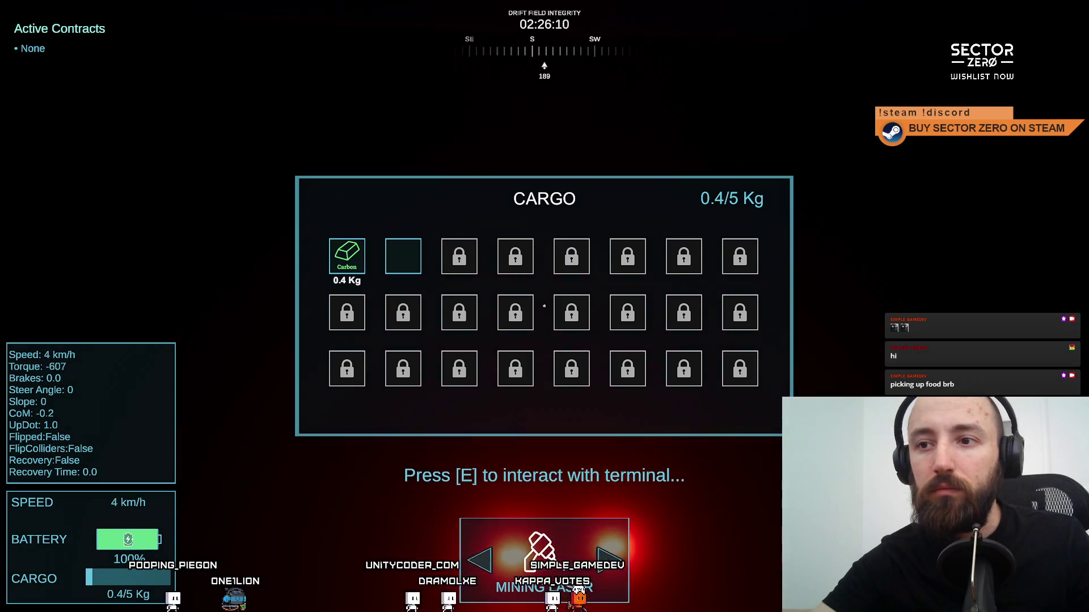
pyautogui.press('e')
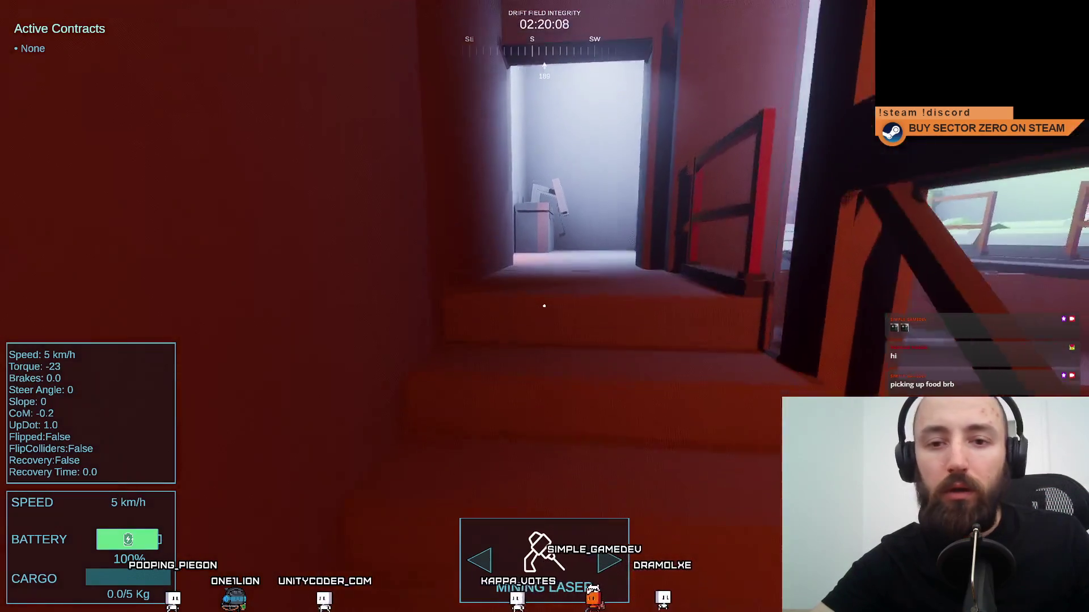
# Walk the player down the corridors and along the orange-lit walkway toward the machine.
pyautogui.press('w')
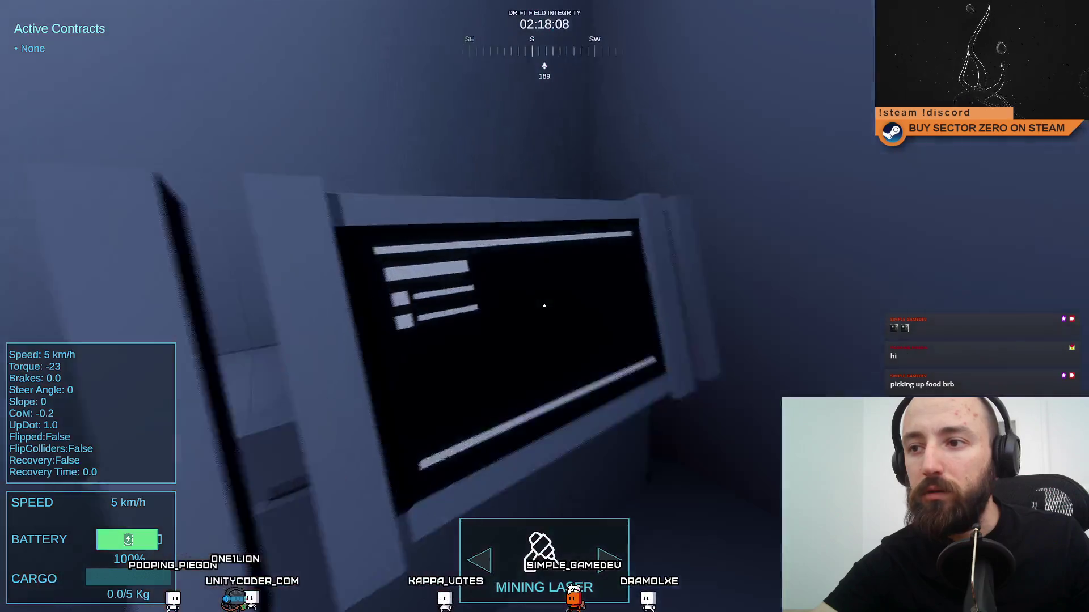
pyautogui.press('w')
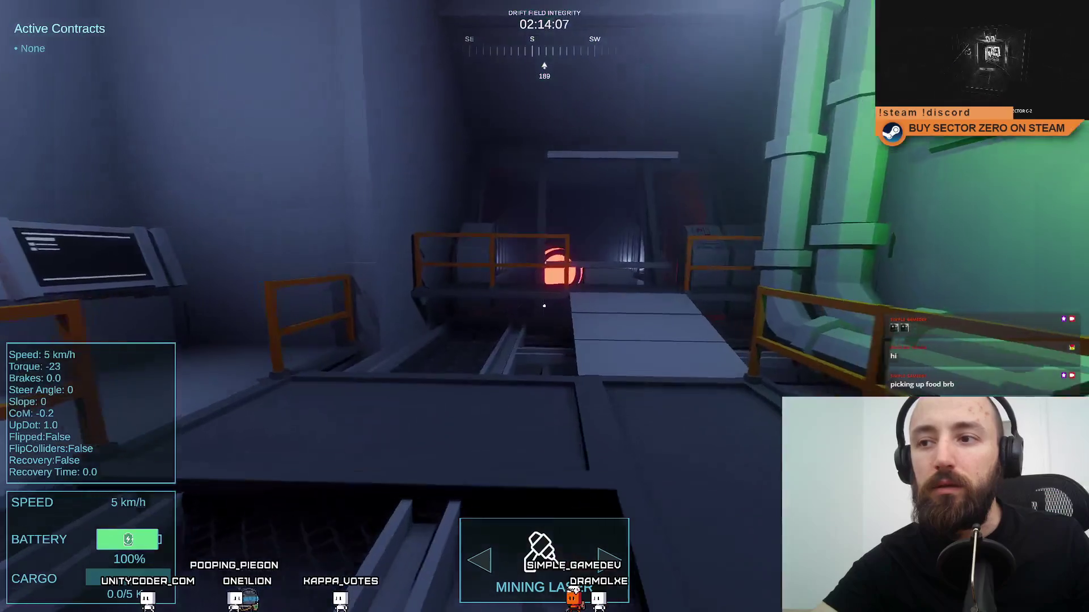
pyautogui.press('w')
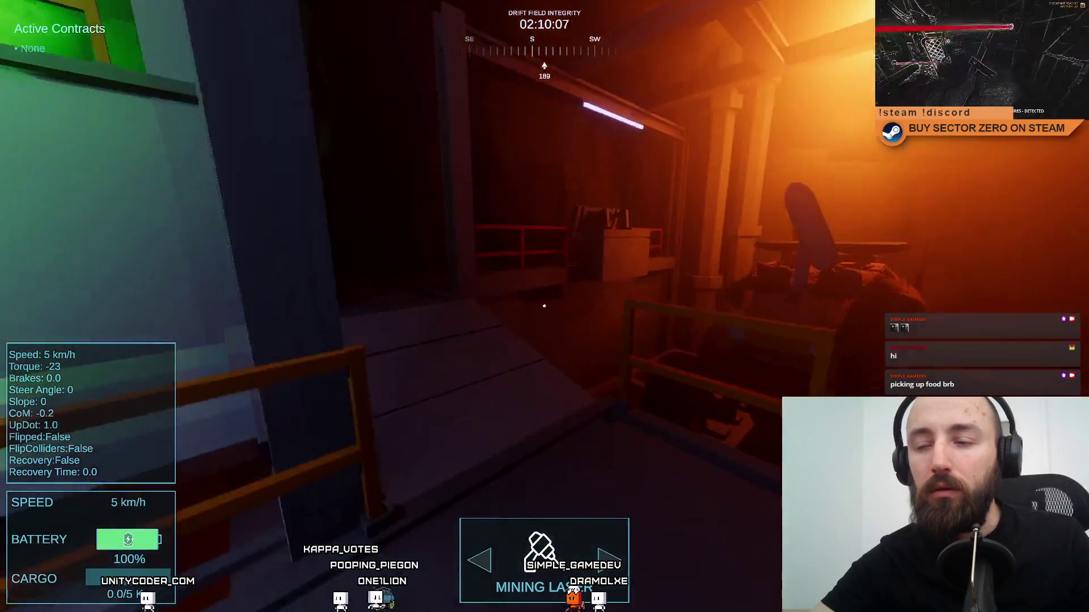
pyautogui.press('w')
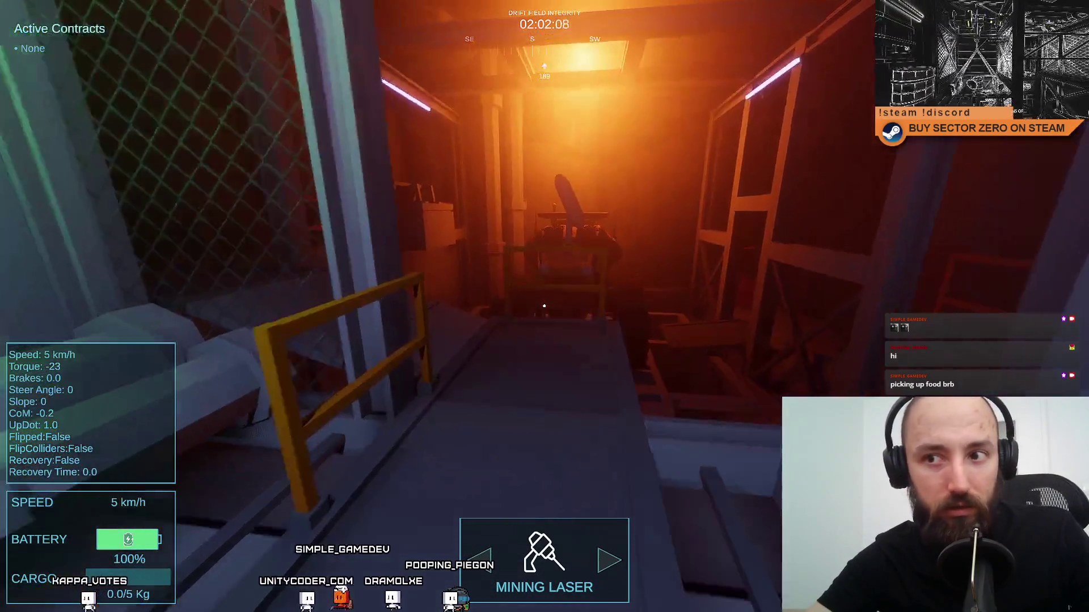
pyautogui.press('w')
pyautogui.press('w')
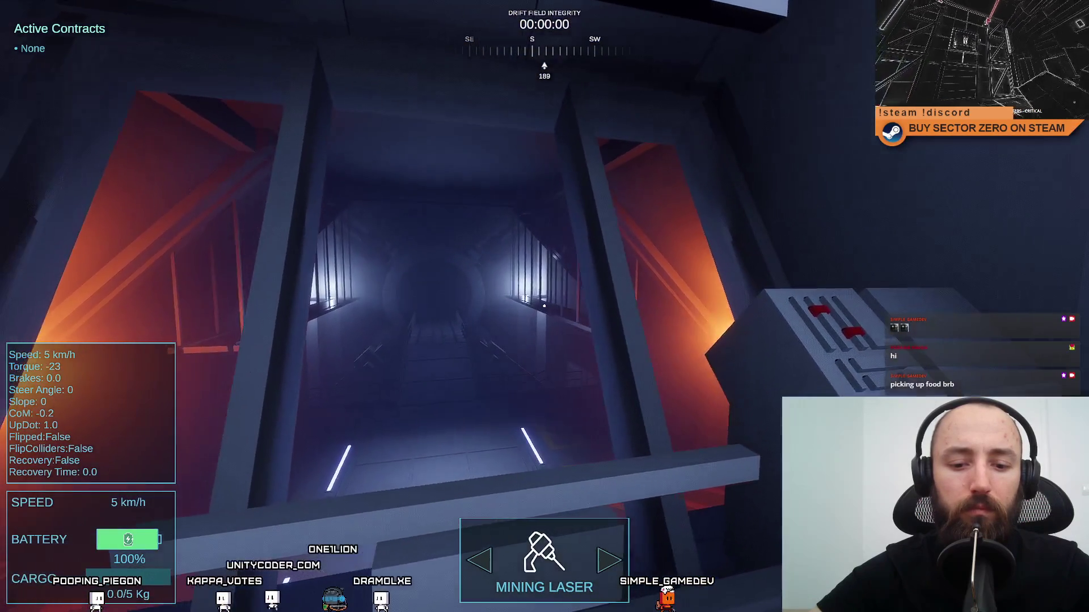
# Sidestep toward the red-handled console until it lines up with the crosshair.
pyautogui.press('d')
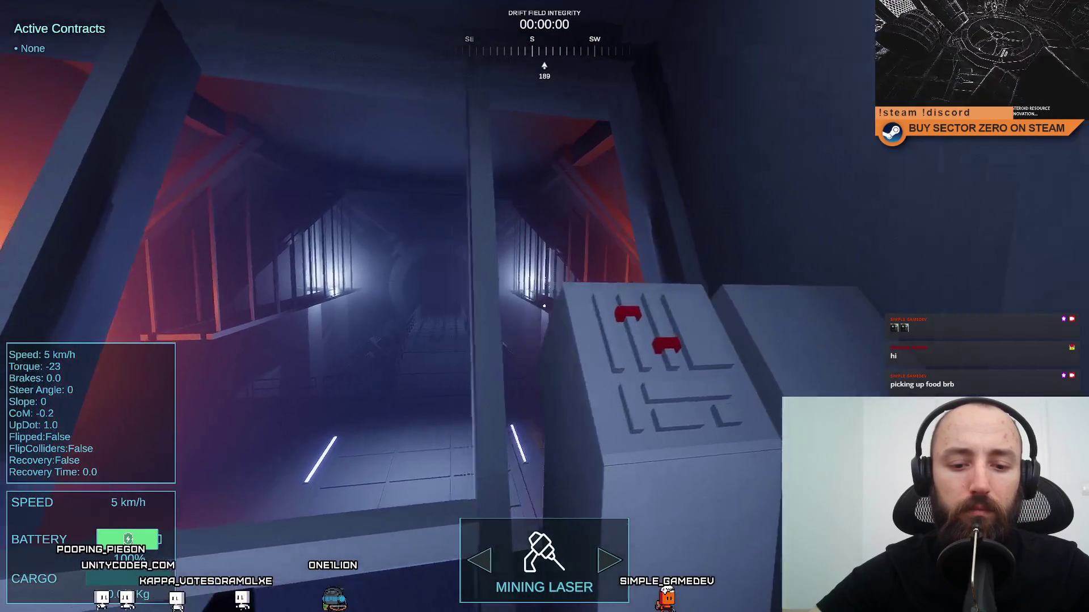
pyautogui.press('a')
pyautogui.press('d')
pyautogui.press('d')
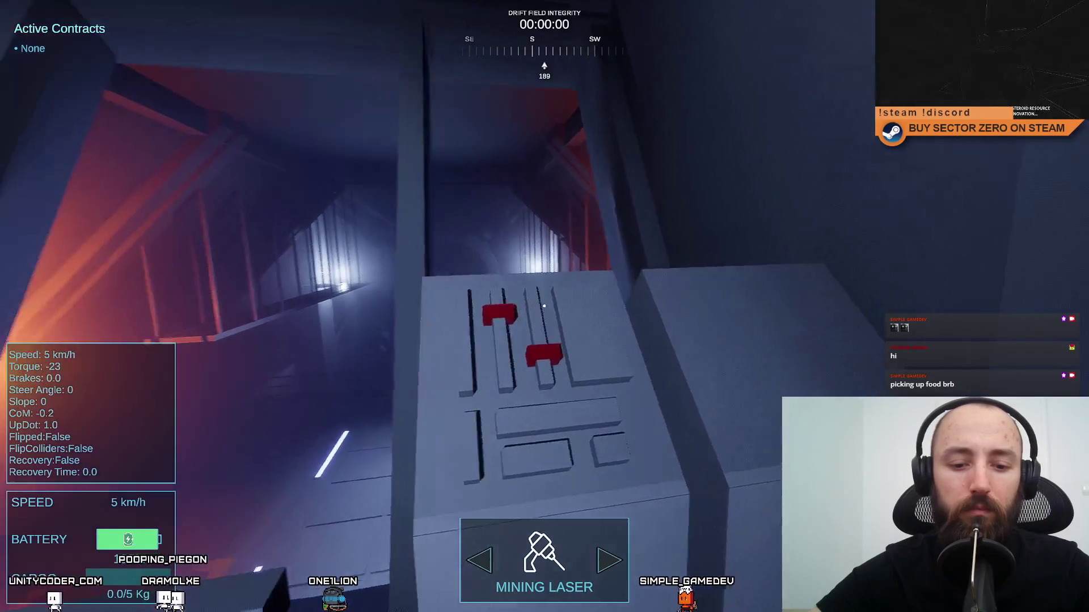
pyautogui.press('a')
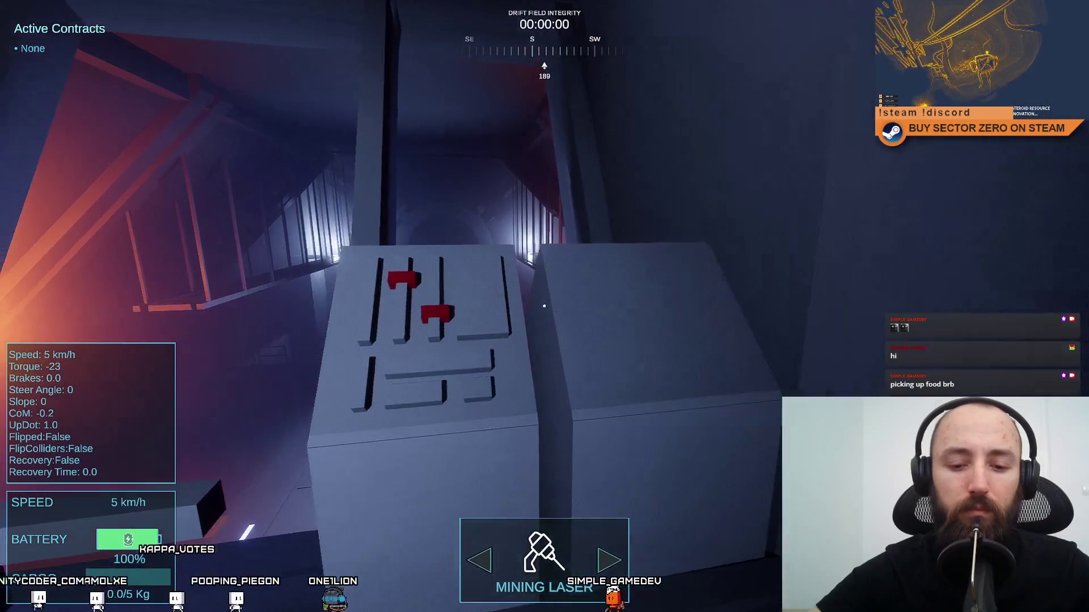
pyautogui.press('d')
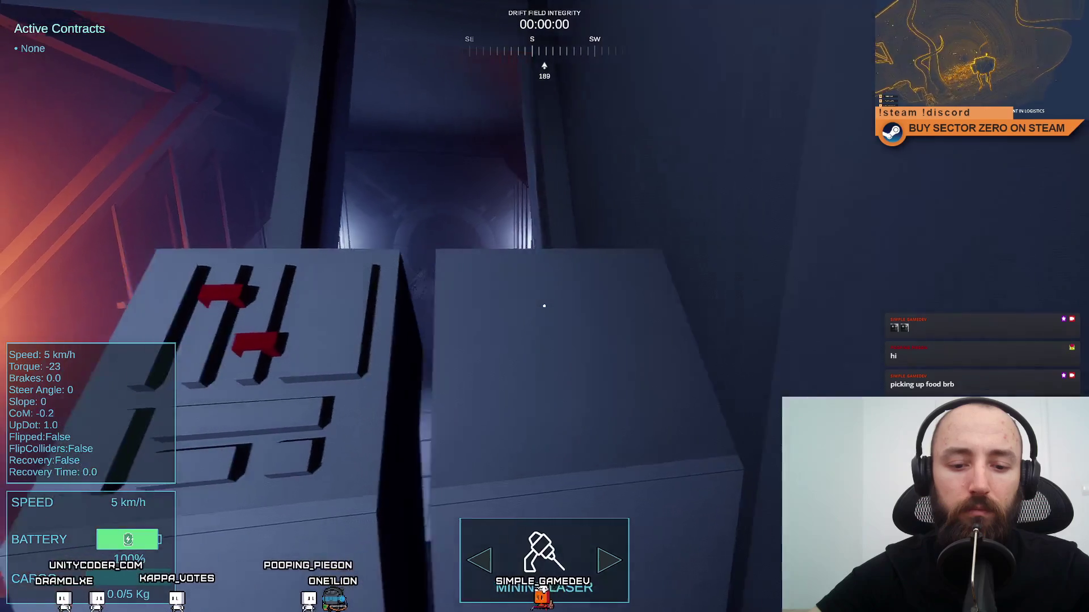
pyautogui.press('a')
pyautogui.press('d')
pyautogui.press('a')
# After the reset, walk the orange-lit corridor to the machine, then exit fullscreen with F10.
pyautogui.press('w')
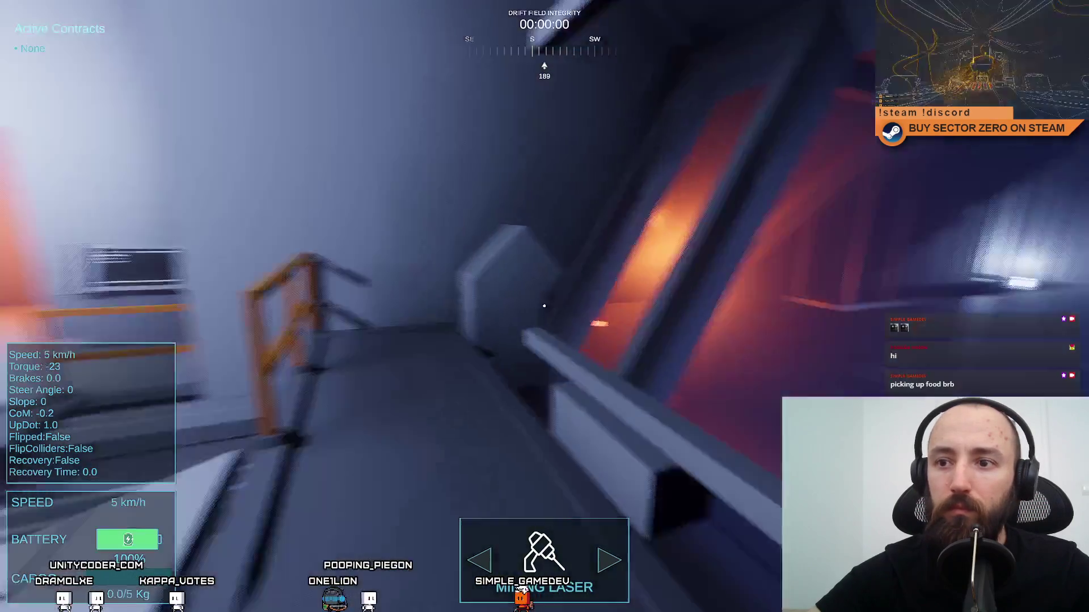
pyautogui.press('w')
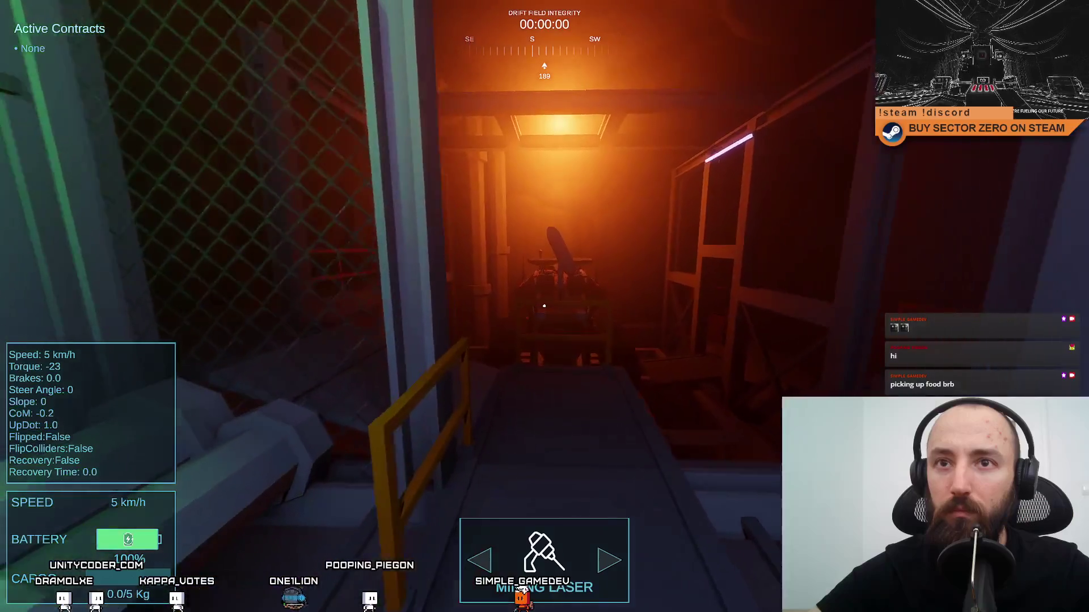
pyautogui.press('s')
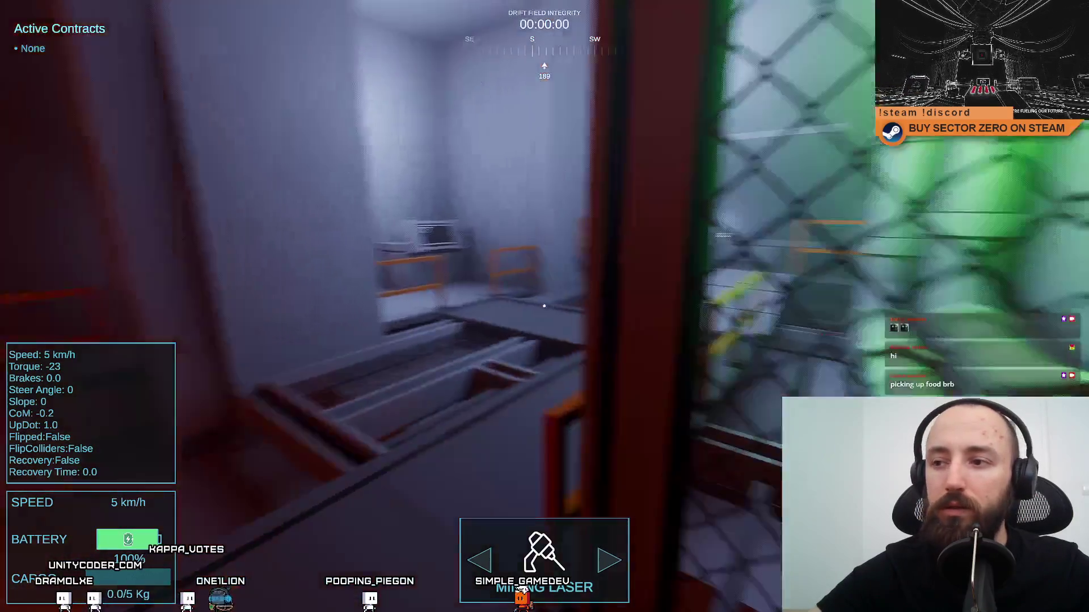
pyautogui.press('F10')
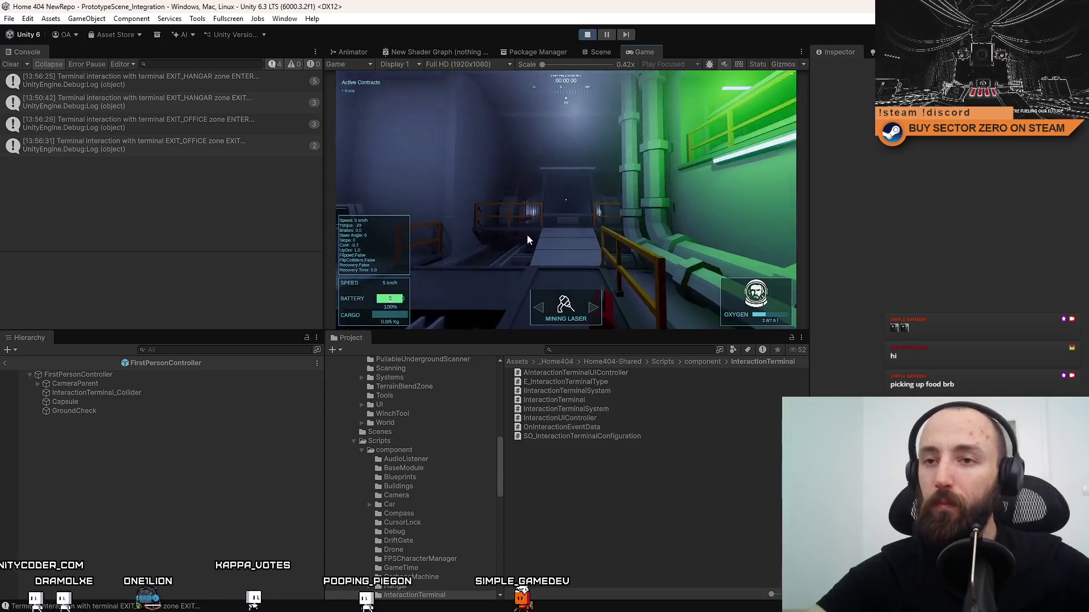
# Focus the Game view and stop the running game with Ctrl+P.
pyautogui.click(527, 236)
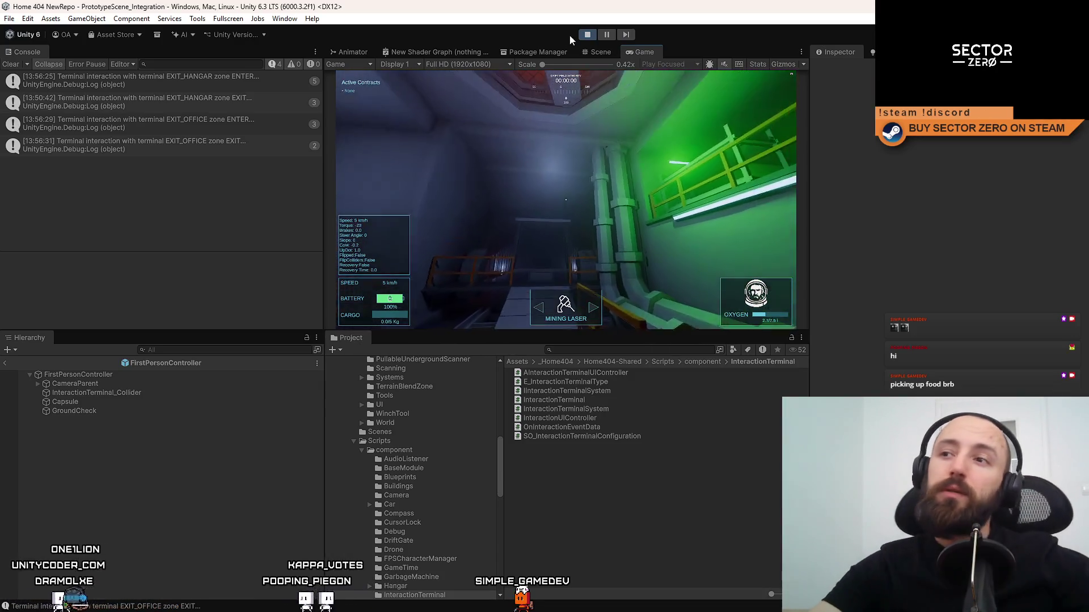
pyautogui.hotkey('ctrl', 'p')
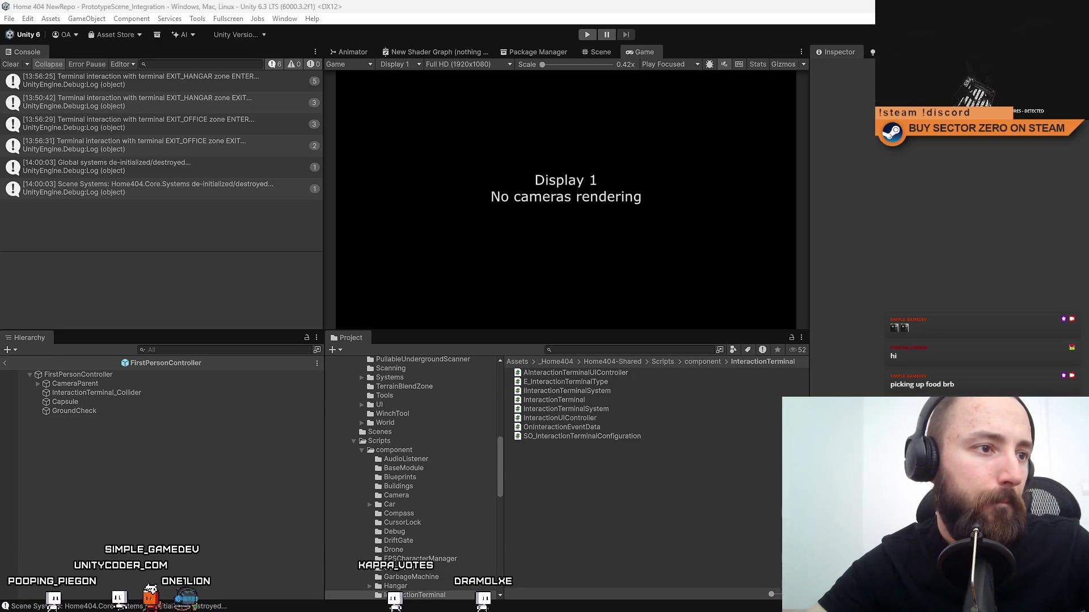
pyautogui.hotkey('alt', 'Tab')
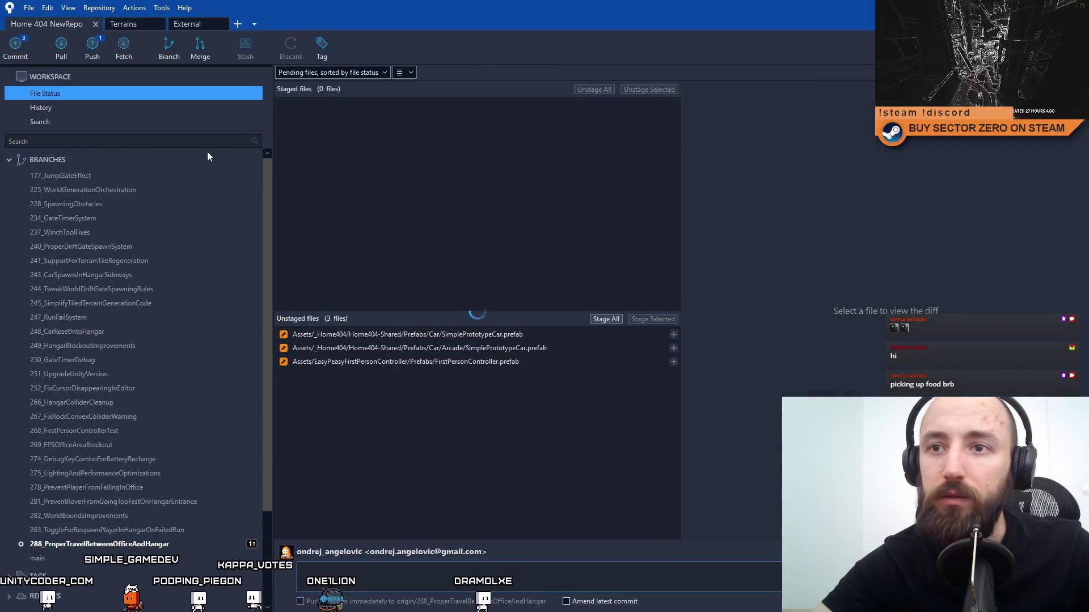
# In Fork, review the diffs of the two SimplePrototypeCar prefabs and FirstPersonController.prefab.
pyautogui.click(507, 339)
pyautogui.click(539, 352)
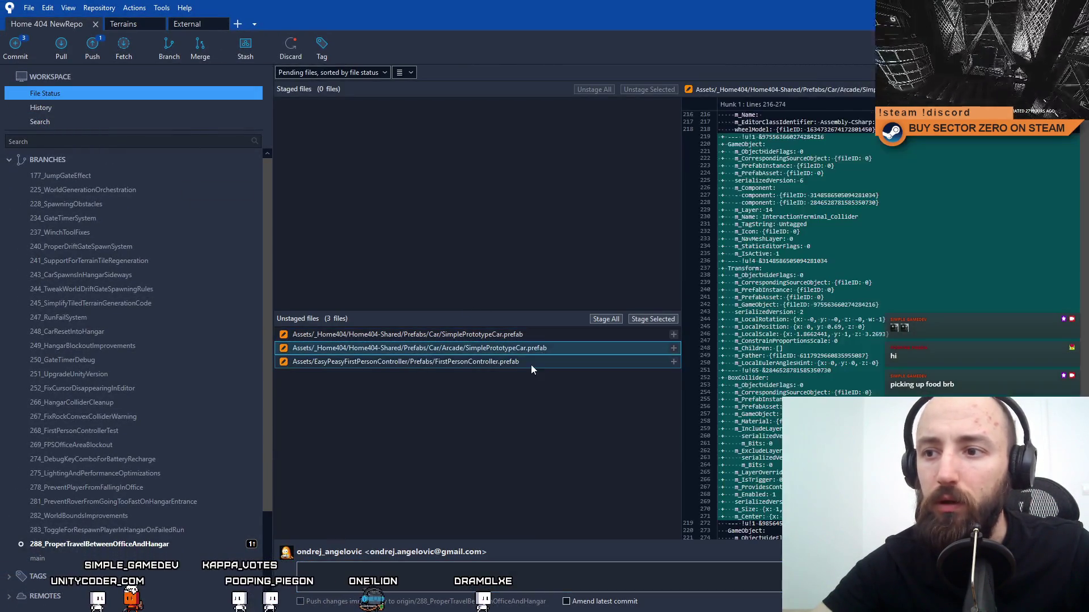
pyautogui.click(537, 362)
pyautogui.click(541, 360)
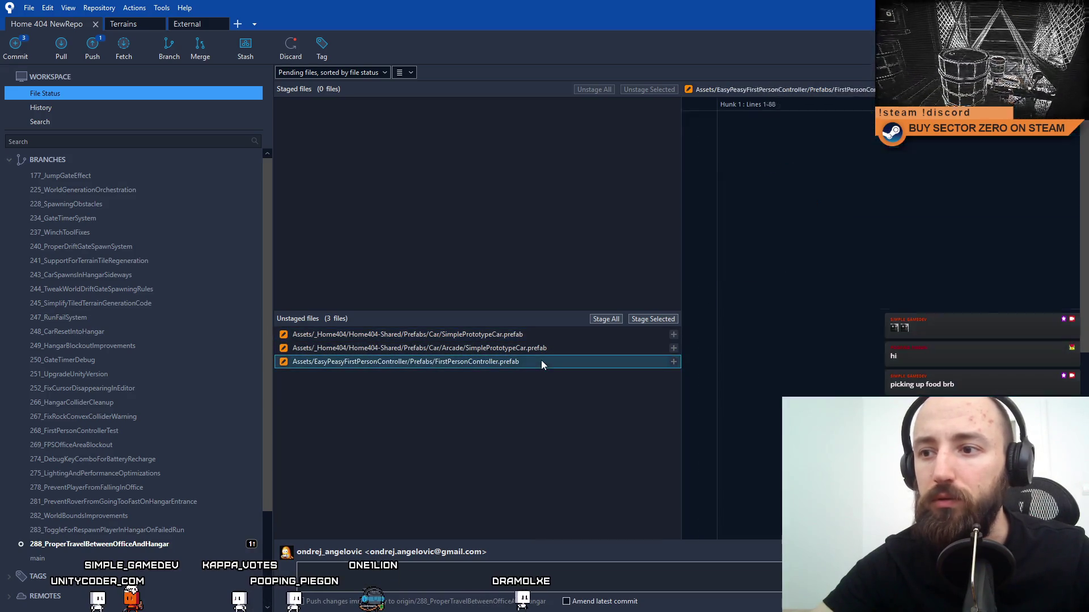
pyautogui.click(524, 362)
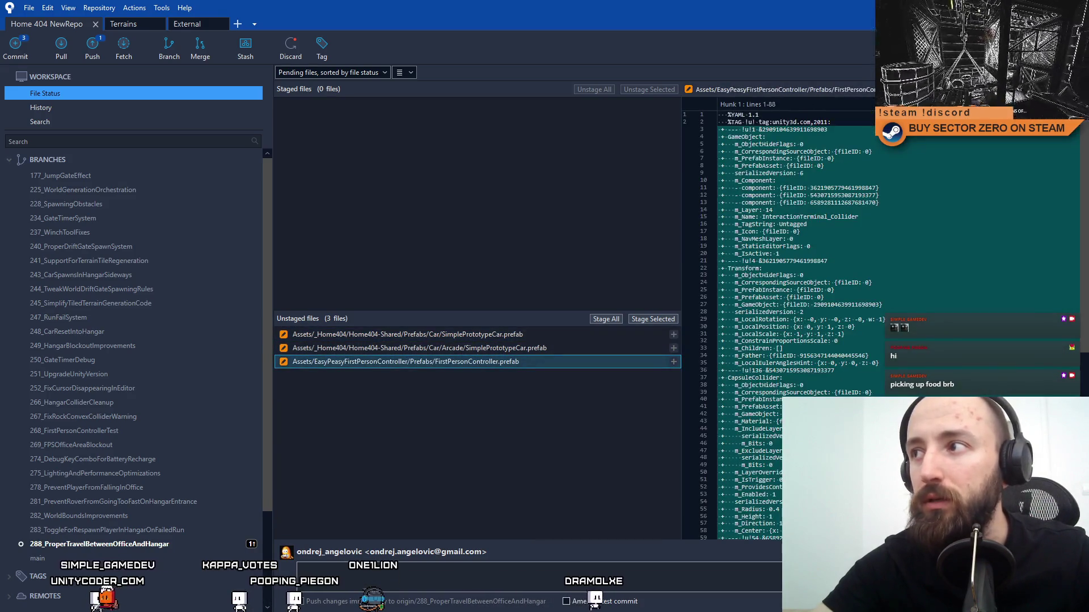
# Save the Unity project with File > Save Project.
pyautogui.hotkey('alt', 'Tab')
pyautogui.click(9, 21)
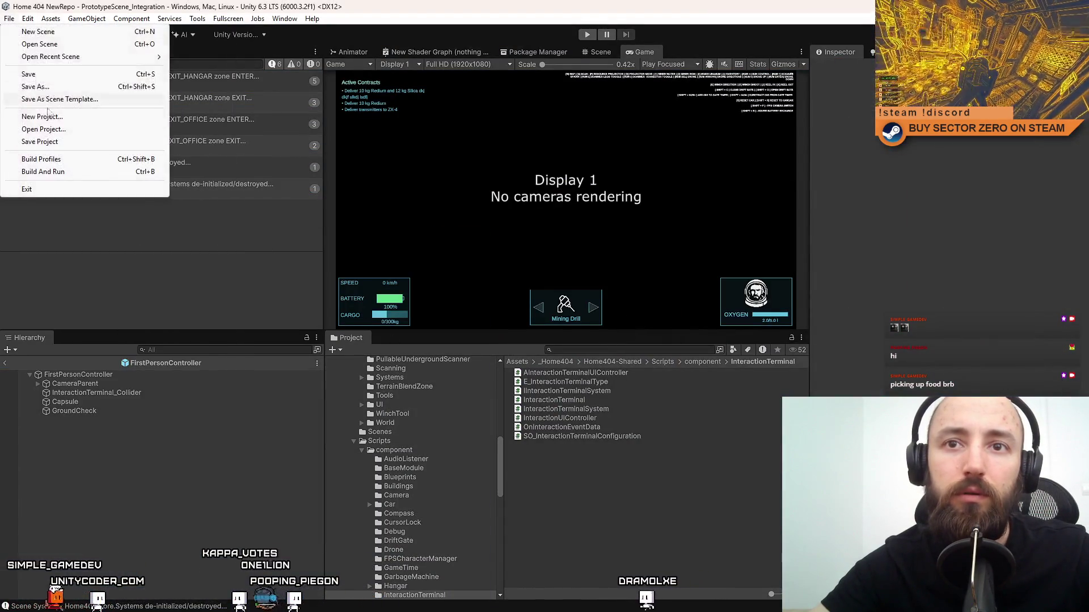
pyautogui.click(39, 142)
pyautogui.hotkey('alt', 'Tab')
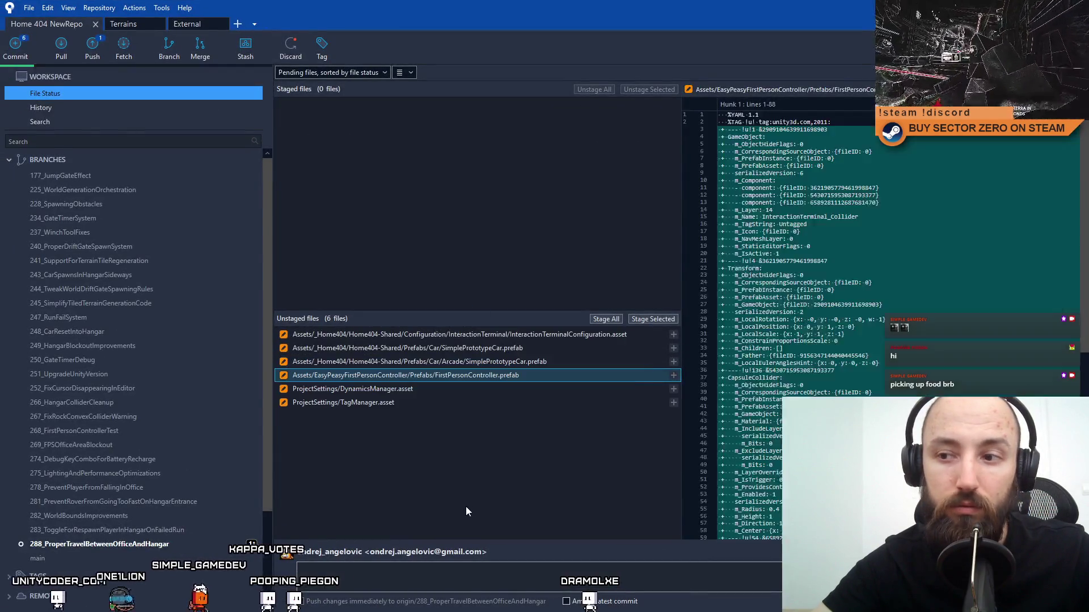
# Review the diffs of DynamicsManager.asset, TagManager.asset, FirstPersonController.prefab and InteractionTerminalConfiguration.asset.
pyautogui.click(419, 391)
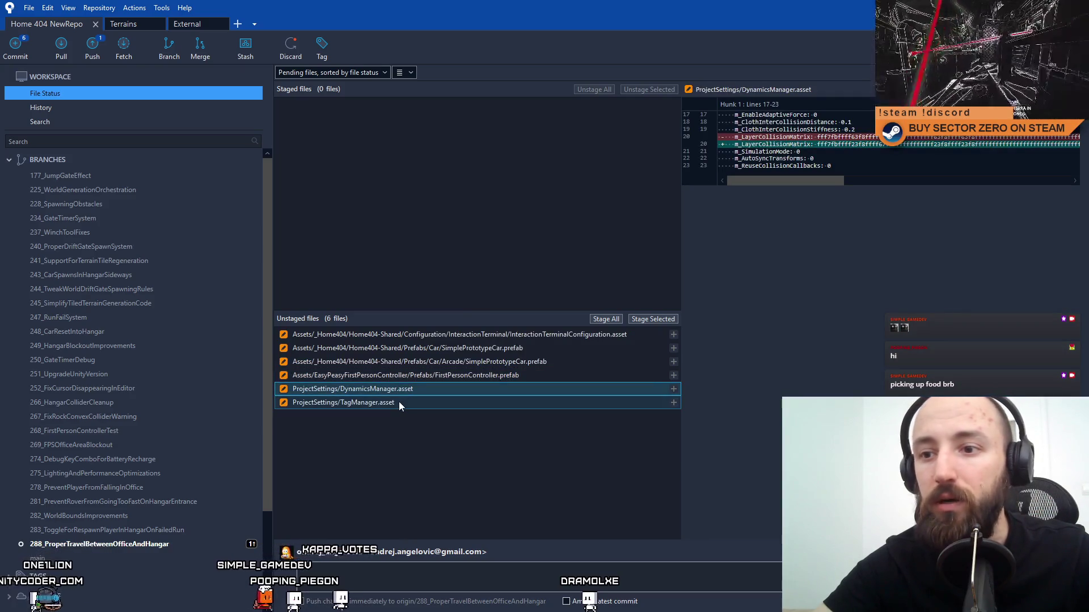
pyautogui.click(399, 402)
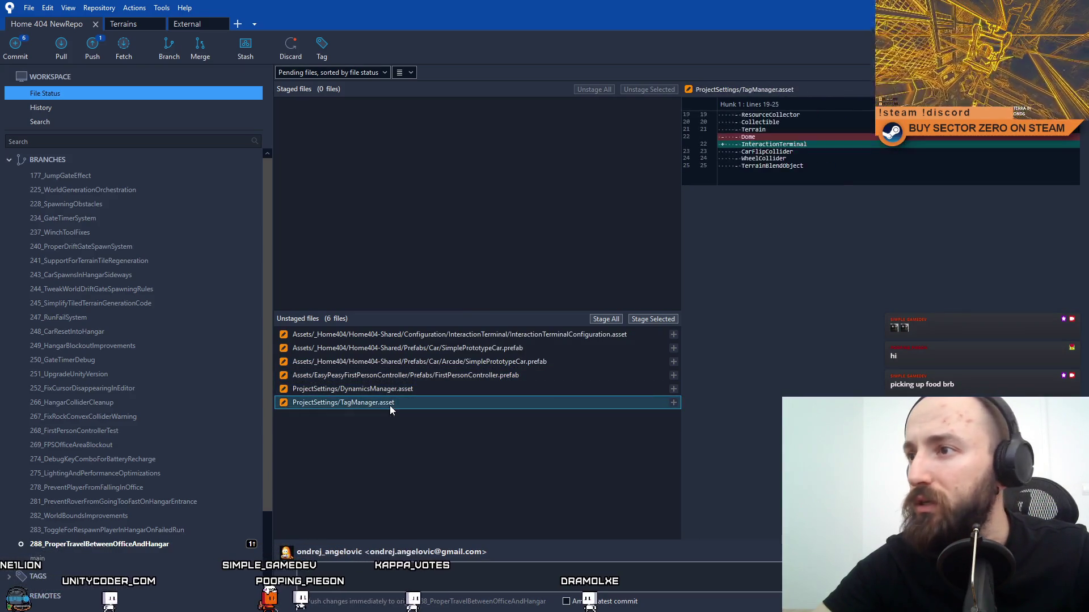
pyautogui.click(440, 377)
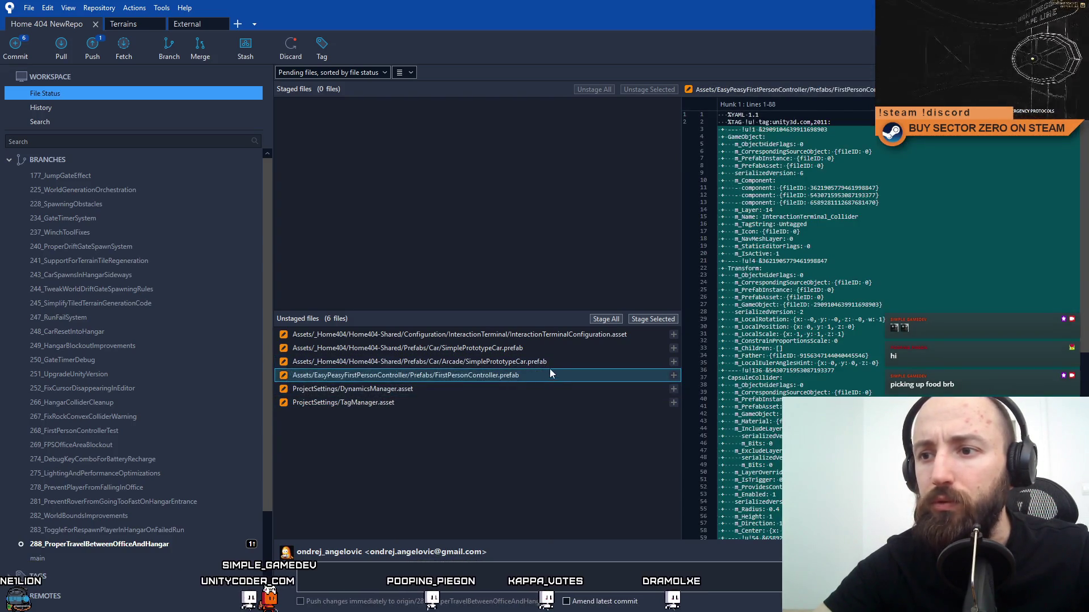
pyautogui.click(558, 337)
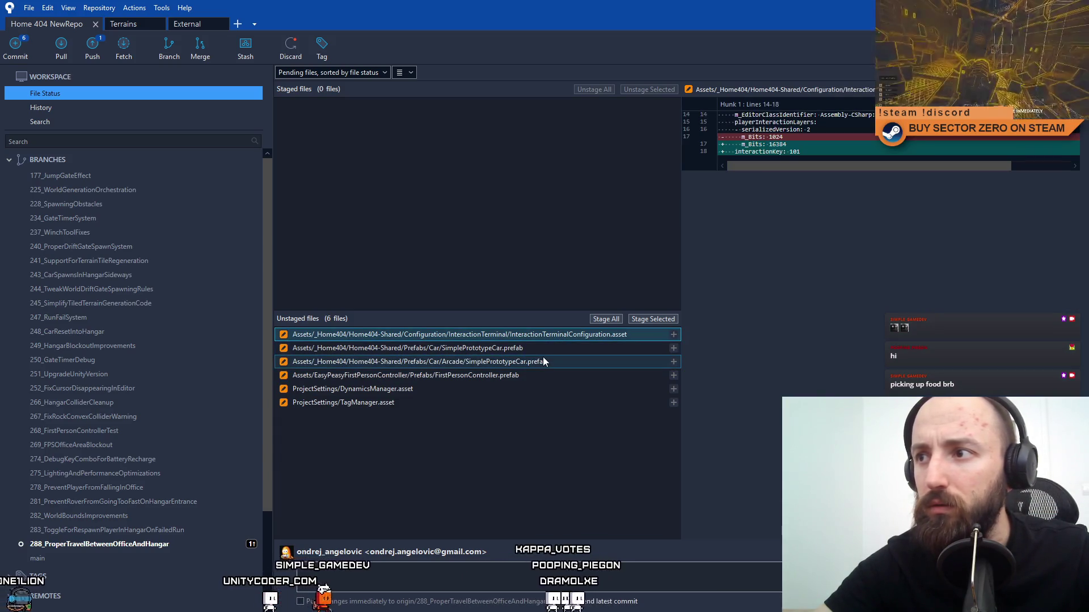
# Select only DynamicsManager.asset and TagManager.asset and stage them.
pyautogui.keyDown('shift'); pyautogui.click(413, 402); pyautogui.keyUp('shift')
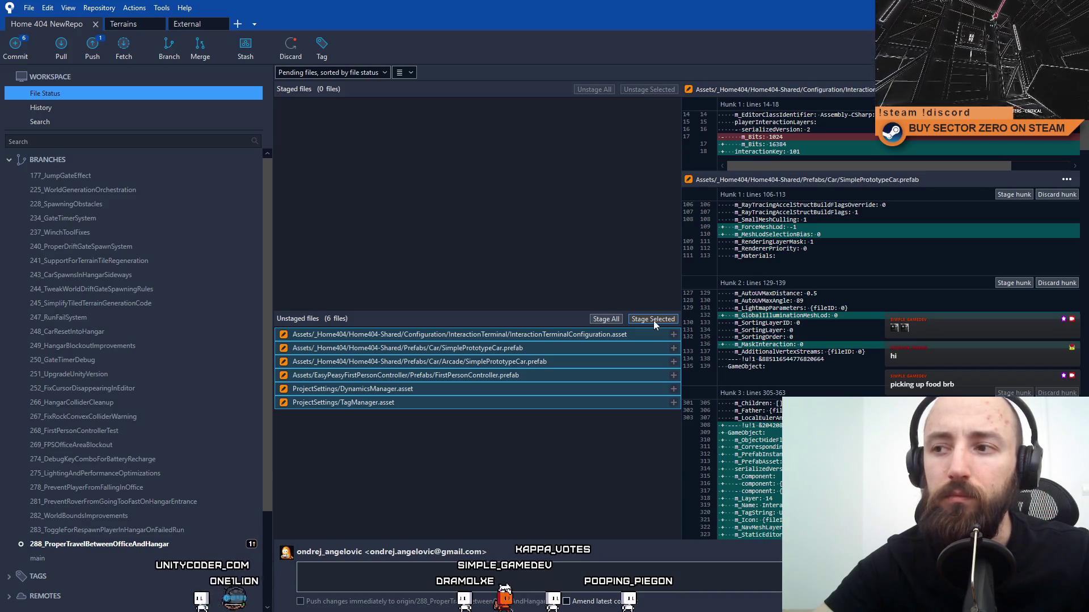
pyautogui.click(406, 407)
pyautogui.keyDown('shift'); pyautogui.click(496, 393); pyautogui.keyUp('shift')
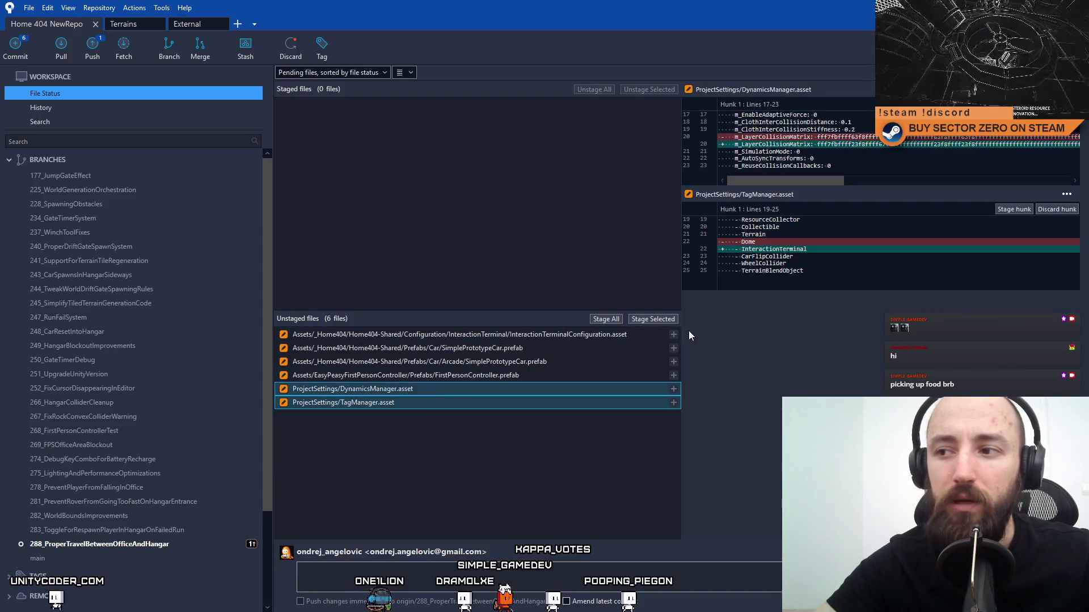
pyautogui.click(660, 322)
pyautogui.click(427, 578)
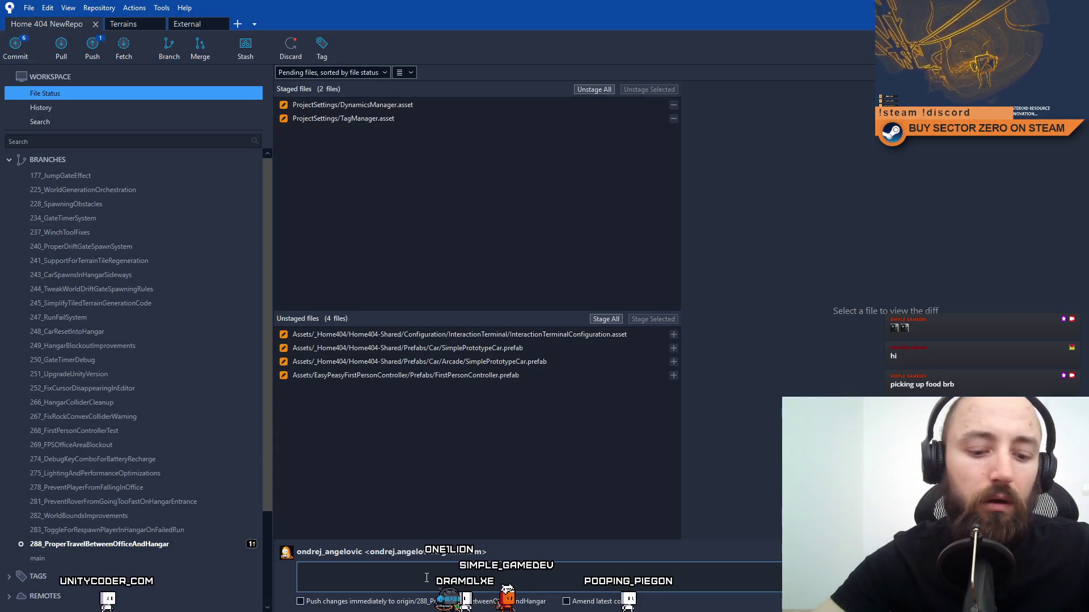
# Commit the staged files as 'Renamed Dome layer into InteractionTerminal layer + updated collision matrix'.
pyautogui.write('Renamed Dome layer into InteractionTerminal layuer')
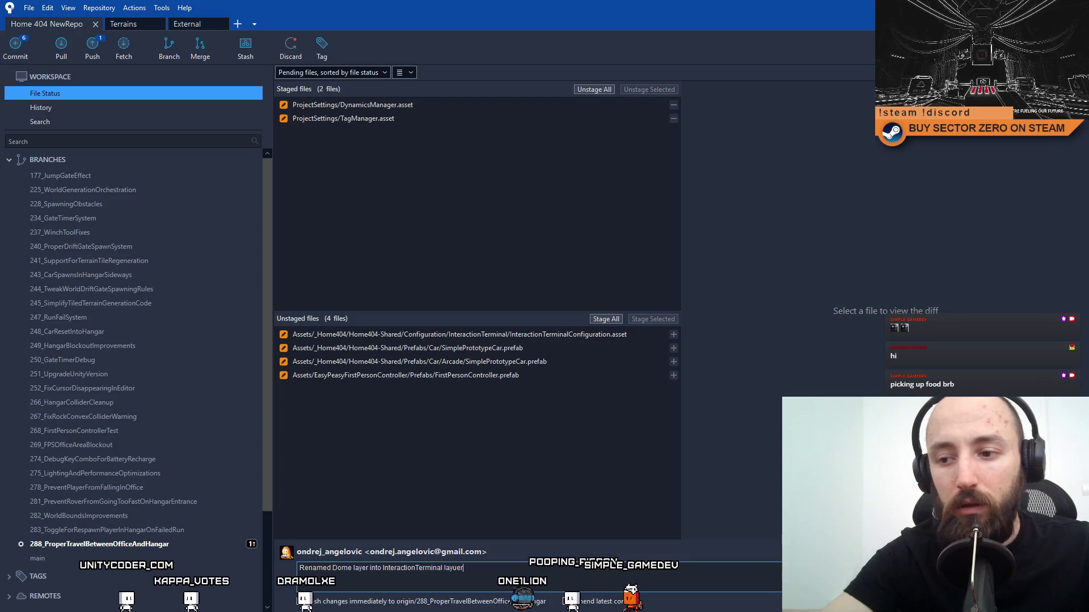
pyautogui.press('BackSpace')
pyautogui.press('BackSpace')
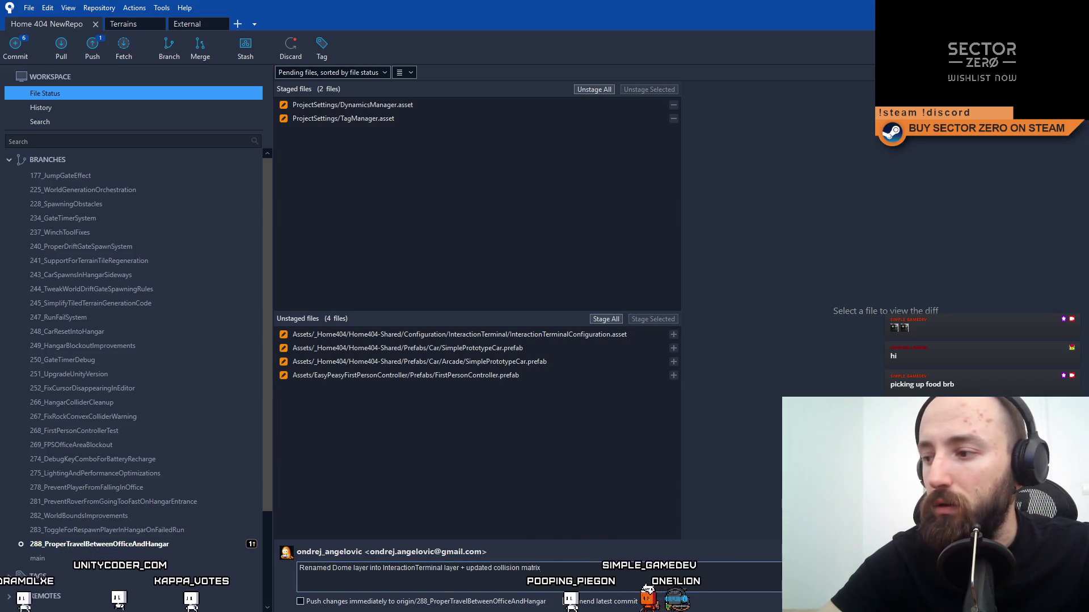
pyautogui.hotkey('ctrl', 'Return')
pyautogui.click(580, 183)
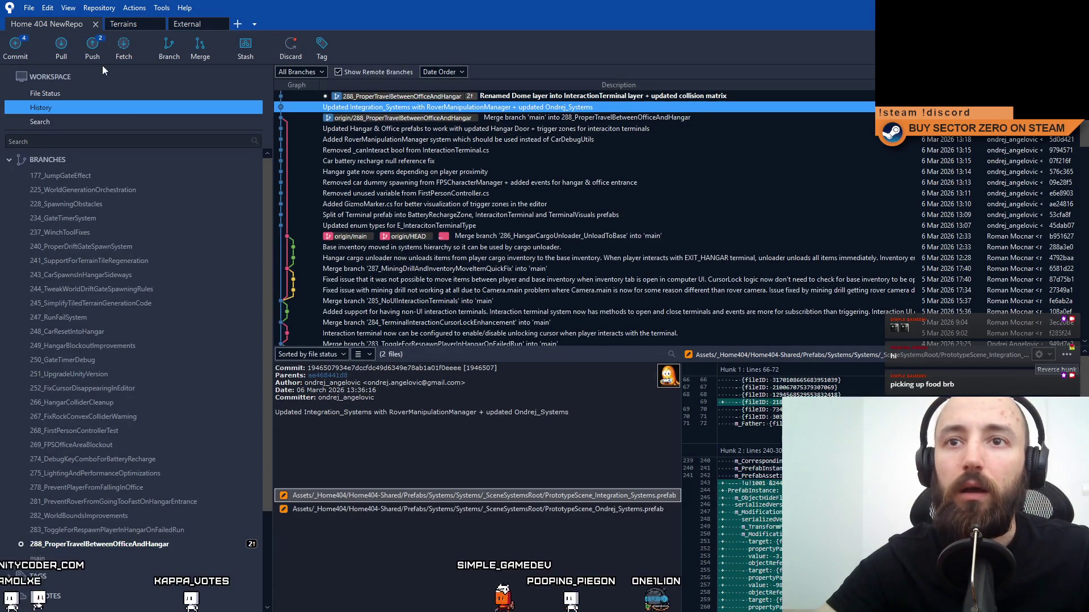
pyautogui.click(97, 93)
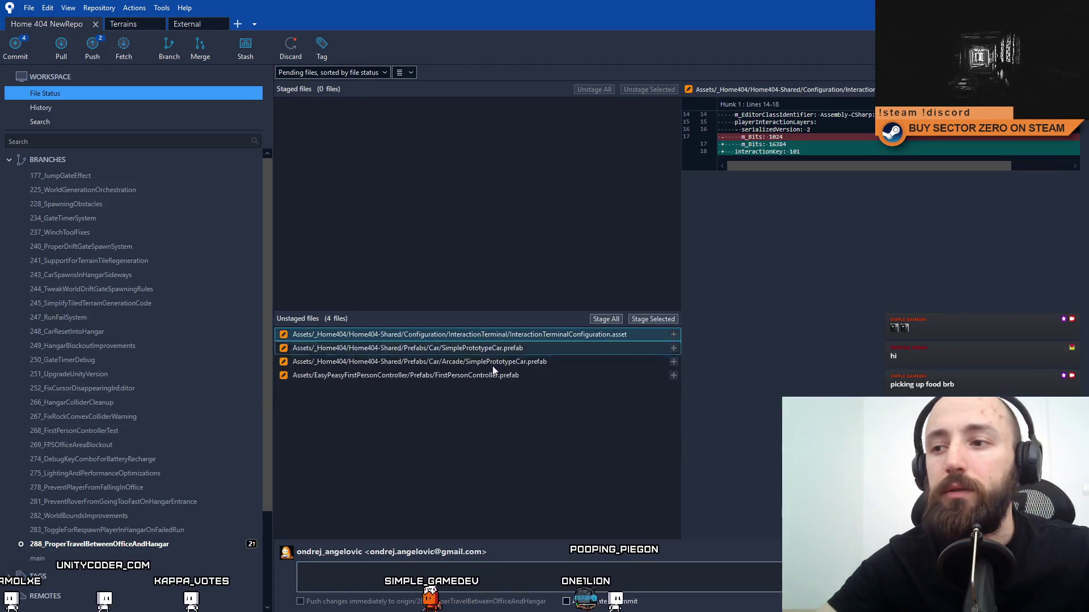
# Stage the four remaining files and commit them as InteractionTerminal colliders for player and cars, skipping the submodule check.
pyautogui.keyDown('shift'); pyautogui.click(518, 381); pyautogui.keyUp('shift')
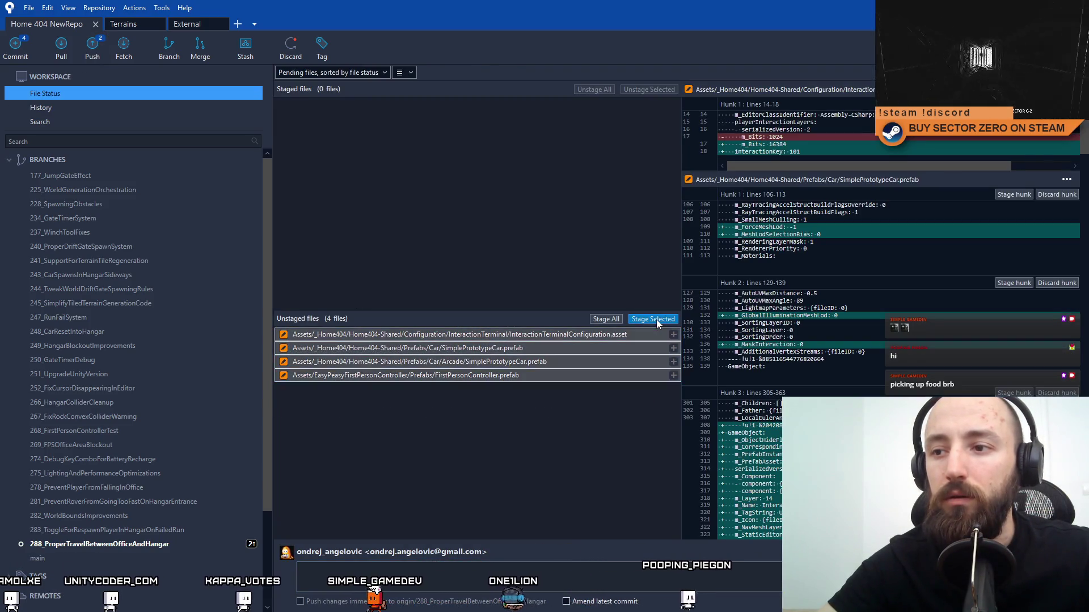
pyautogui.click(653, 319)
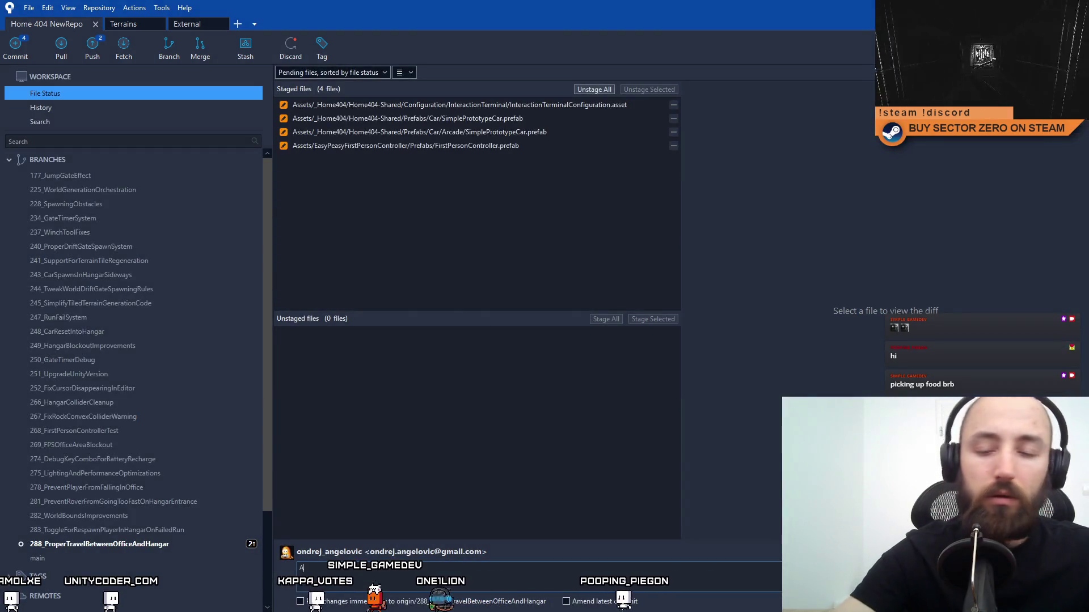
pyautogui.write('Added')
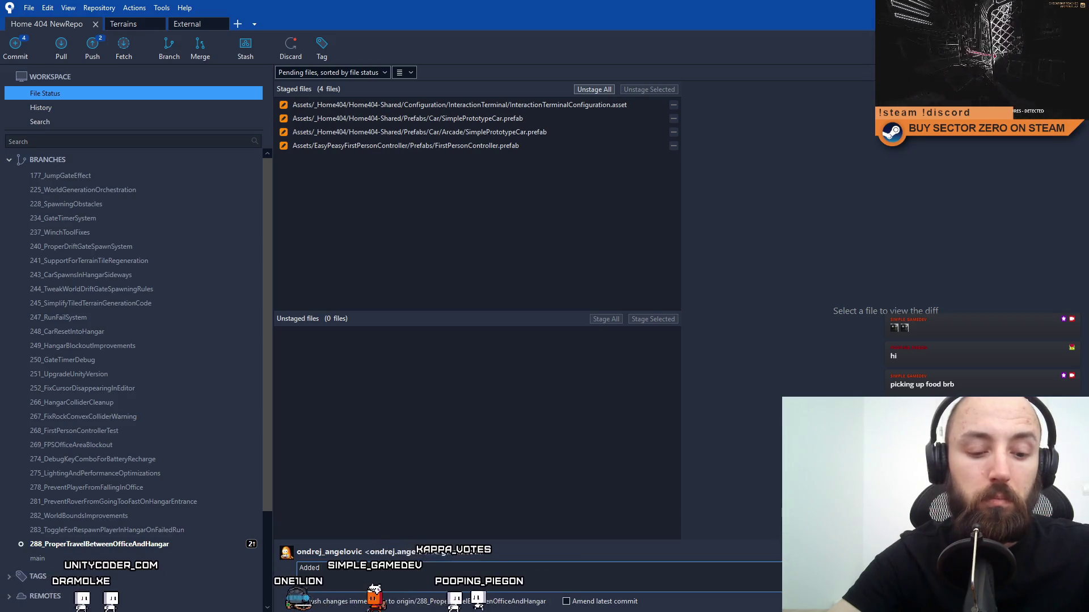
pyautogui.write(' T')
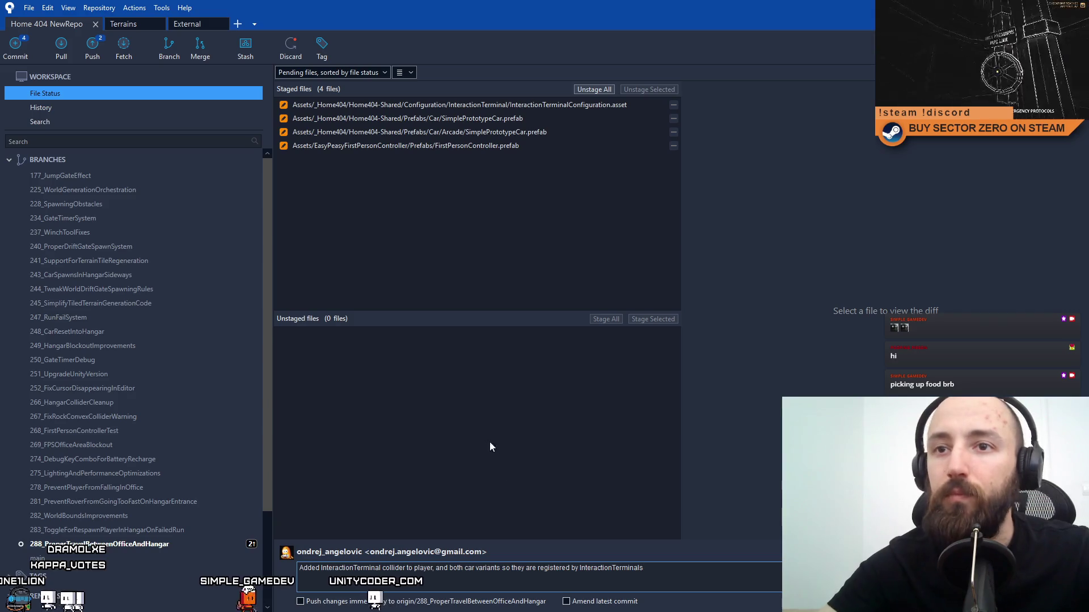
pyautogui.hotkey('ctrl', 'Return')
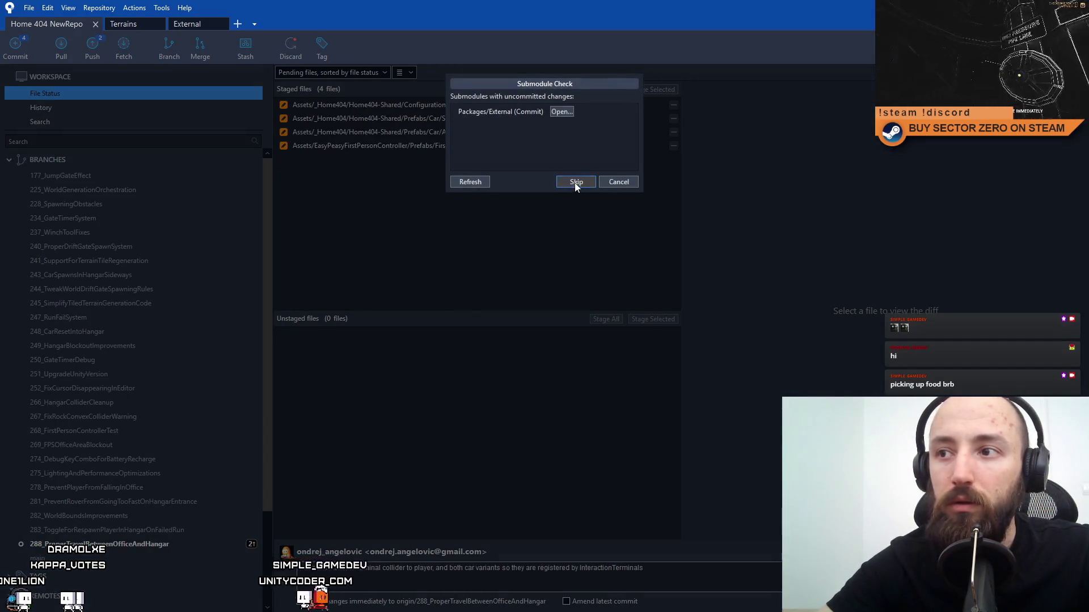
pyautogui.click(575, 182)
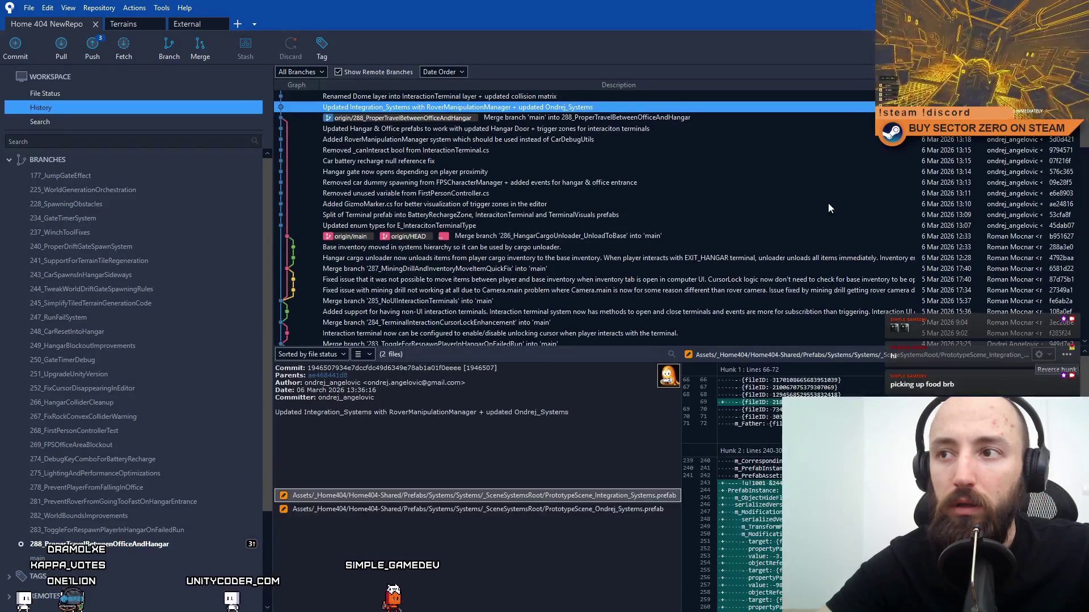
pyautogui.hotkey('alt', 'Tab')
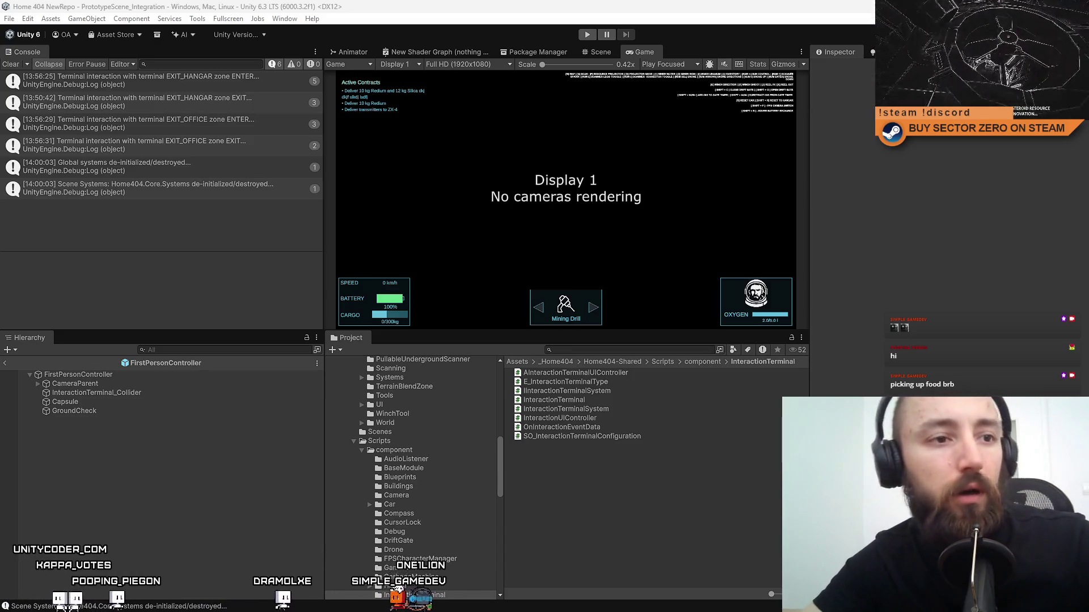
# Search the Project panel for 'car debug util' and delete the CarDebugUtil script.
pyautogui.click(592, 352)
pyautogui.write('c')
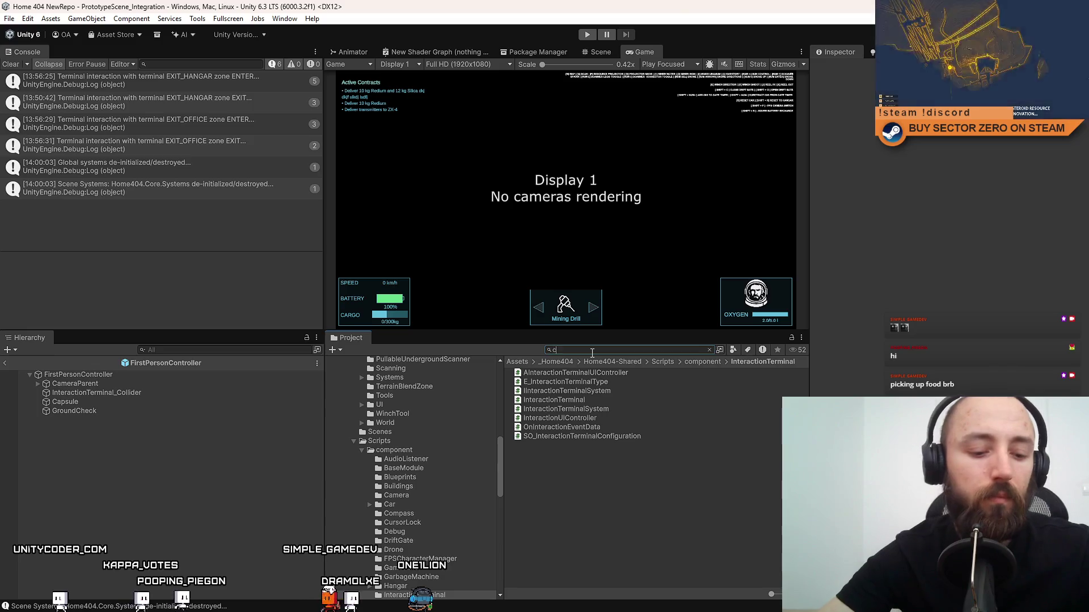
pyautogui.write('ar debug util')
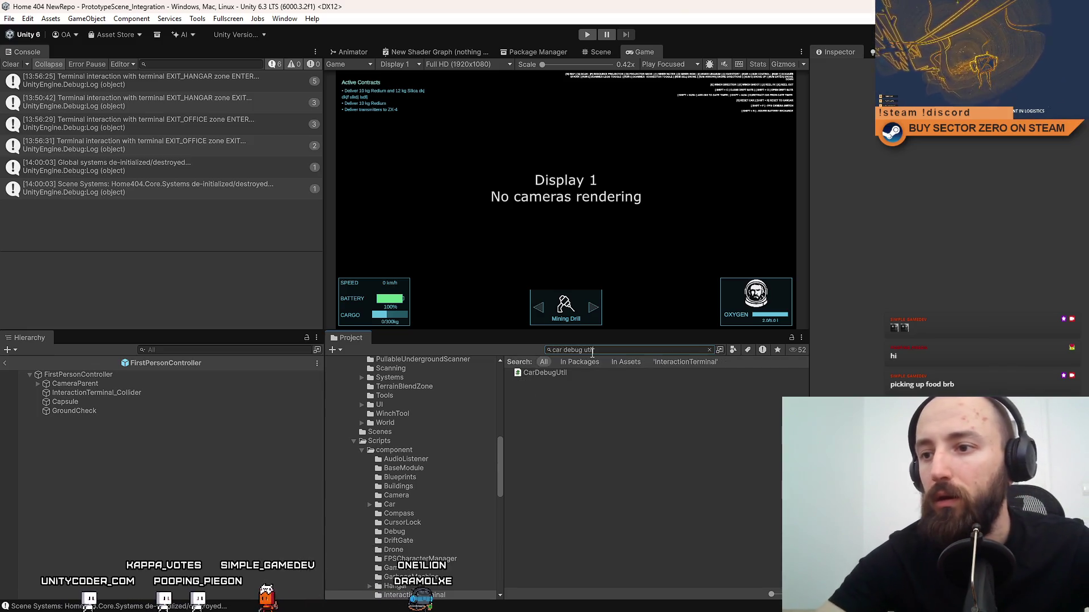
pyautogui.click(569, 374)
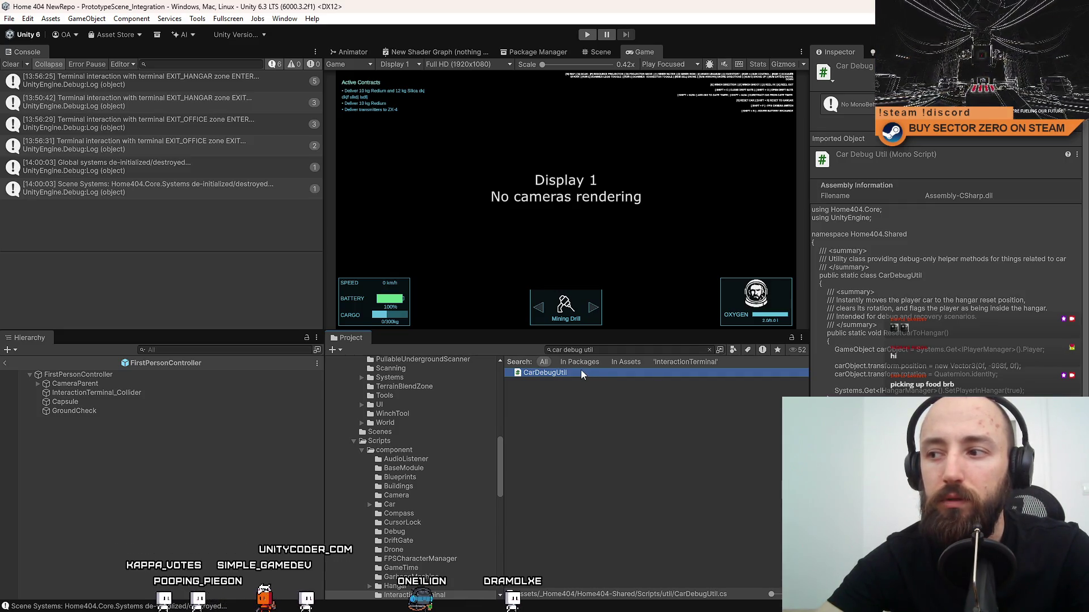
pyautogui.press('Delete')
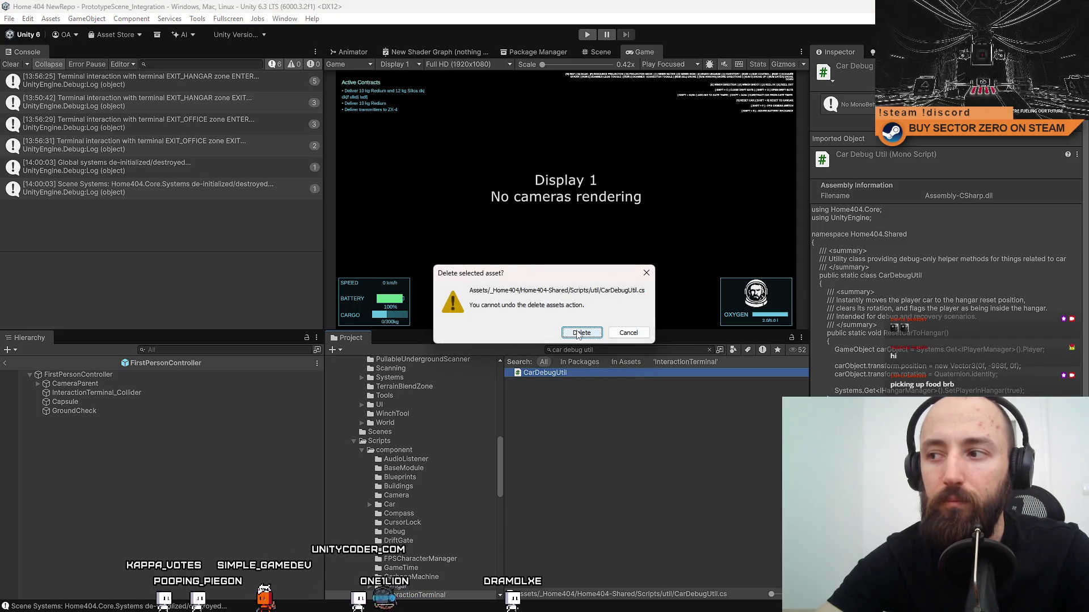
pyautogui.click(628, 333)
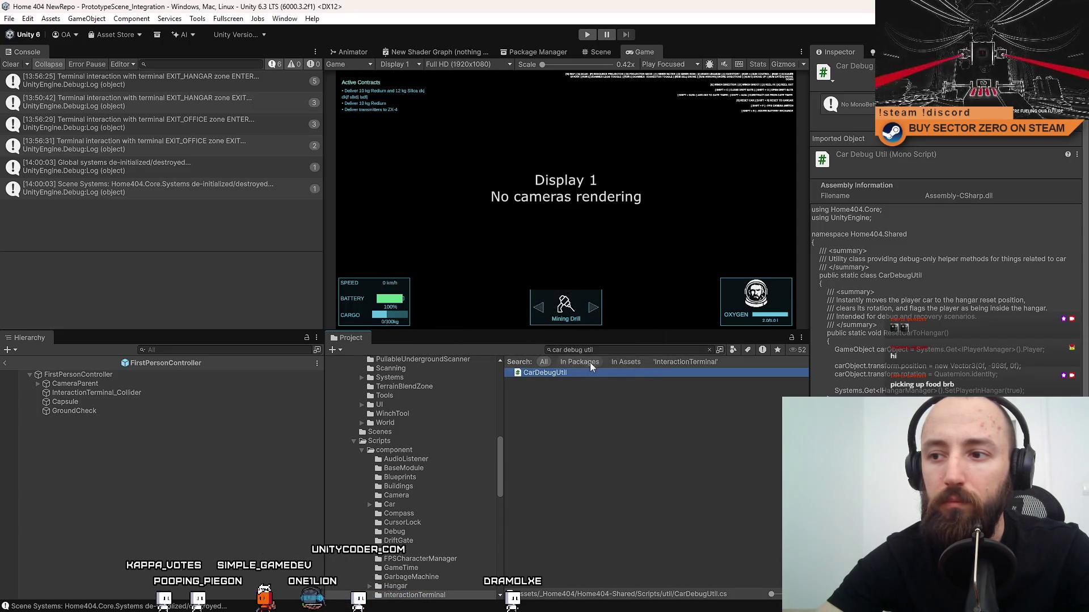
pyautogui.click(564, 377)
pyautogui.press('Delete')
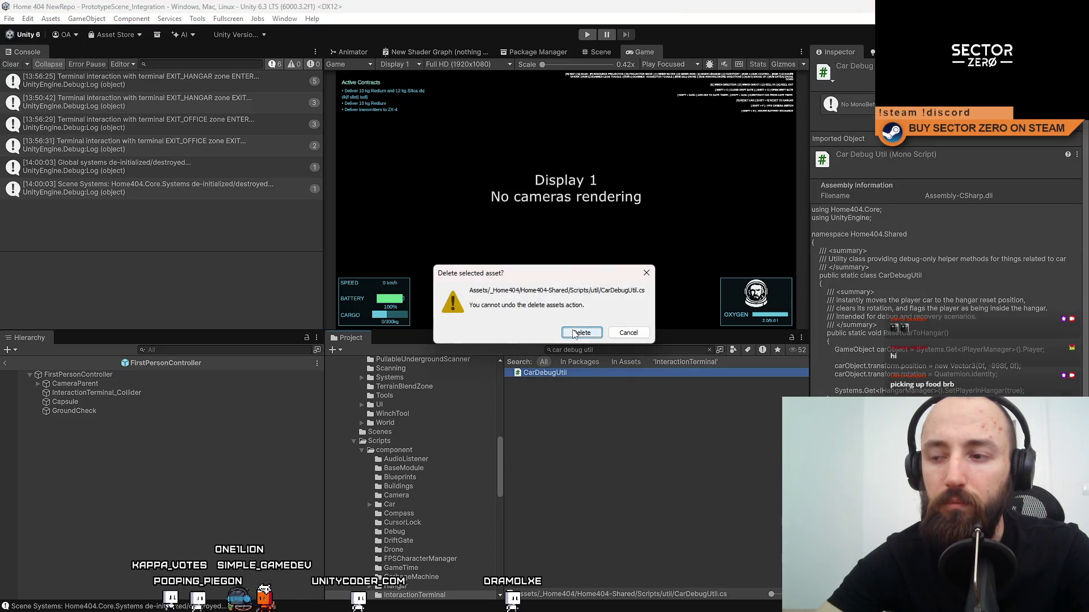
pyautogui.click(582, 333)
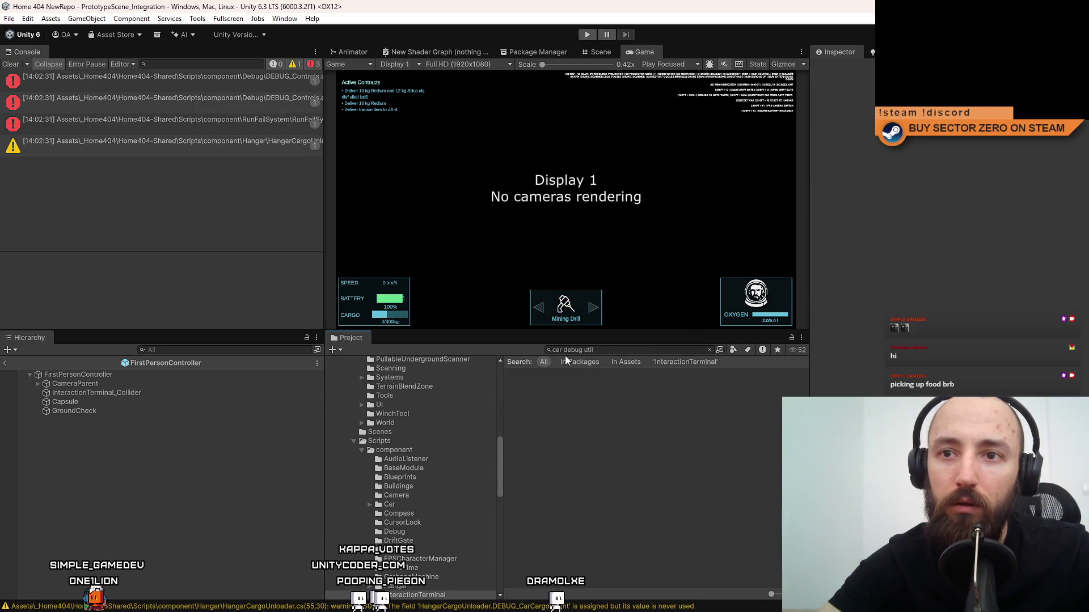
pyautogui.doubleClick(215, 84)
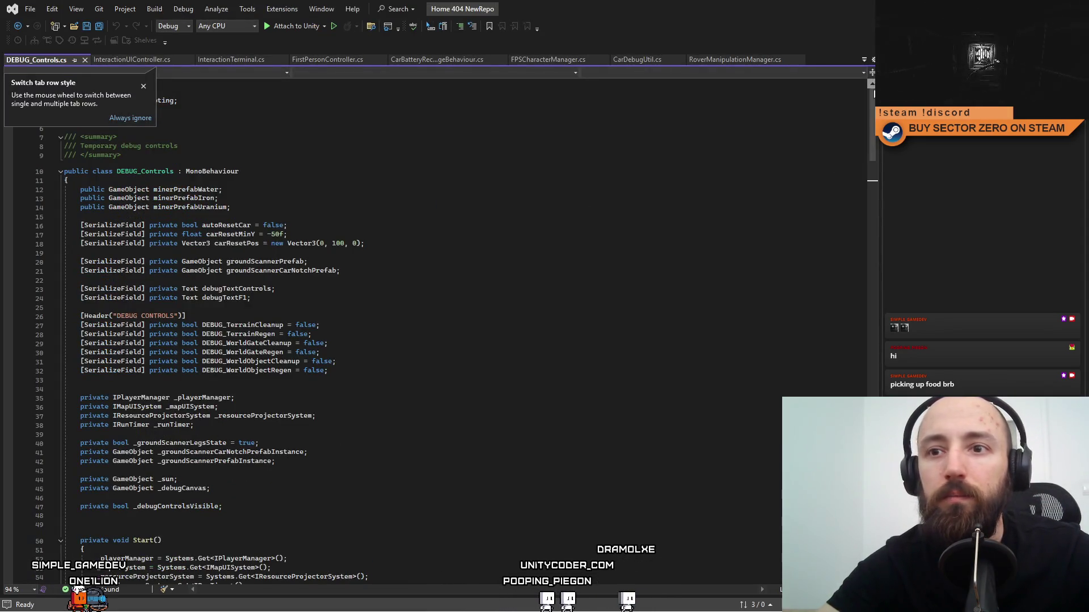
# Close every open Visual Studio tab except RoverManipulationManager.cs.
pyautogui.scroll(-3, 397, 328)
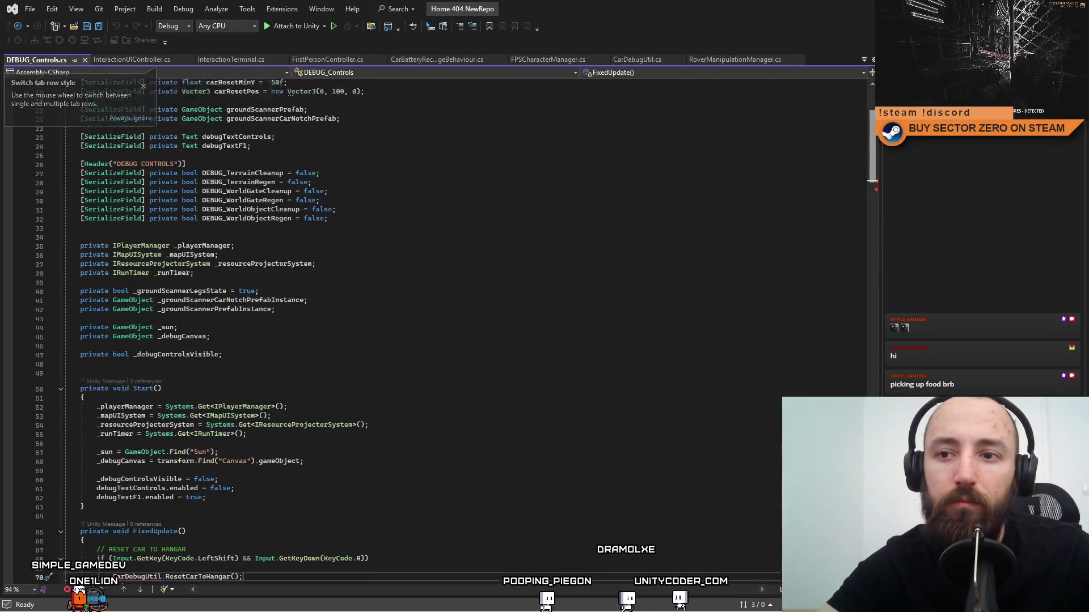
pyautogui.click(145, 59)
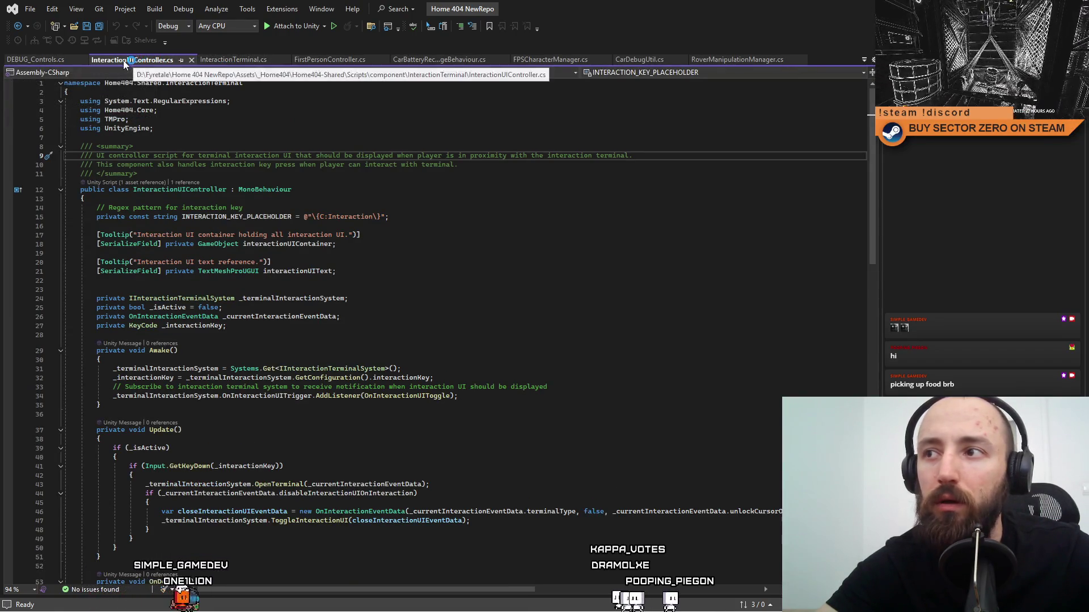
pyautogui.moveTo(737, 59); pyautogui.dragTo(132, 62)
pyautogui.rightClick(138, 61)
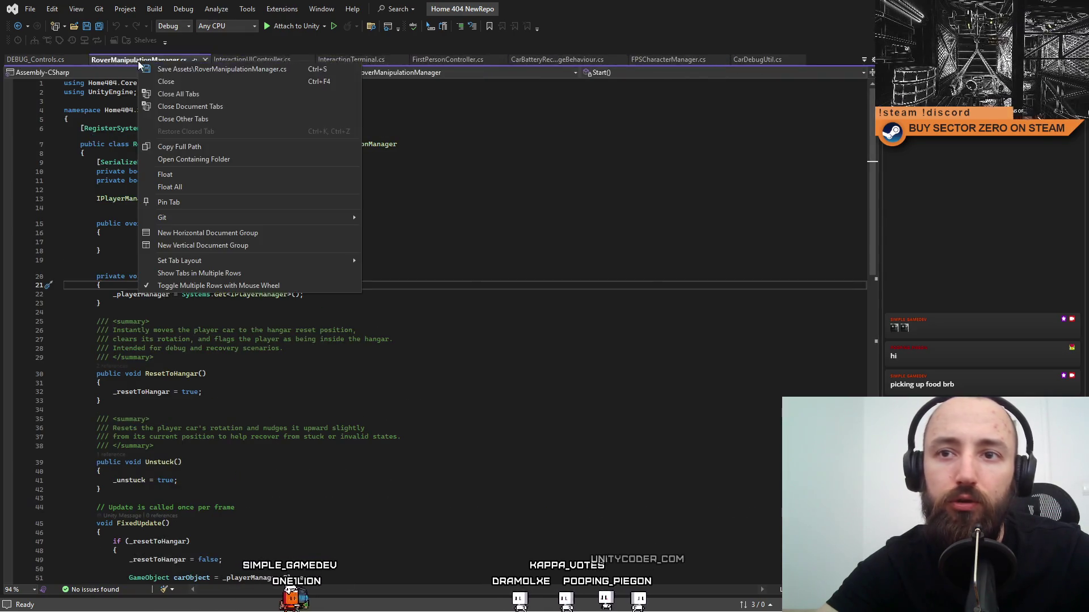
pyautogui.click(233, 119)
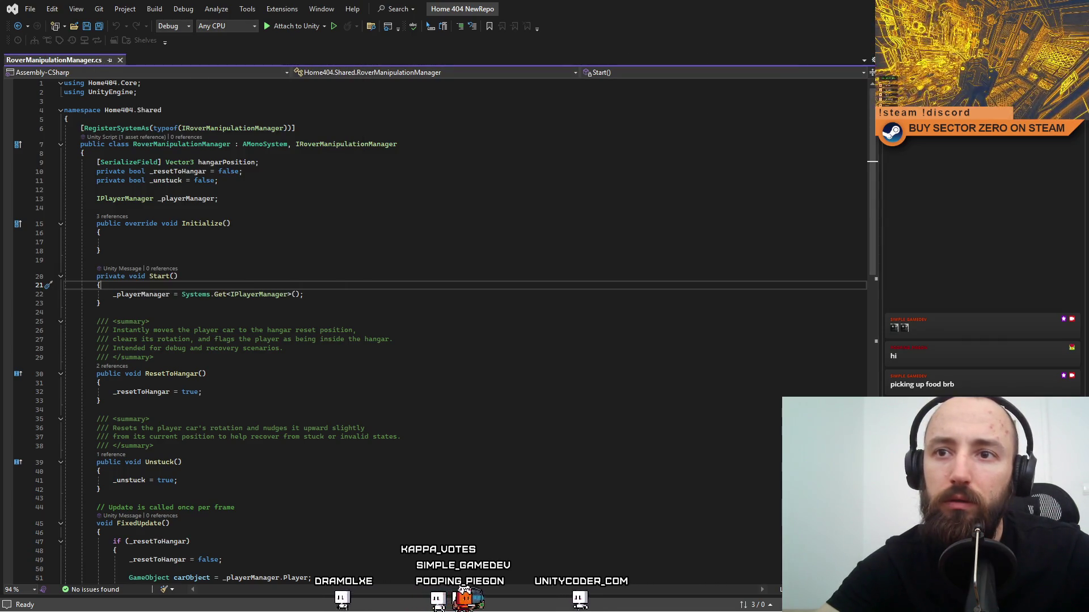
pyautogui.hotkey('alt', 'Tab')
# In DEBUG_Controls.cs Start(), add a _roverManipulationManager assignment typed as IRoverManipulationManager.
pyautogui.doubleClick(188, 80)
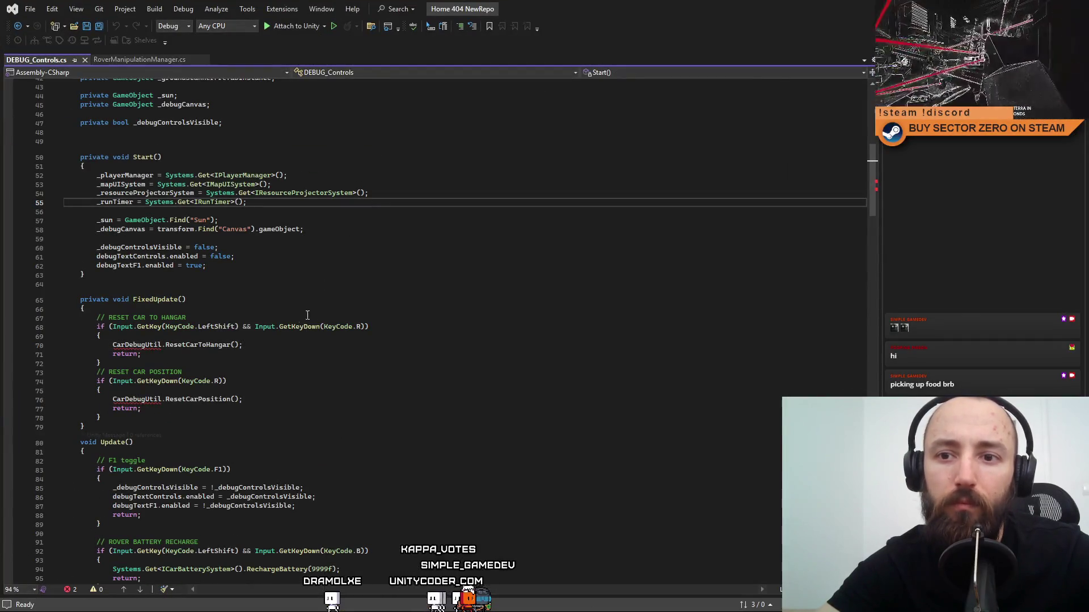
pyautogui.click(418, 344)
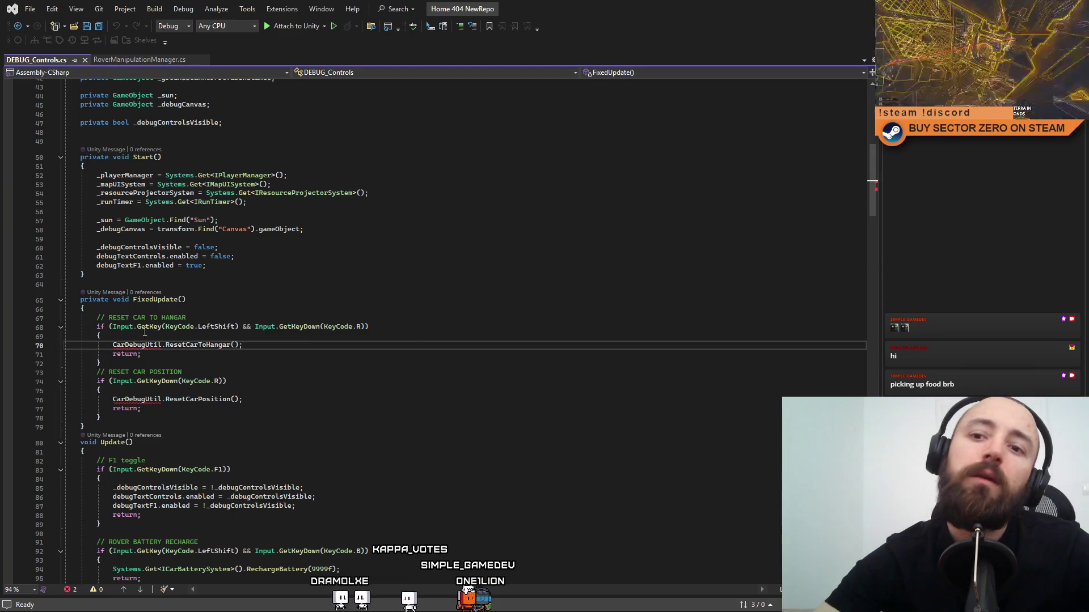
pyautogui.doubleClick(131, 344)
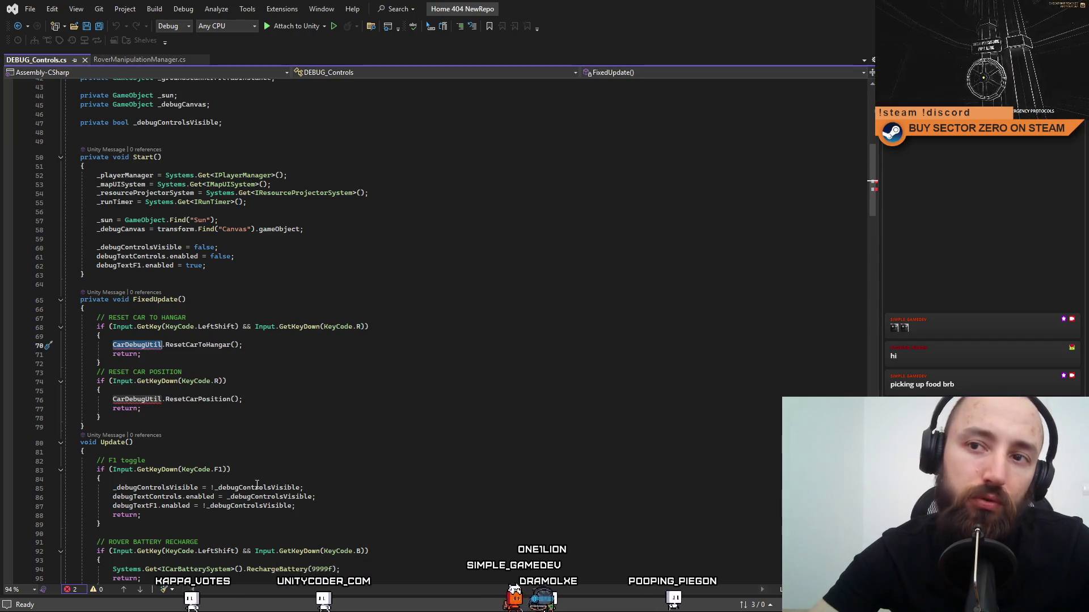
pyautogui.scroll(2, 318, 394)
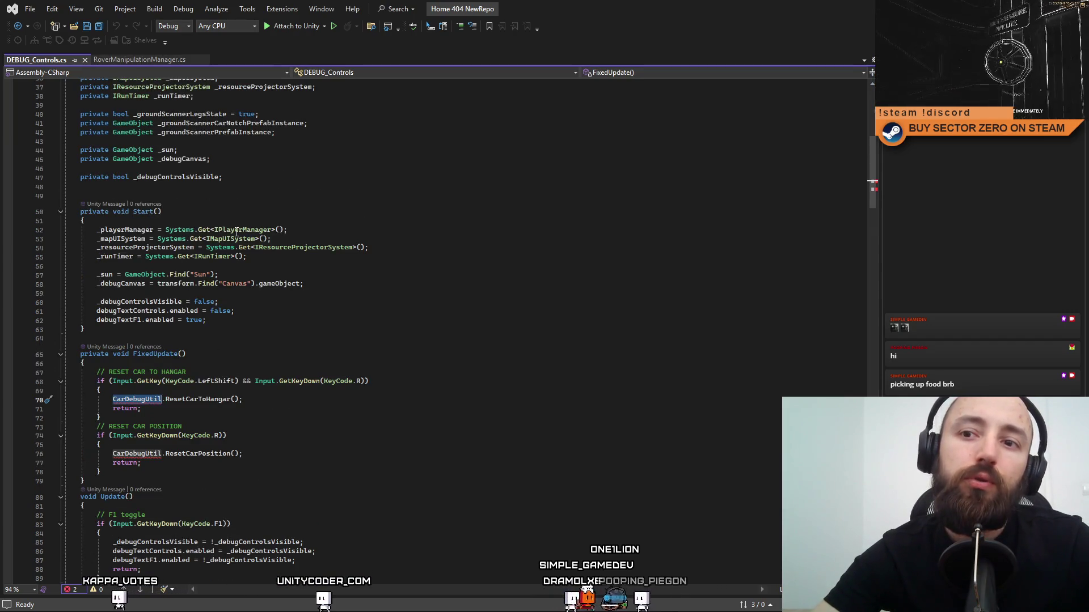
pyautogui.click(533, 258)
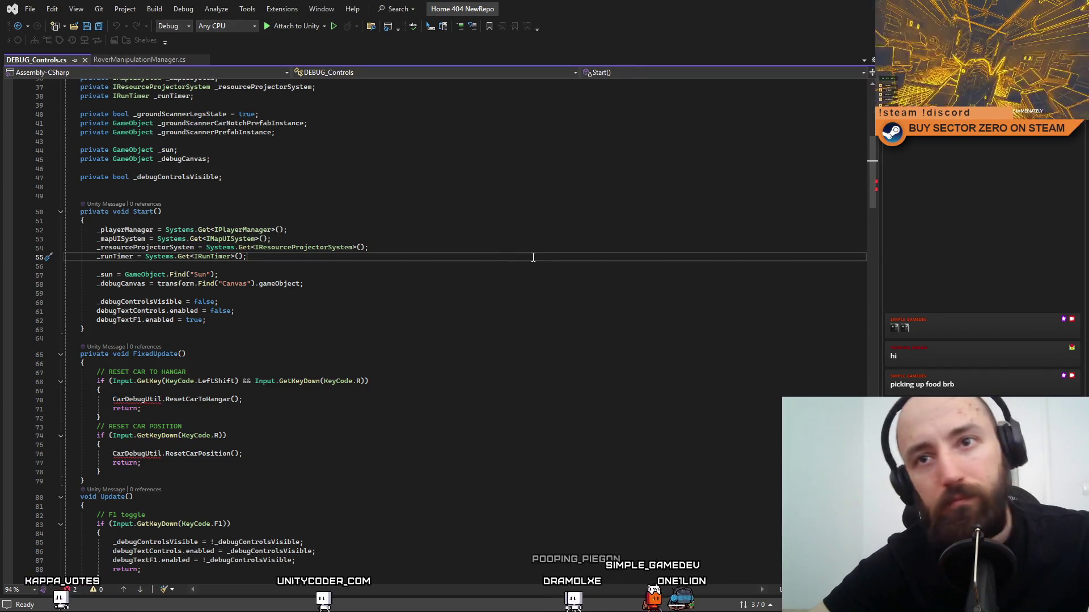
pyautogui.press('Return')
pyautogui.write('_')
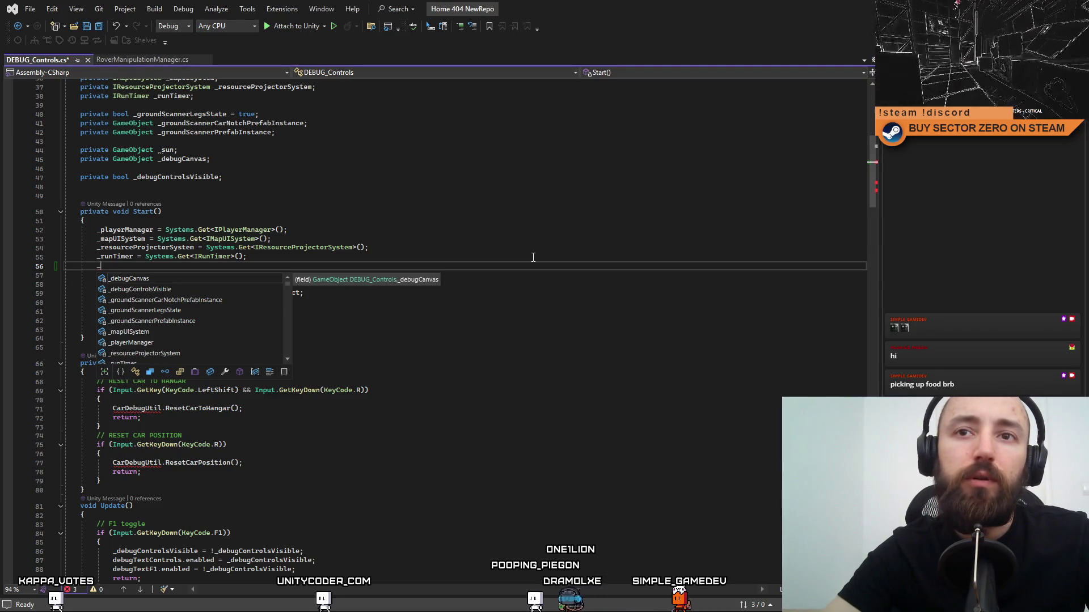
pyautogui.scroll(3, 397, 227)
pyautogui.write('roverManipulationManager =')
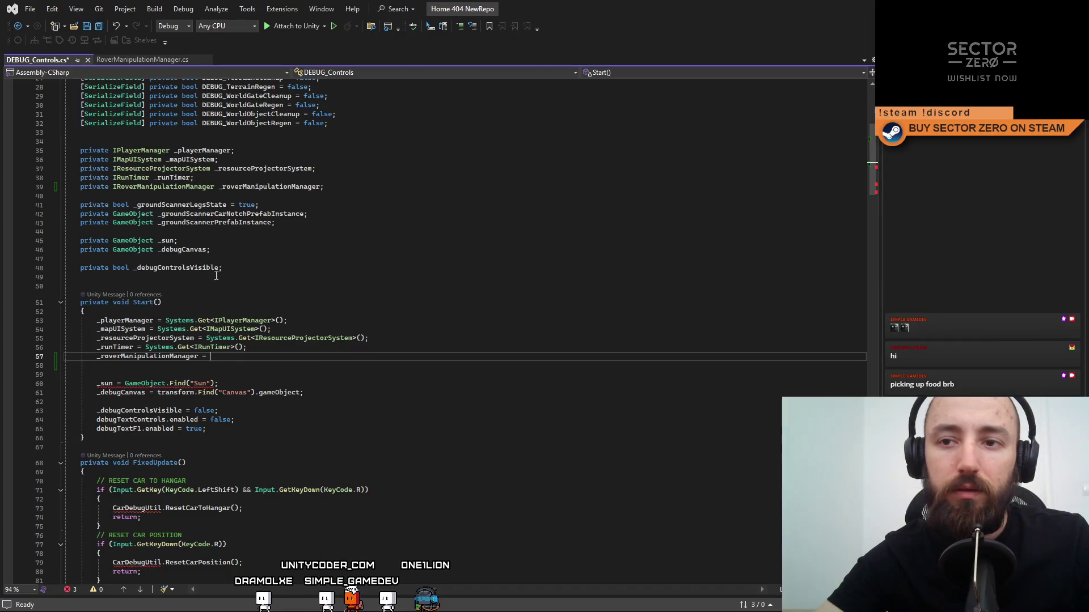
pyautogui.doubleClick(160, 188)
pyautogui.hotkey('ctrl', 'c')
pyautogui.doubleClick(271, 356)
pyautogui.hotkey('ctrl', 'v')
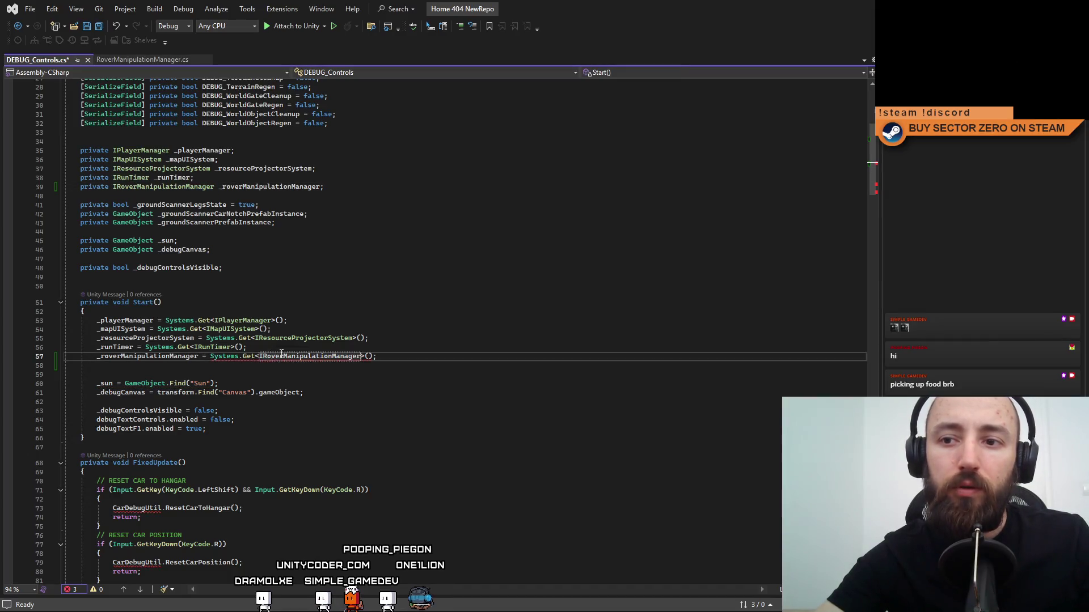
# Replace the CarDebugUtil hangar reset on line 73 with _roverManipulationManager.ResetToHangar().
pyautogui.scroll(-4, 455, 381)
pyautogui.scroll(-2, 314, 296)
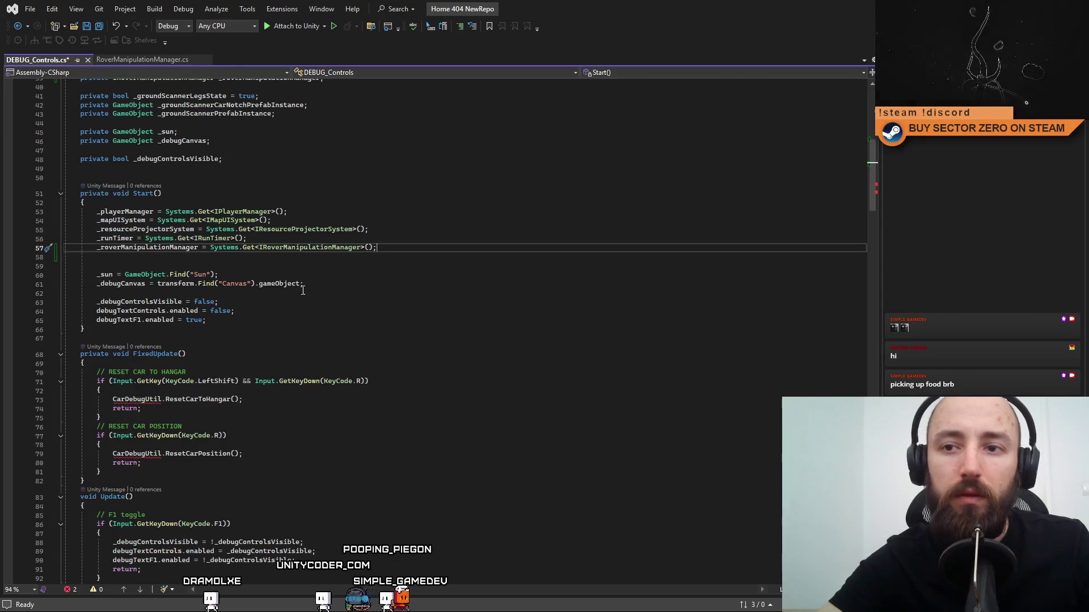
pyautogui.click(153, 400)
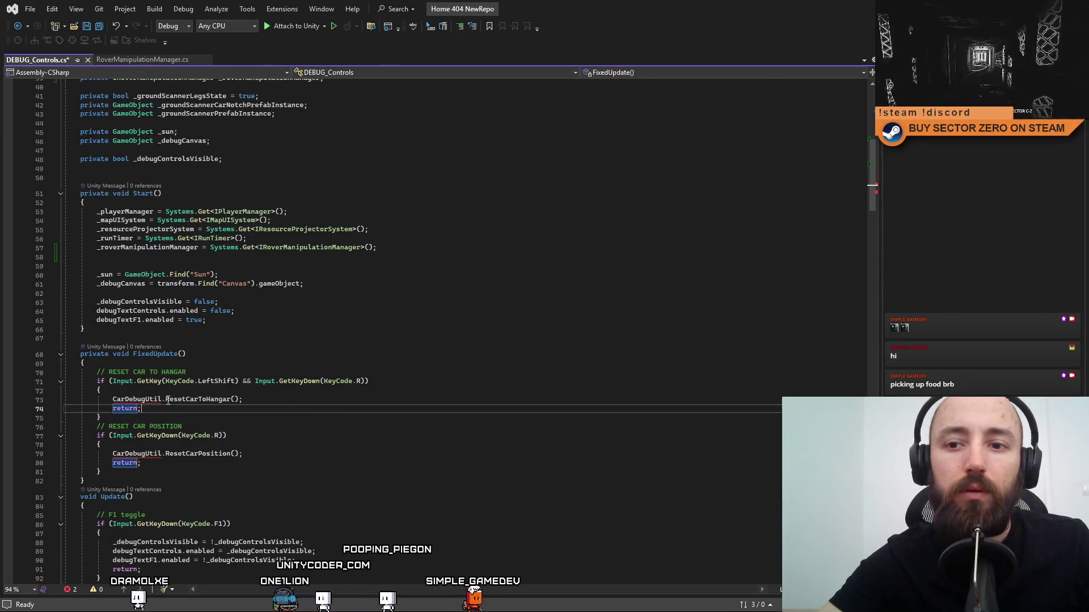
pyautogui.doubleClick(153, 400)
pyautogui.write('_roverManipulationManager.ResetToHangar(')
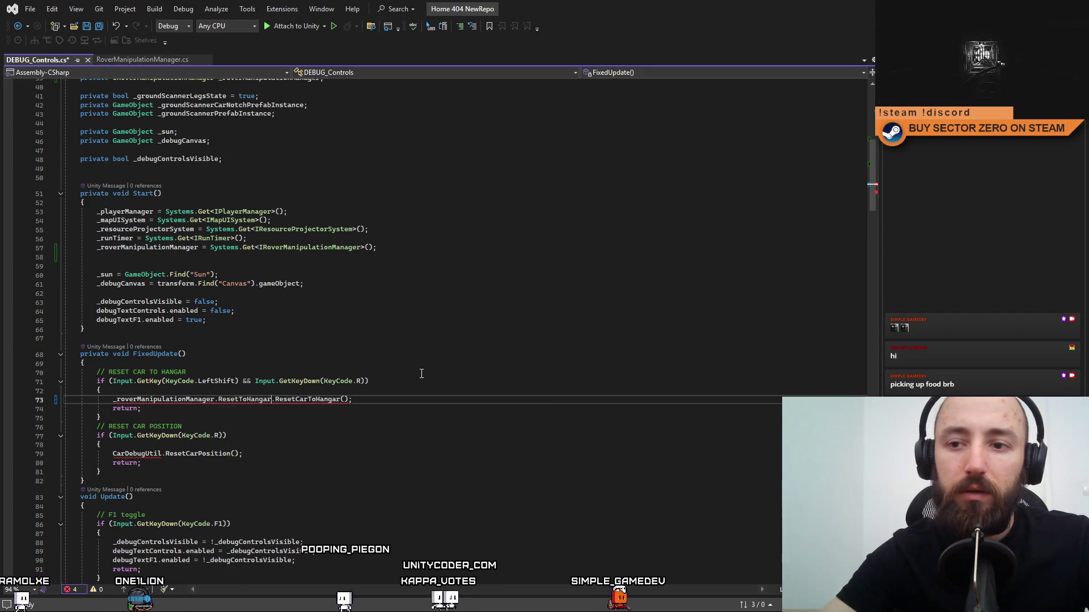
pyautogui.click(375, 399)
pyautogui.moveTo(376, 400); pyautogui.dragTo(280, 399)
pyautogui.press('BackSpace')
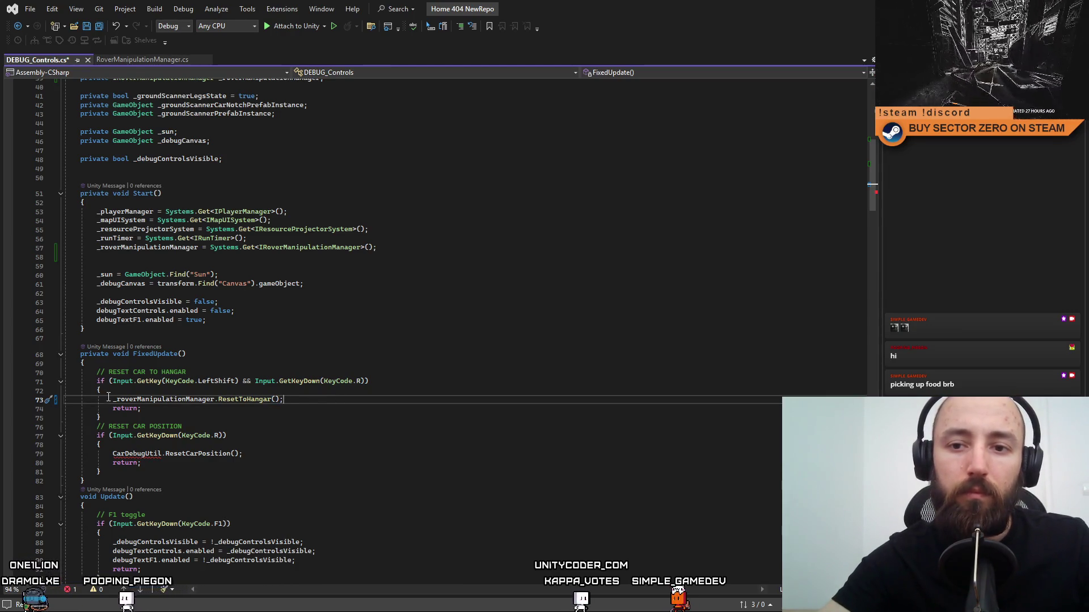
# Change the line 79 car-position reset to _roverManipulationManager.Unstuck() and save DEBUG_Controls.cs.
pyautogui.moveTo(108, 399); pyautogui.dragTo(346, 400)
pyautogui.hotkey('ctrl', 'c')
pyautogui.moveTo(111, 454); pyautogui.dragTo(317, 454)
pyautogui.hotkey('ctrl', 'v')
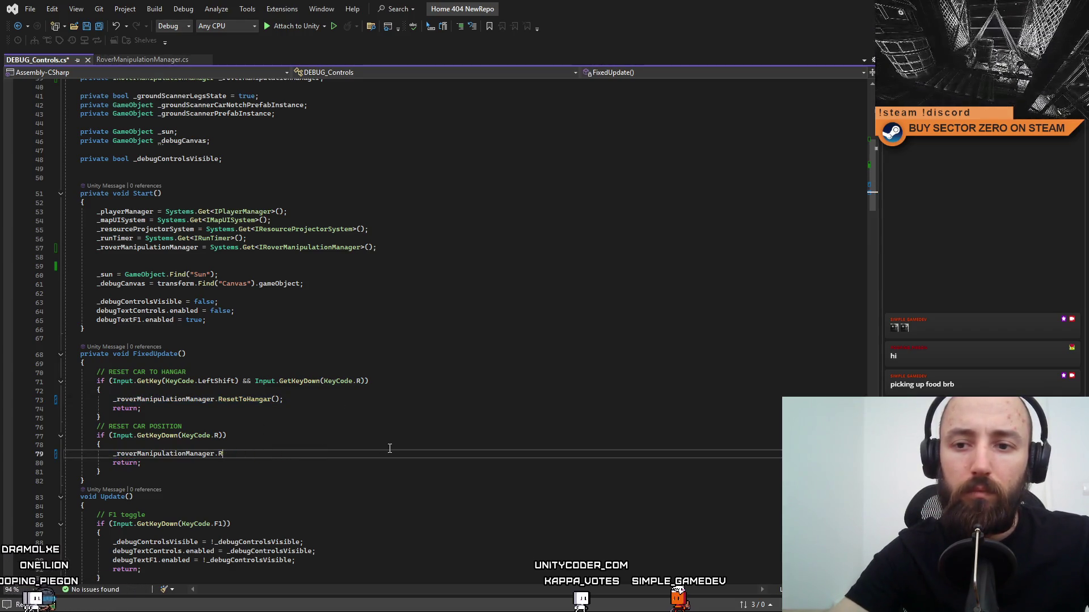
pyautogui.write('.Unstuck')
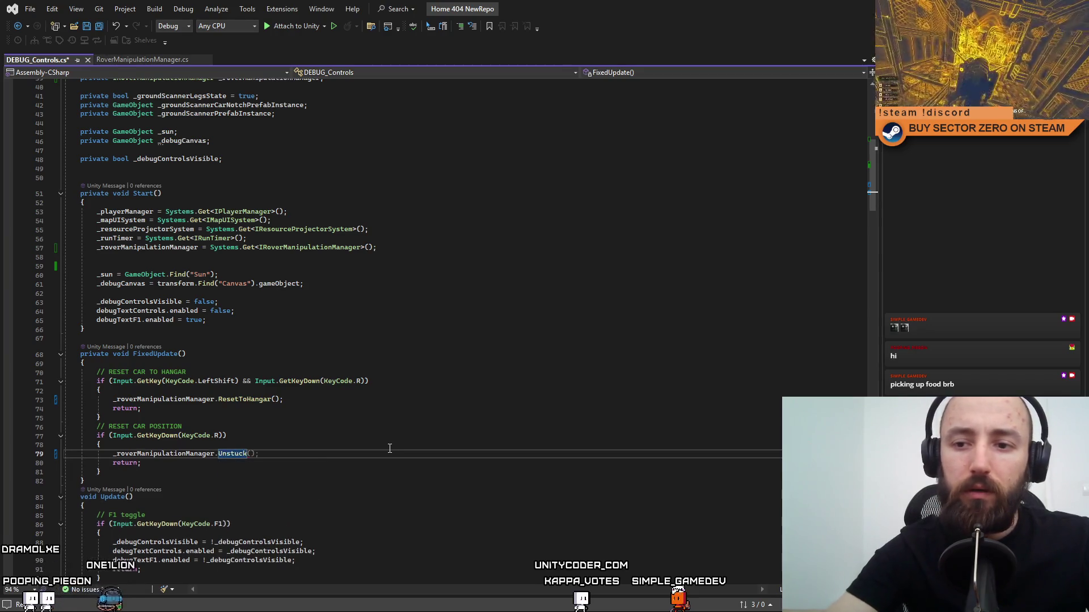
pyautogui.write('();')
pyautogui.hotkey('ctrl', 's')
pyautogui.click(502, 423)
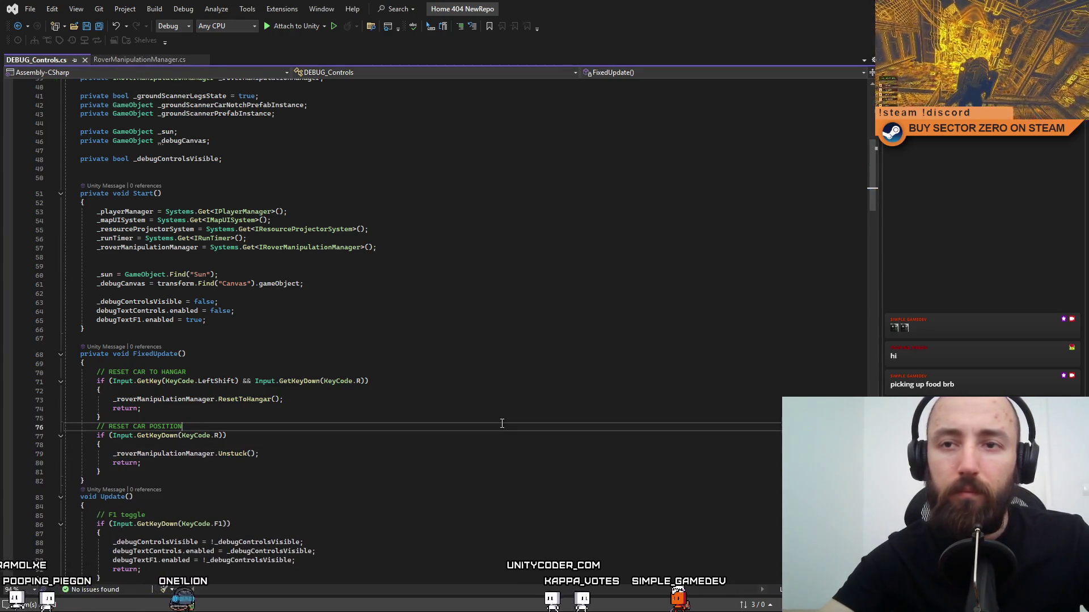
pyautogui.click(369, 229)
pyautogui.hotkey('alt', 'Tab')
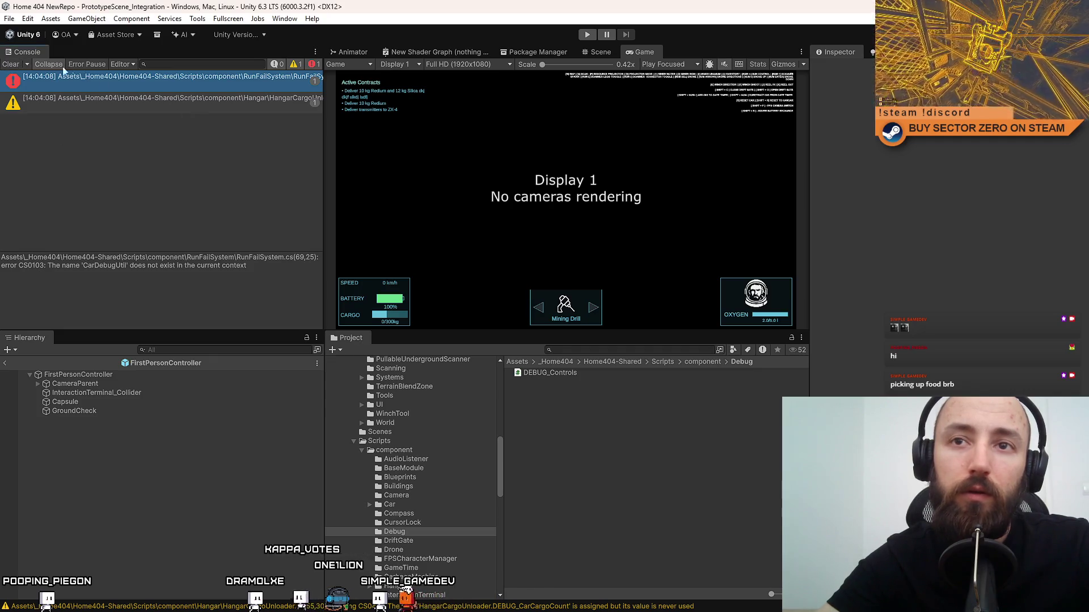
# Clear the Console and open RunFailSystem.cs at the CarDebugUtil error.
pyautogui.click(10, 65)
pyautogui.doubleClick(154, 85)
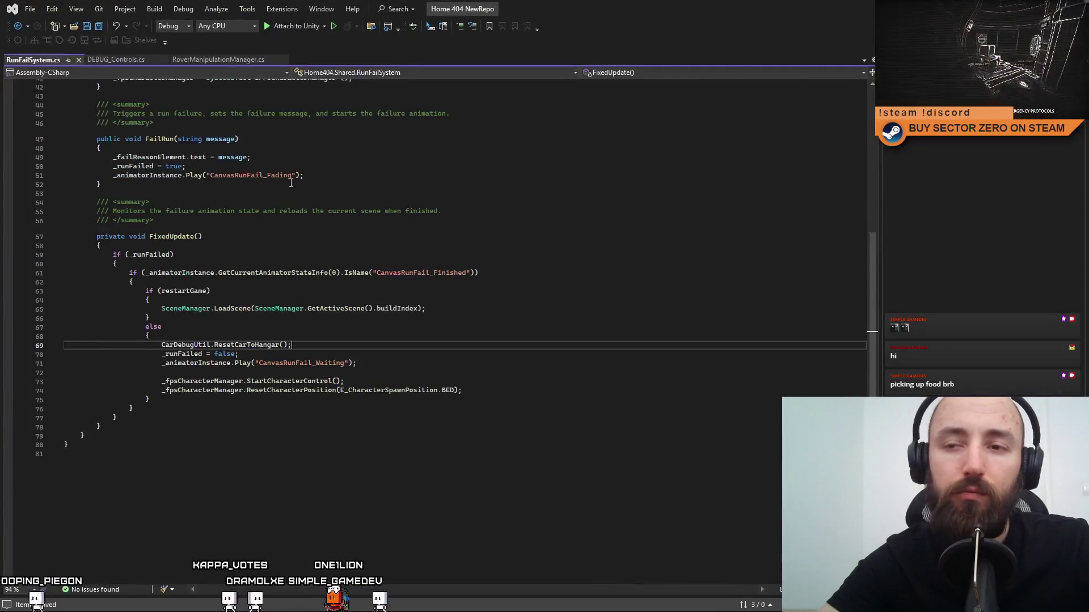
pyautogui.scroll(6, 450, 264)
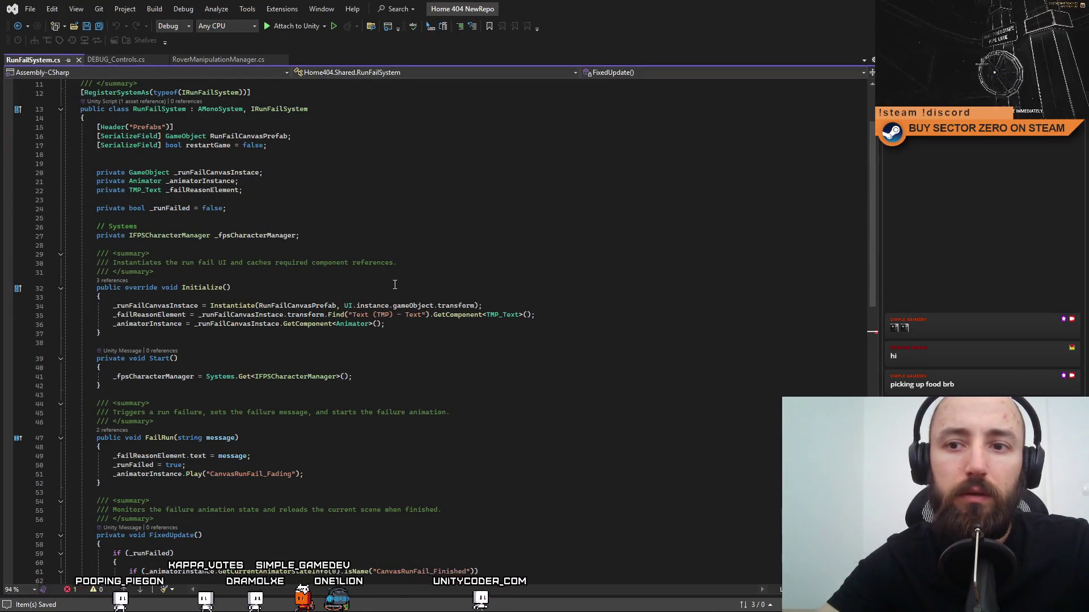
pyautogui.tripleClick(326, 235)
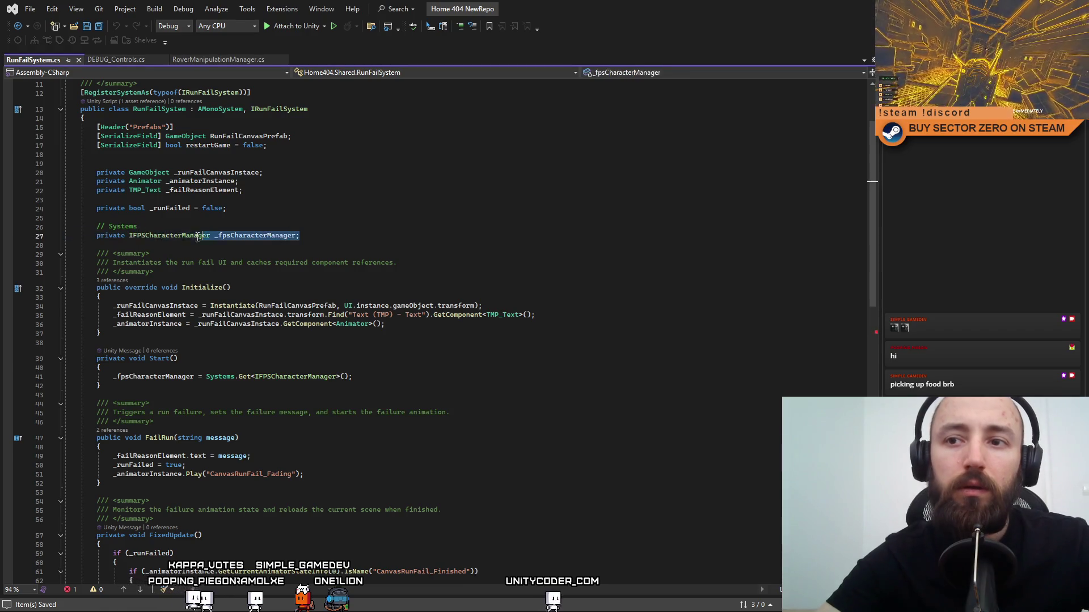
pyautogui.click(199, 59)
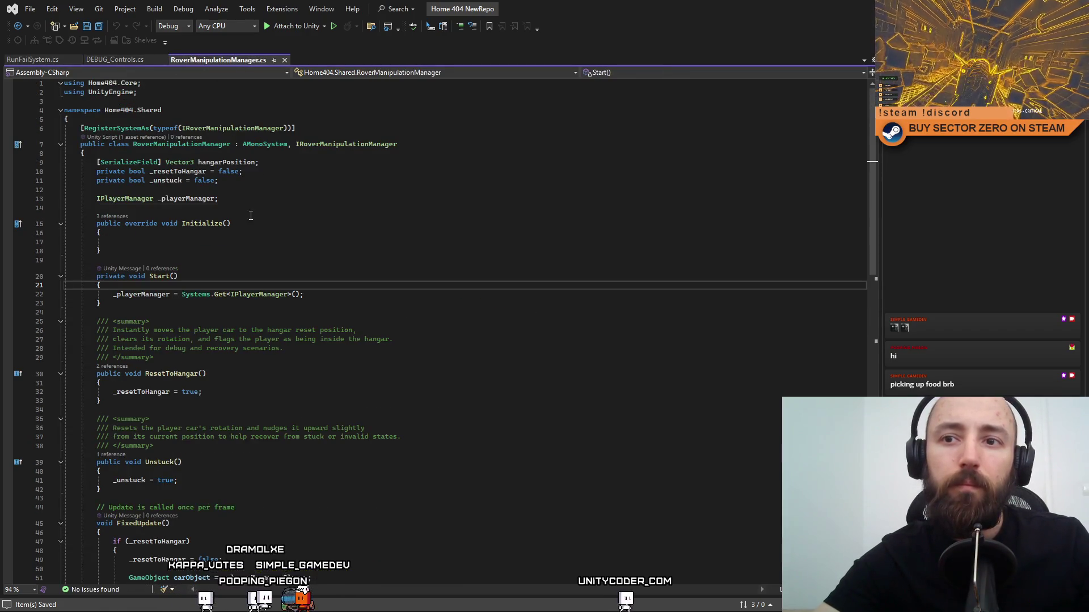
pyautogui.click(315, 208)
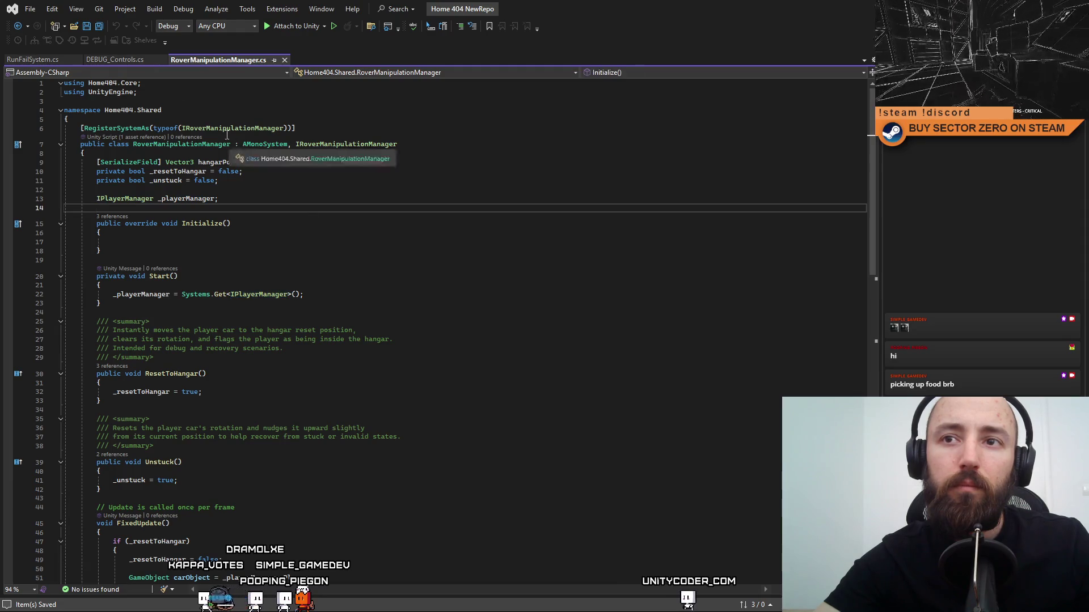
pyautogui.click(108, 59)
pyautogui.click(33, 59)
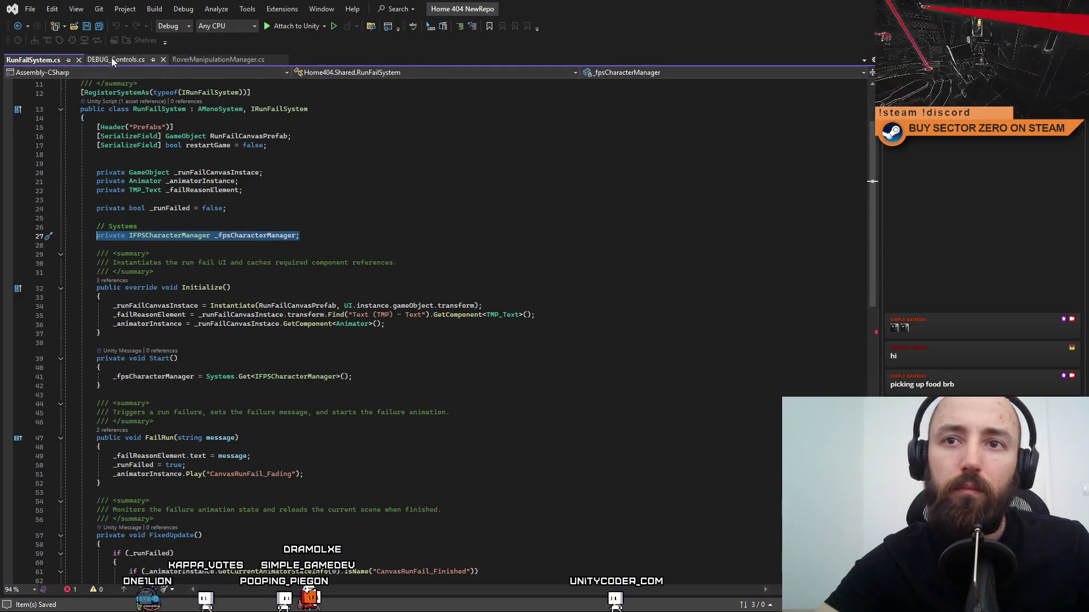
pyautogui.click(112, 59)
pyautogui.click(203, 60)
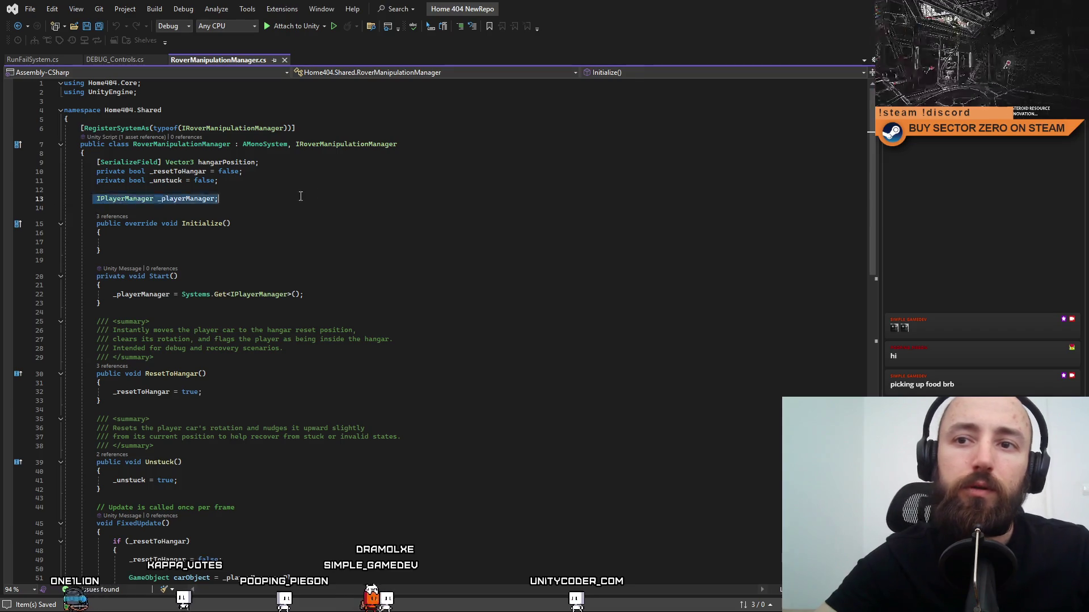
# In RoverManipulationManager.cs, duplicate the _playerManager field as IRoverManipulationManager _roverManipulationManager.
pyautogui.moveTo(218, 199); pyautogui.dragTo(97, 202)
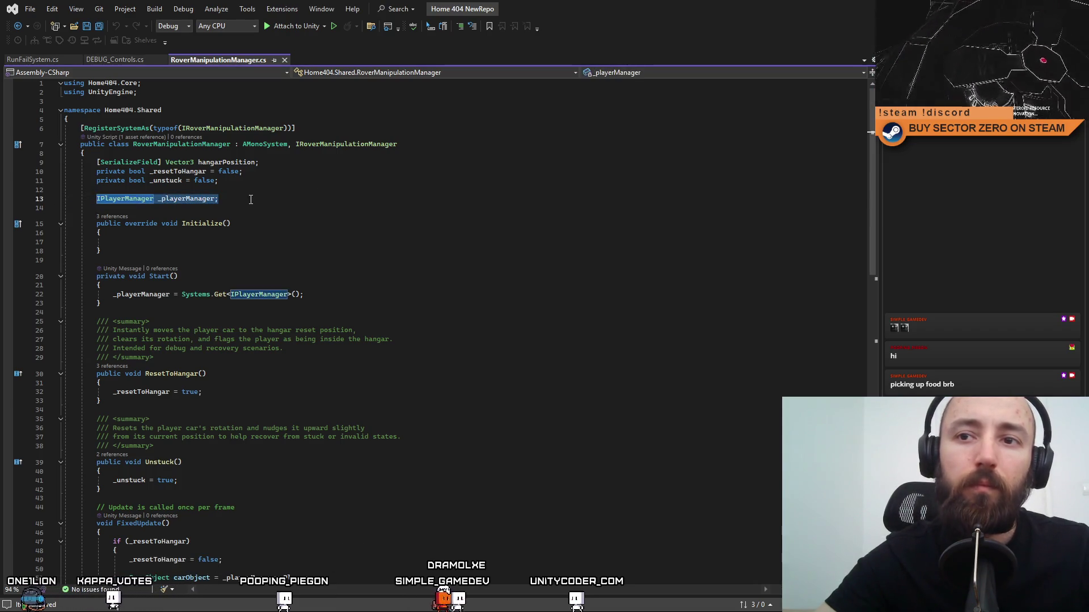
pyautogui.hotkey('ctrl', 'c')
pyautogui.press('End')
pyautogui.press('Return')
pyautogui.hotkey('ctrl', 'v')
pyautogui.doubleClick(134, 207)
pyautogui.write('IRover')
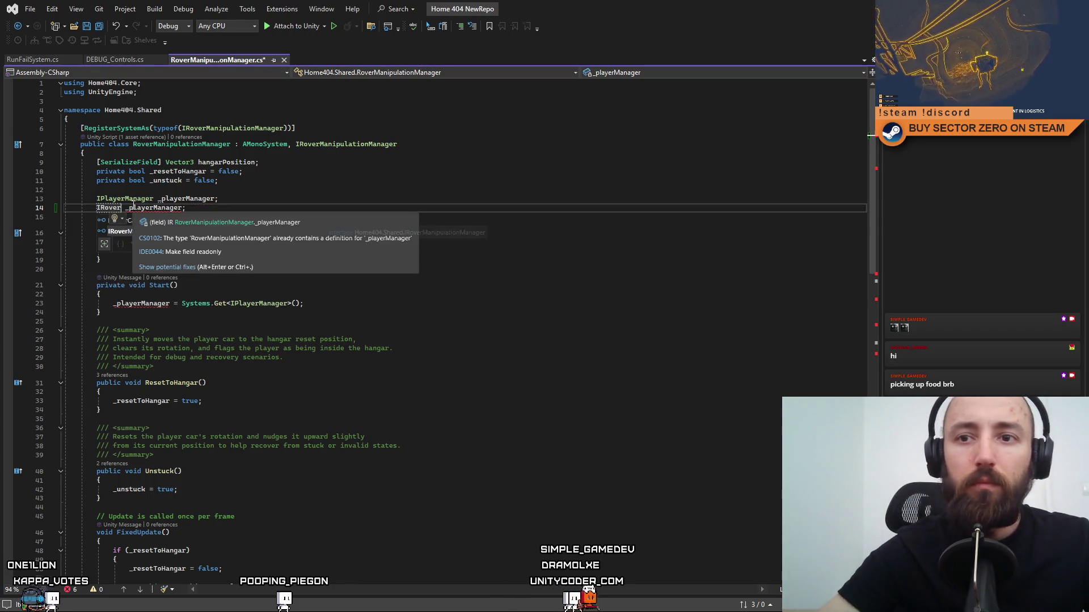
pyautogui.press('Tab')
pyautogui.doubleClick(208, 207)
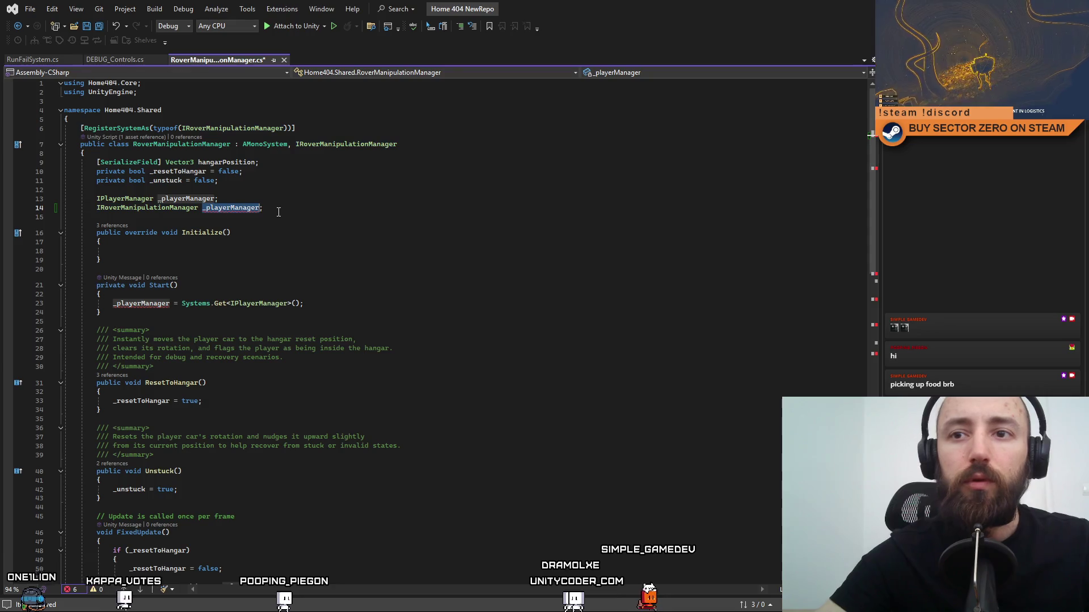
pyautogui.write('_')
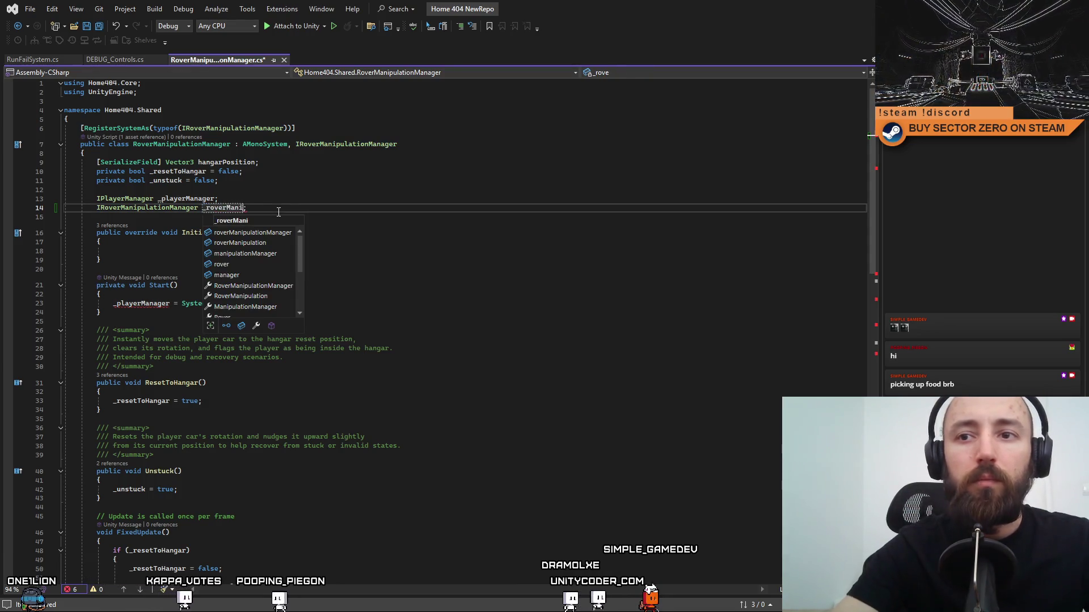
pyautogui.press('Tab')
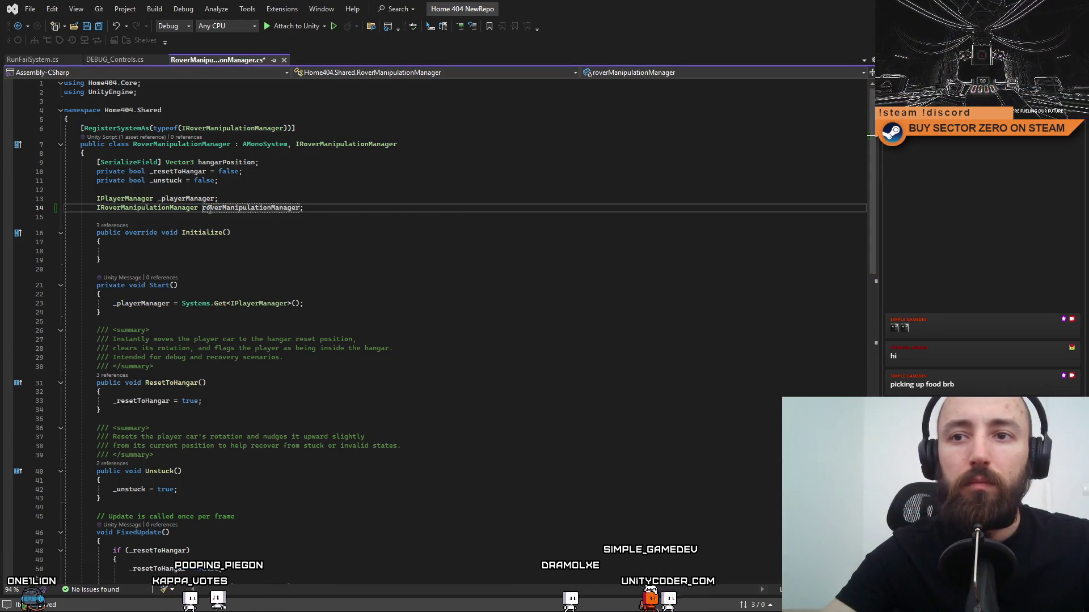
pyautogui.hotkey('ctrl', 'Left')
pyautogui.write('_')
# Add a Systems.Get<IRoverManipulationManager>() lookup in Start() and save RoverManipulationManager.cs.
pyautogui.click(378, 304)
pyautogui.press('Return')
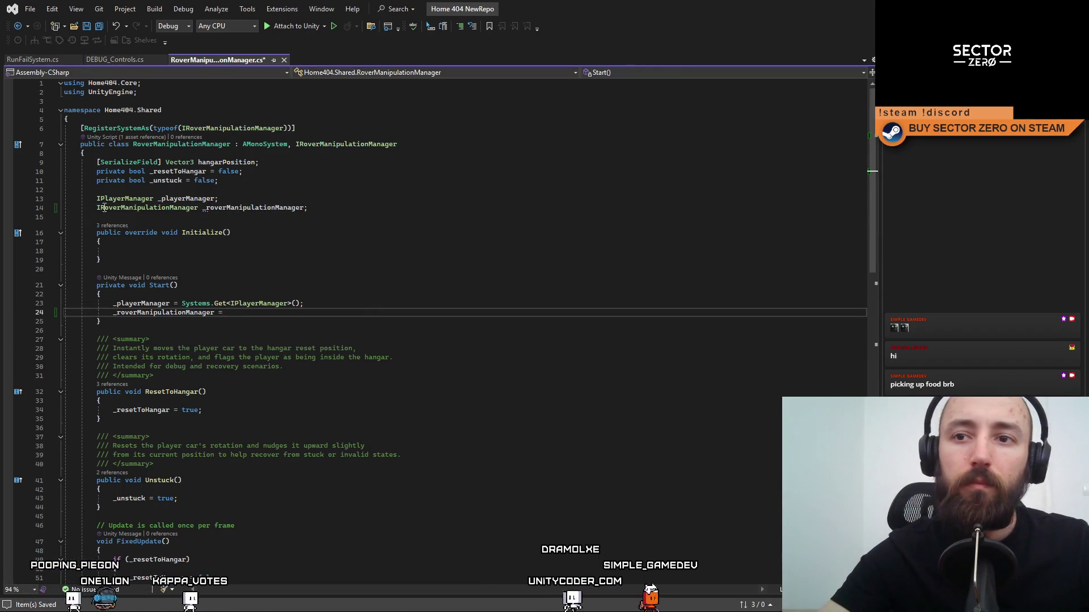
pyautogui.write('Systre')
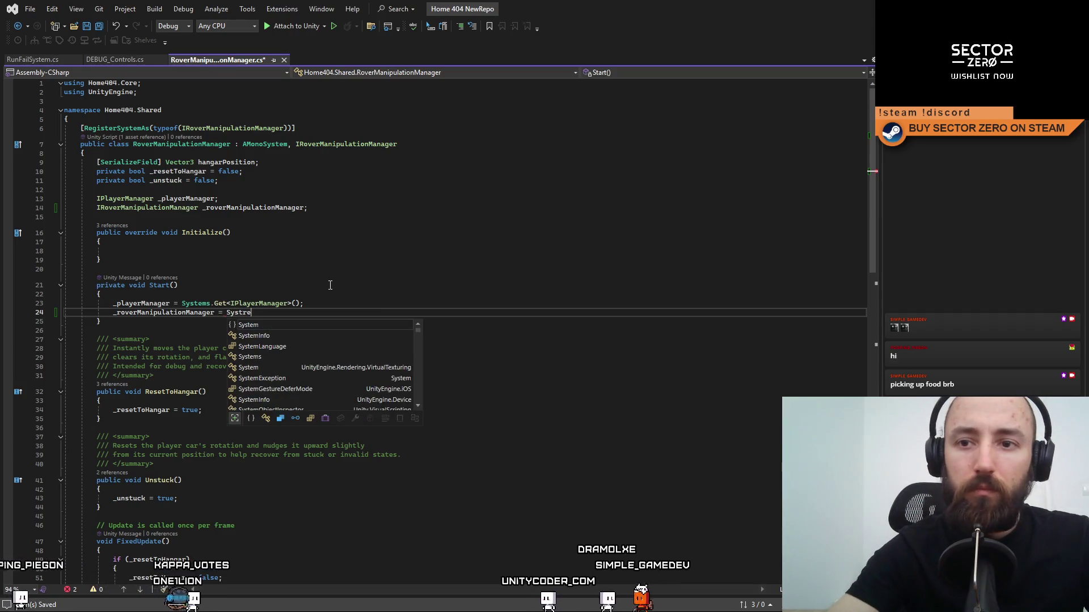
pyautogui.press('Tab')
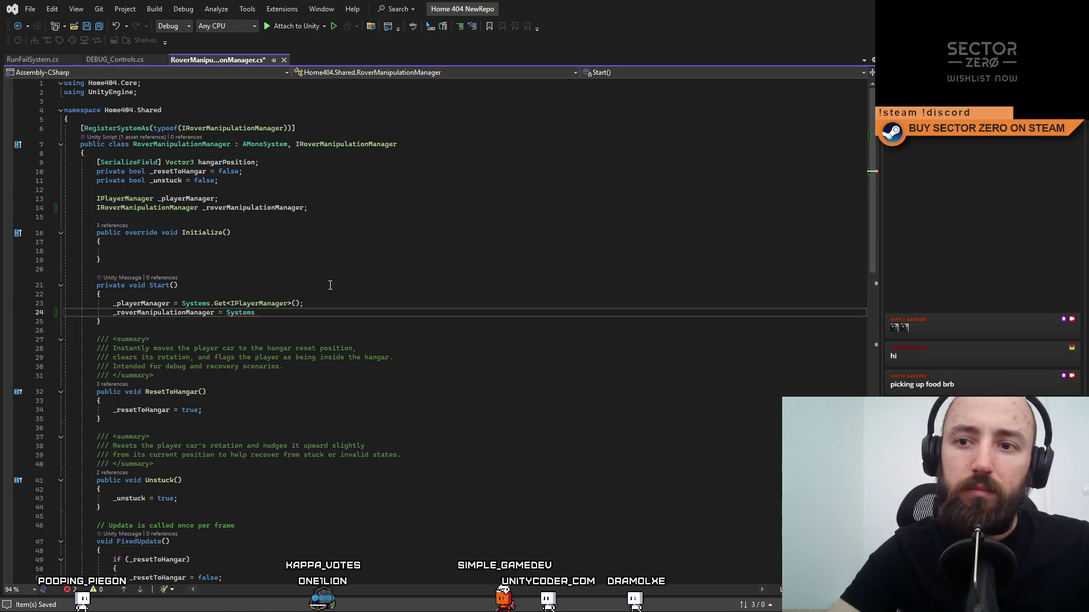
pyautogui.write('s.G')
pyautogui.press('Tab')
pyautogui.write('<I')
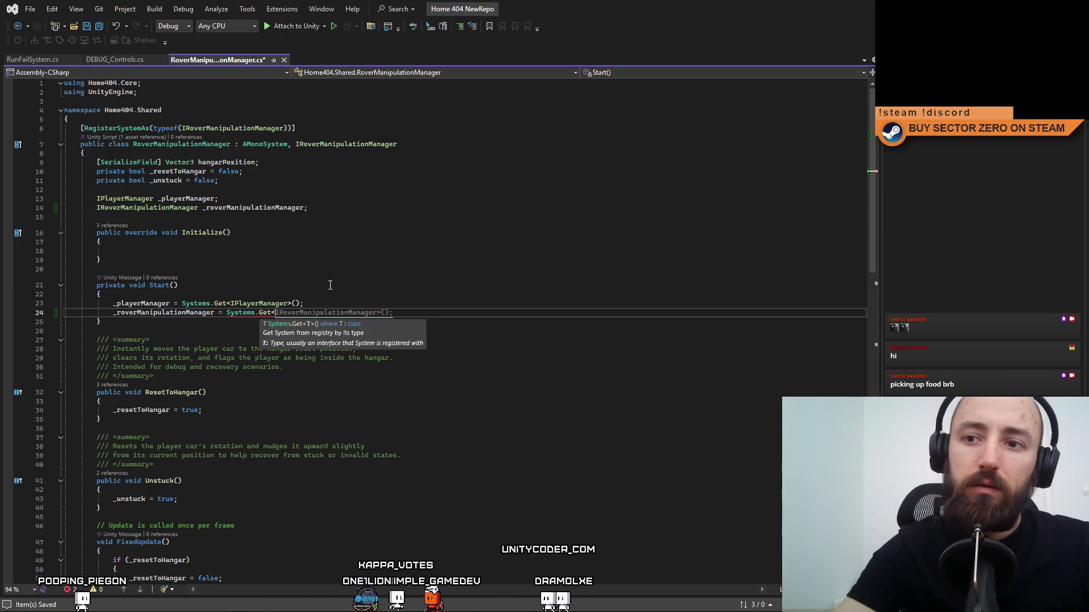
pyautogui.press('Tab')
pyautogui.write('>')
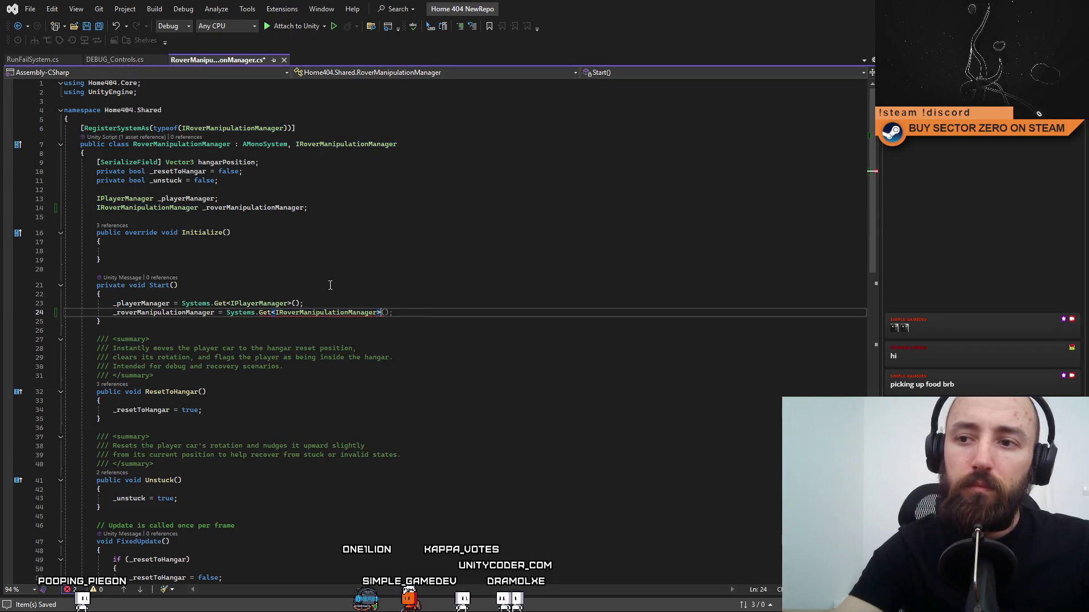
pyautogui.click(326, 283)
pyautogui.hotkey('ctrl', 's')
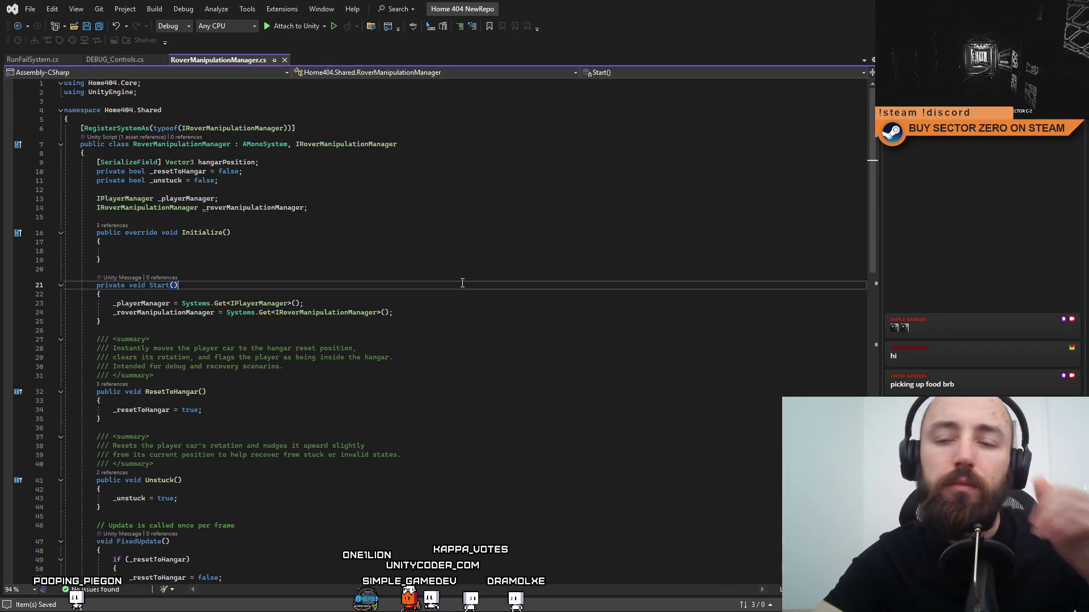
# Copy the rover manager field declaration into RunFailSystem.cs below _fpsCharacterManager.
pyautogui.doubleClick(166, 312)
pyautogui.scroll(-4, 472, 438)
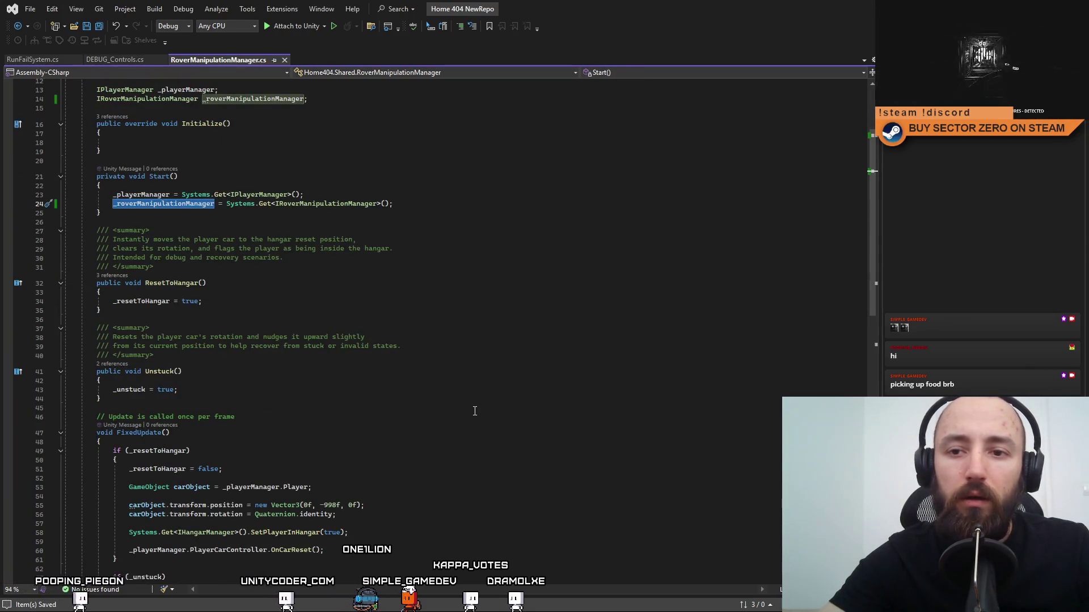
pyautogui.click(518, 408)
pyautogui.scroll(-2, 494, 400)
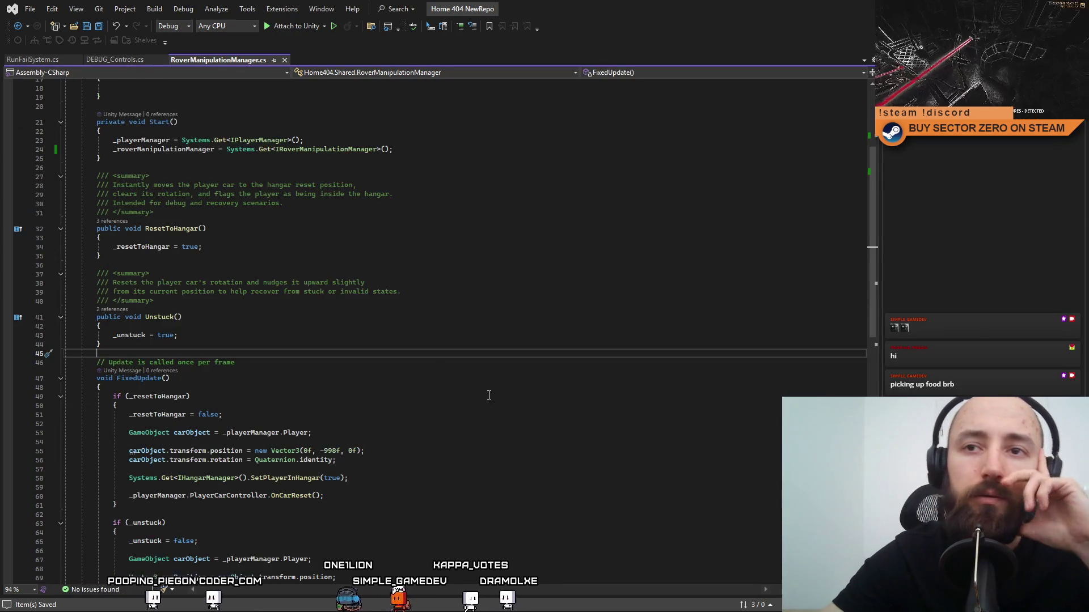
pyautogui.click(378, 283)
pyautogui.scroll(4, 369, 272)
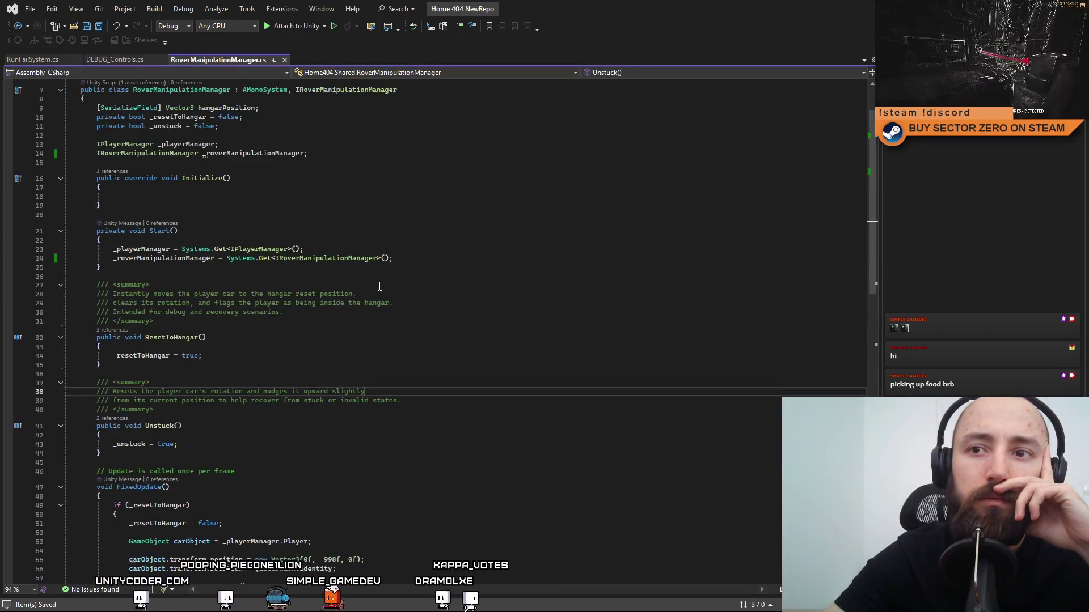
pyautogui.scroll(2, 329, 236)
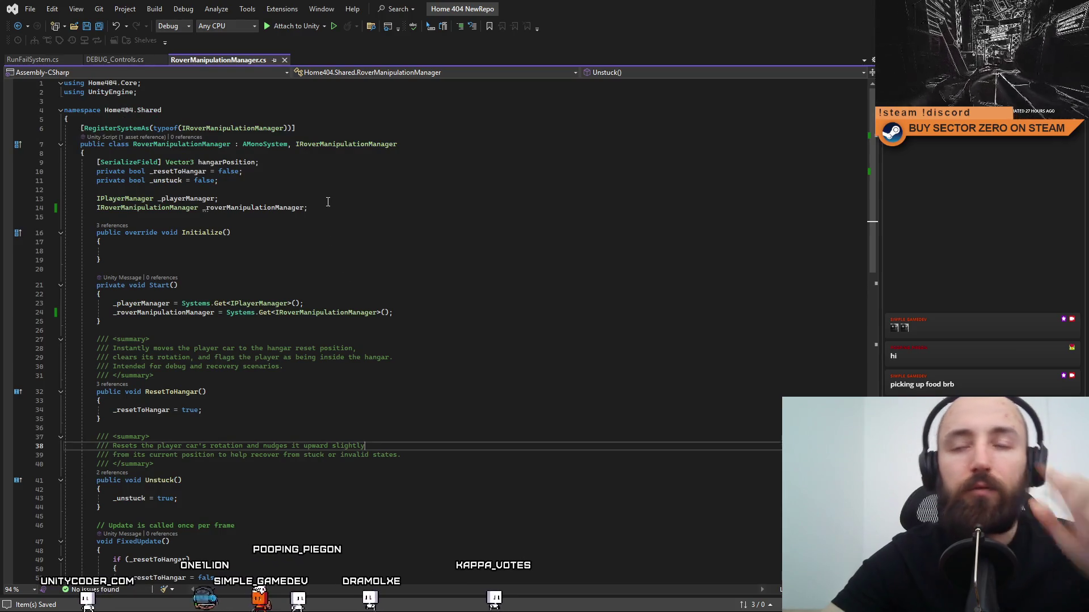
pyautogui.click(393, 312)
pyautogui.press('BackSpace')
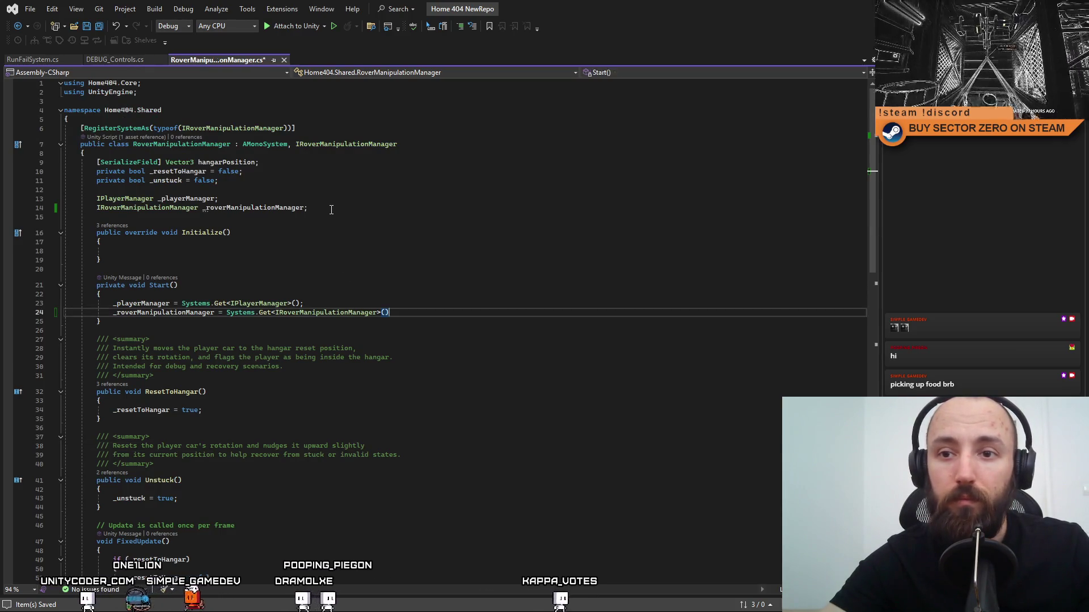
pyautogui.click(56, 208)
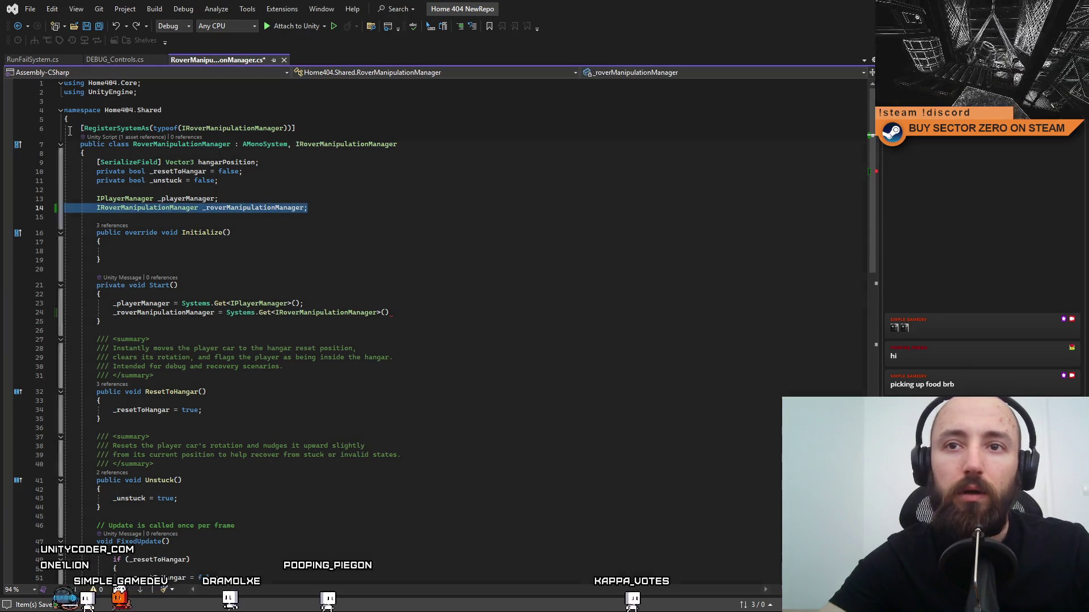
pyautogui.click(32, 59)
pyautogui.click(335, 235)
pyautogui.press('Return')
pyautogui.hotkey('ctrl', 'v')
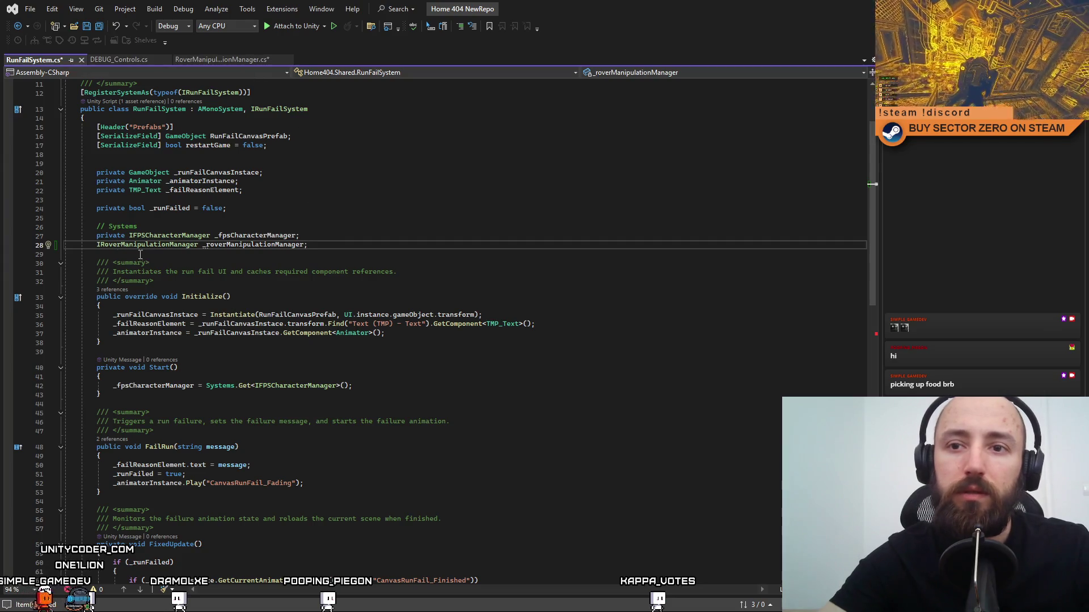
# Restore 'private IPlayerManager _playerManager' in RoverManipulationManager.cs, save it, and return to RunFailSystem.cs.
pyautogui.write('private')
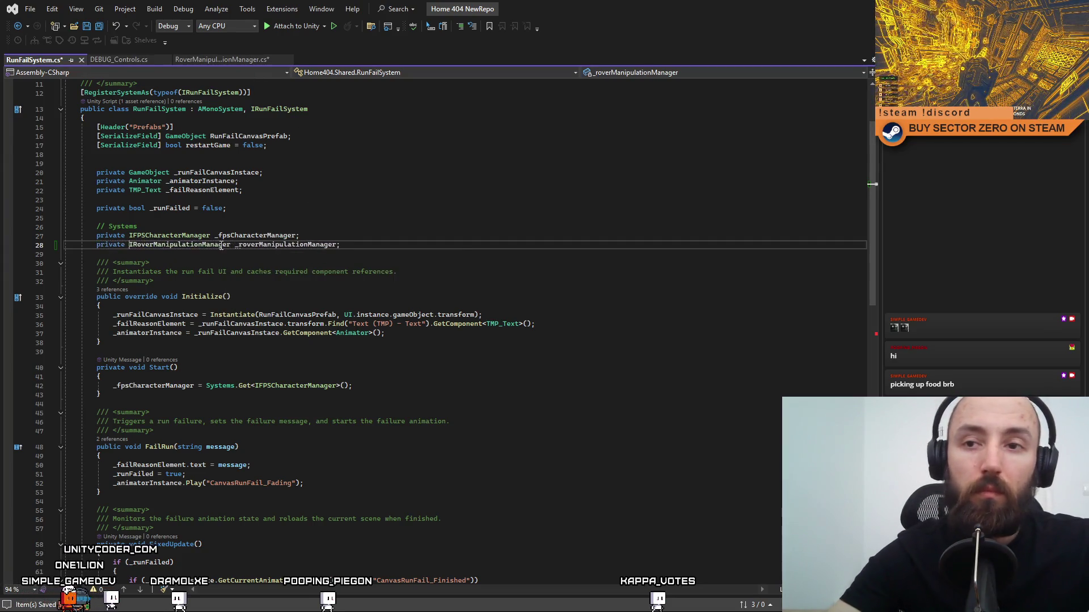
pyautogui.click(383, 220)
pyautogui.click(232, 60)
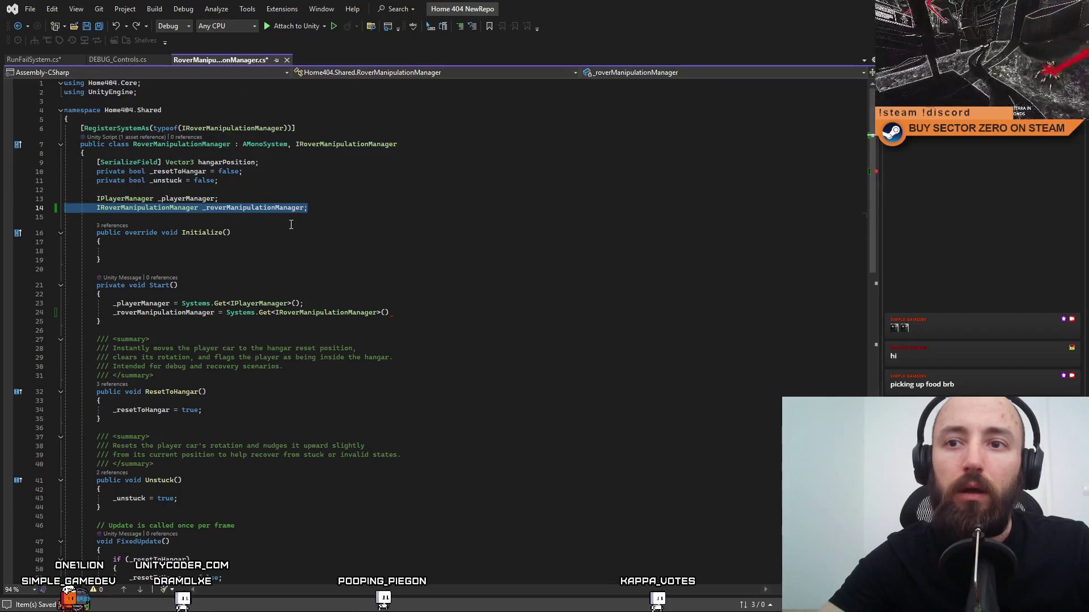
pyautogui.press('BackSpace')
pyautogui.press('BackSpace')
pyautogui.click(97, 199)
pyautogui.write('private')
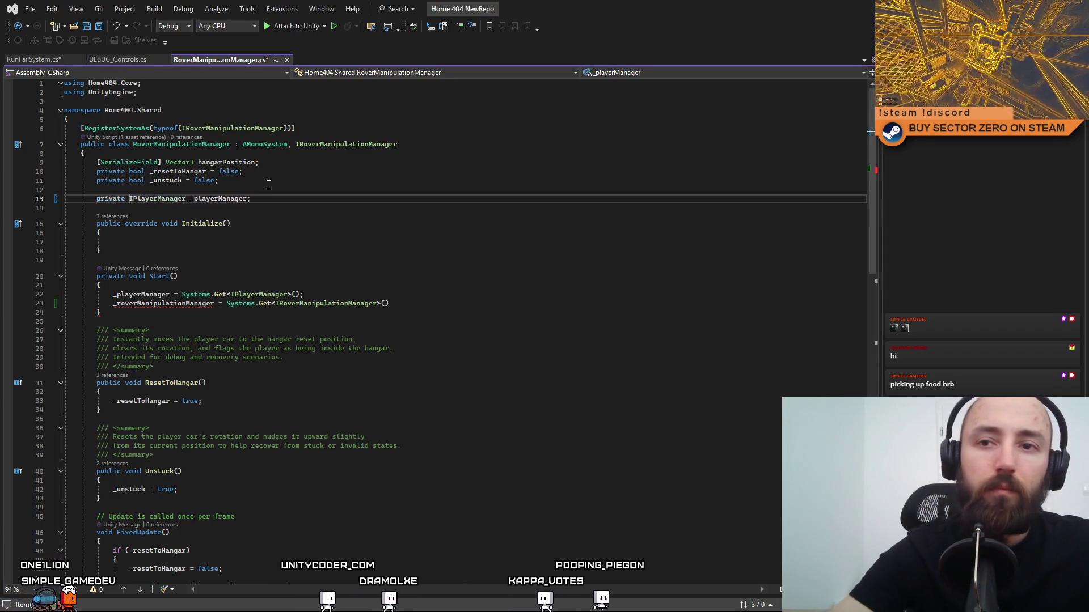
pyautogui.click(267, 223)
pyautogui.hotkey('ctrl', 's')
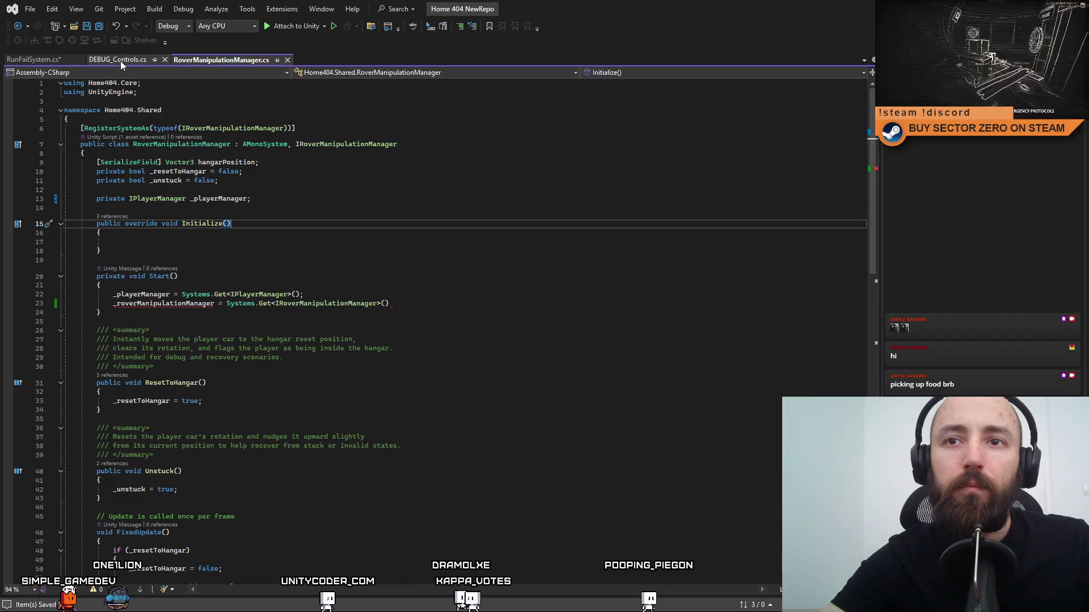
pyautogui.click(43, 57)
pyautogui.click(416, 207)
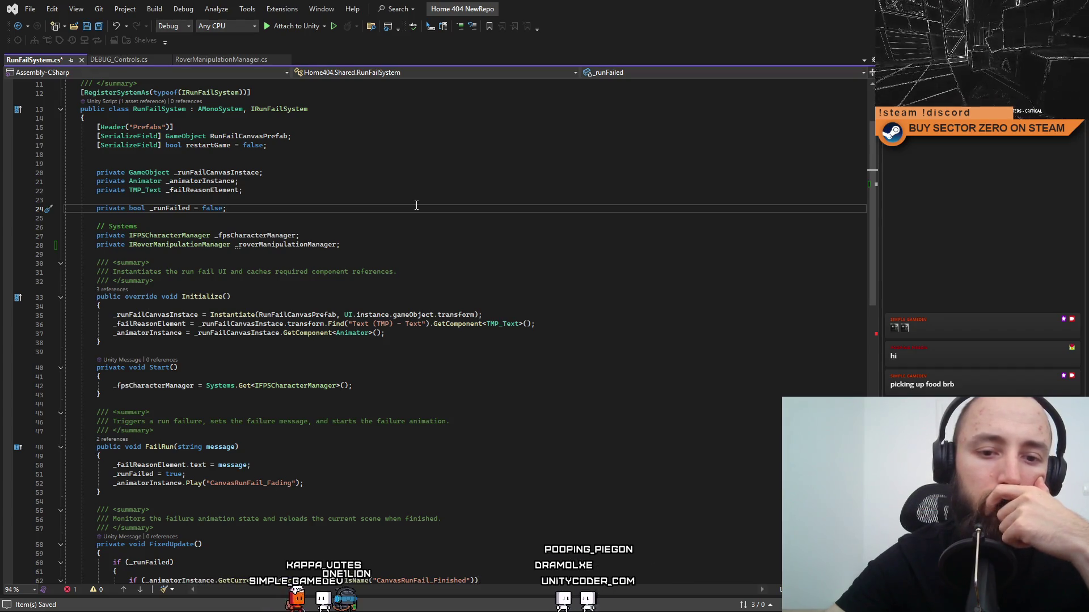
# Review the _roverManipulationManager field references around lines 23–28 in RunFailSystem.cs.
pyautogui.click(372, 197)
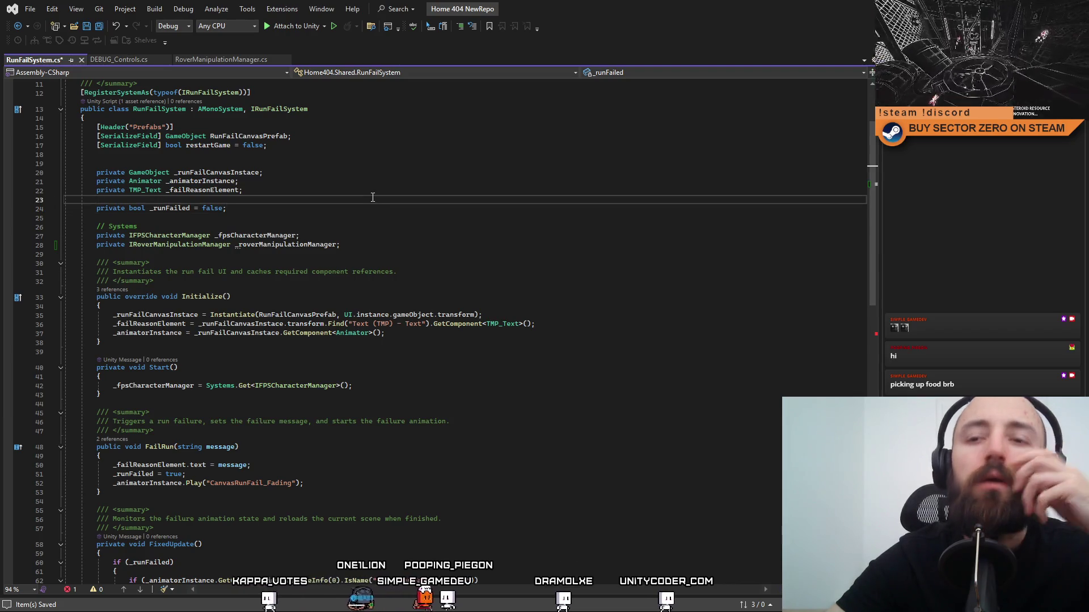
pyautogui.click(268, 209)
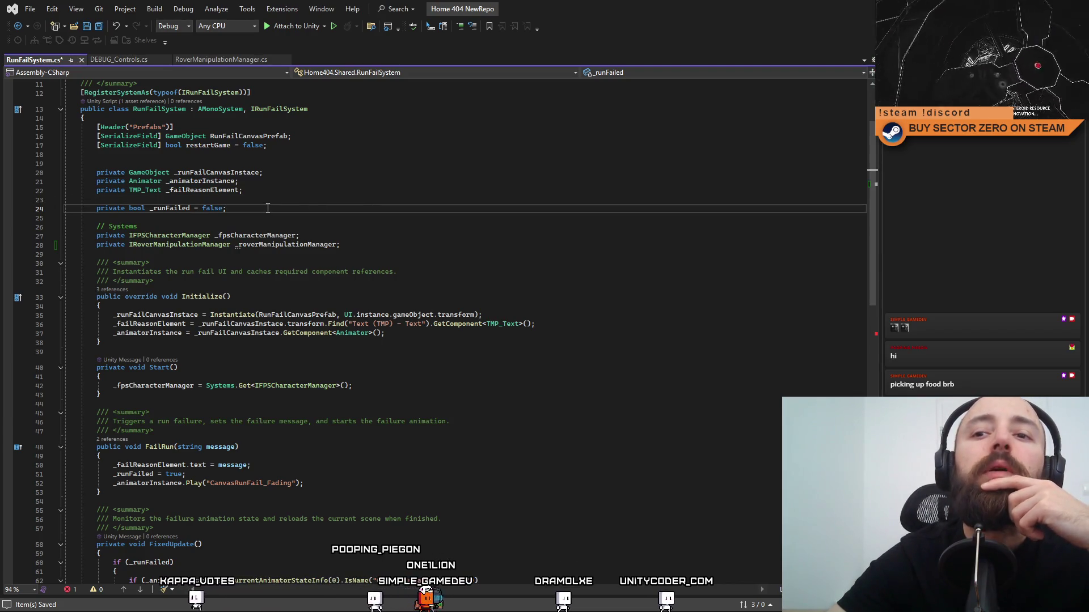
pyautogui.doubleClick(329, 247)
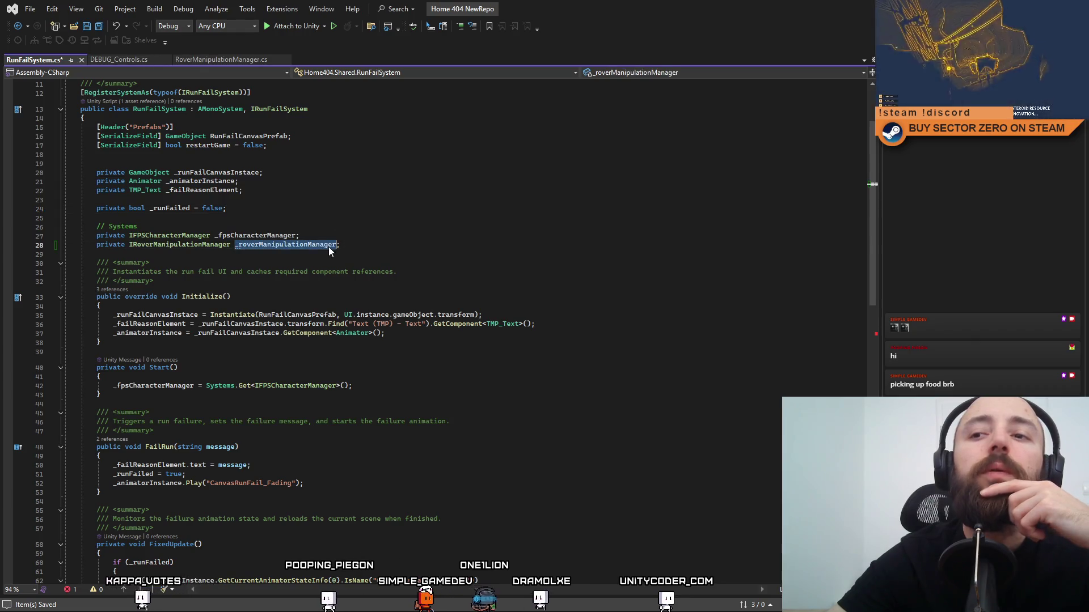
pyautogui.click(369, 235)
pyautogui.doubleClick(263, 244)
pyautogui.scroll(-5, 425, 313)
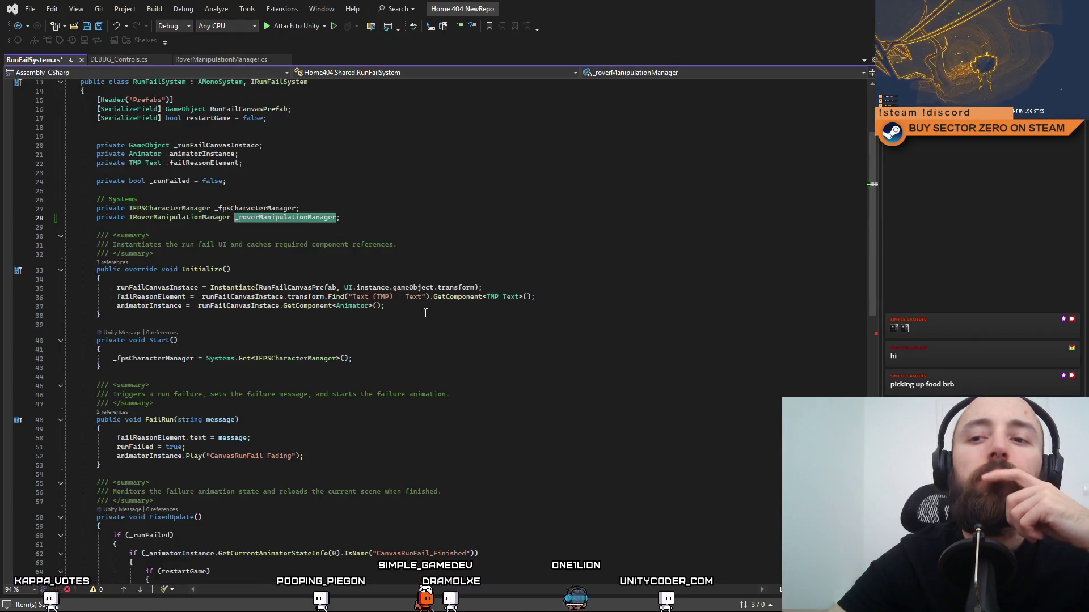
pyautogui.scroll(2, 425, 313)
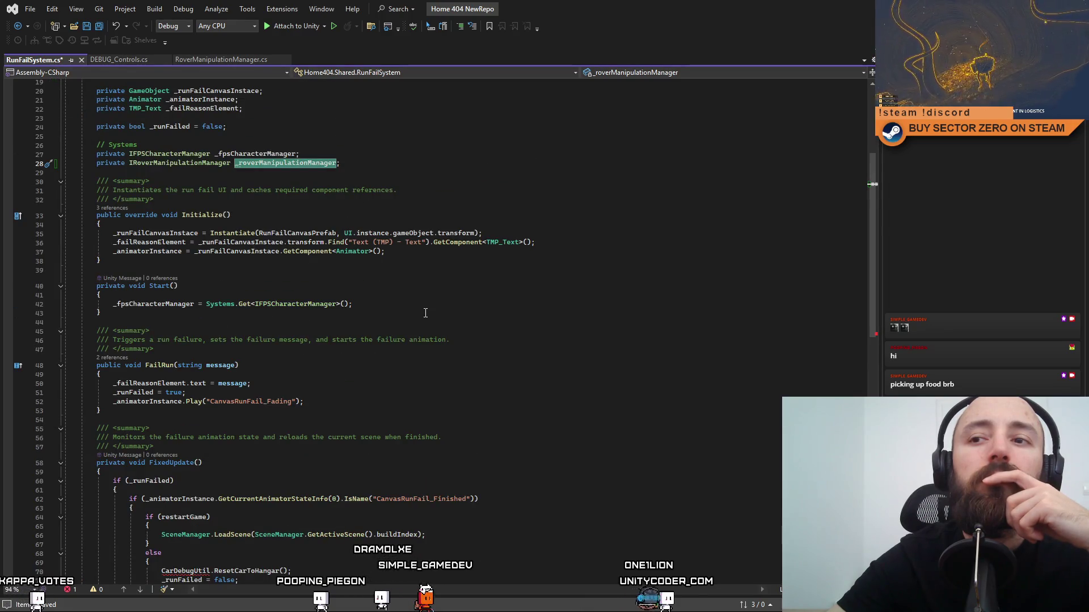
pyautogui.scroll(4, 425, 313)
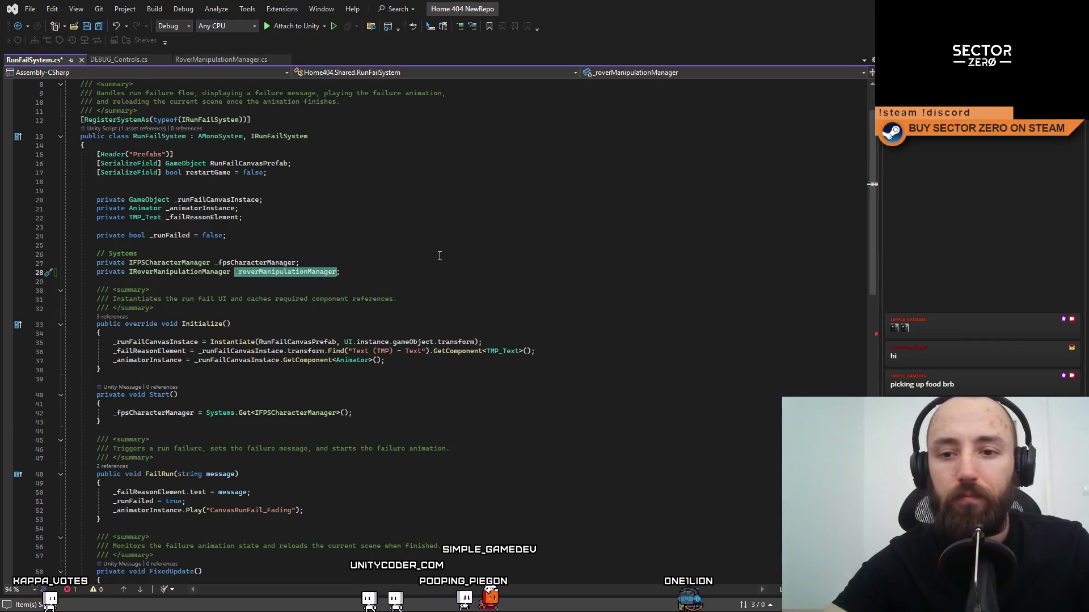
pyautogui.scroll(-10, 440, 256)
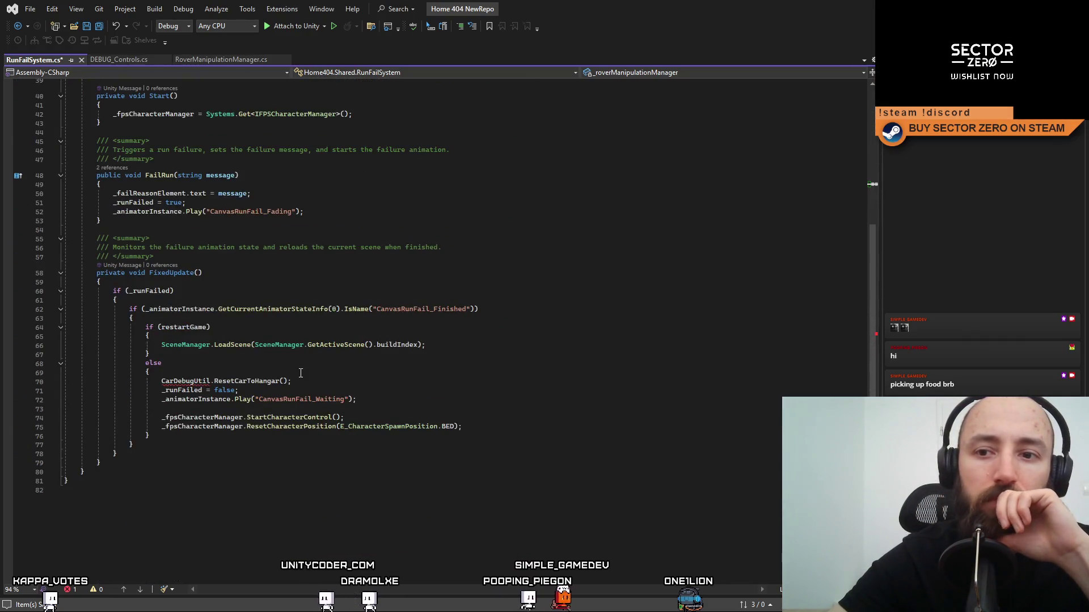
# Replace CarDebugUtil.ResetCarToHangar() on line 70 with _roverManipulationManager.ResetToHangar(), then return to Unity.
pyautogui.click(194, 381)
pyautogui.moveTo(308, 381); pyautogui.dragTo(174, 381)
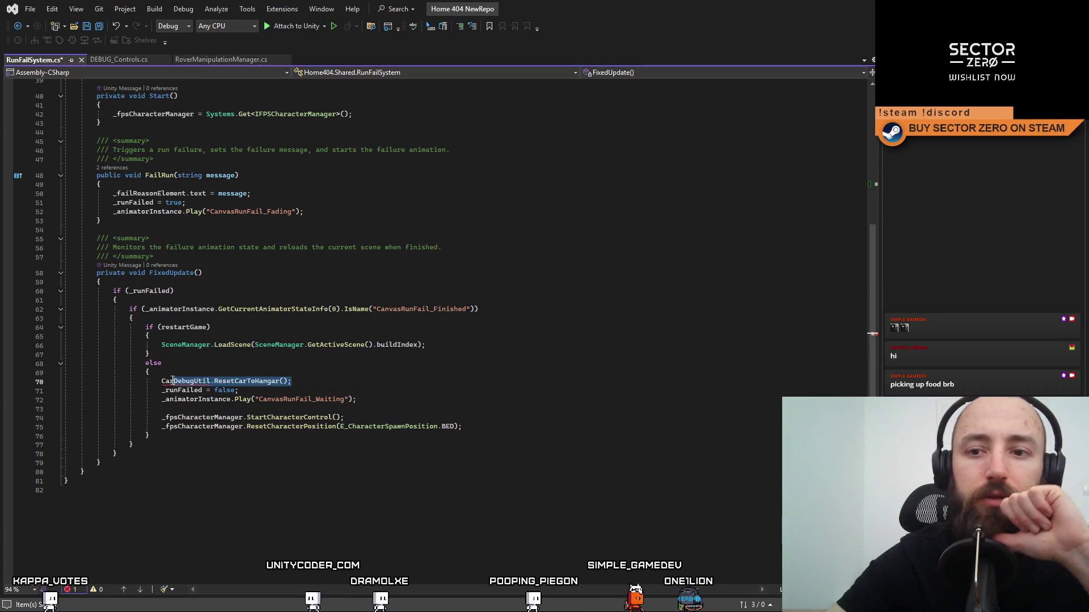
pyautogui.write('_roverManipulationManager.')
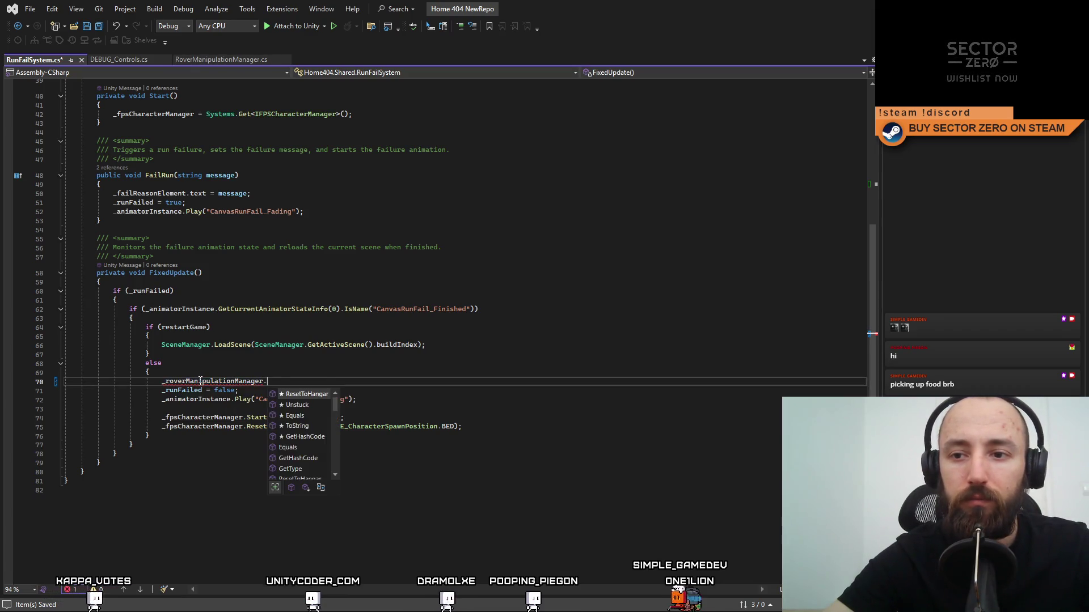
pyautogui.press('Tab')
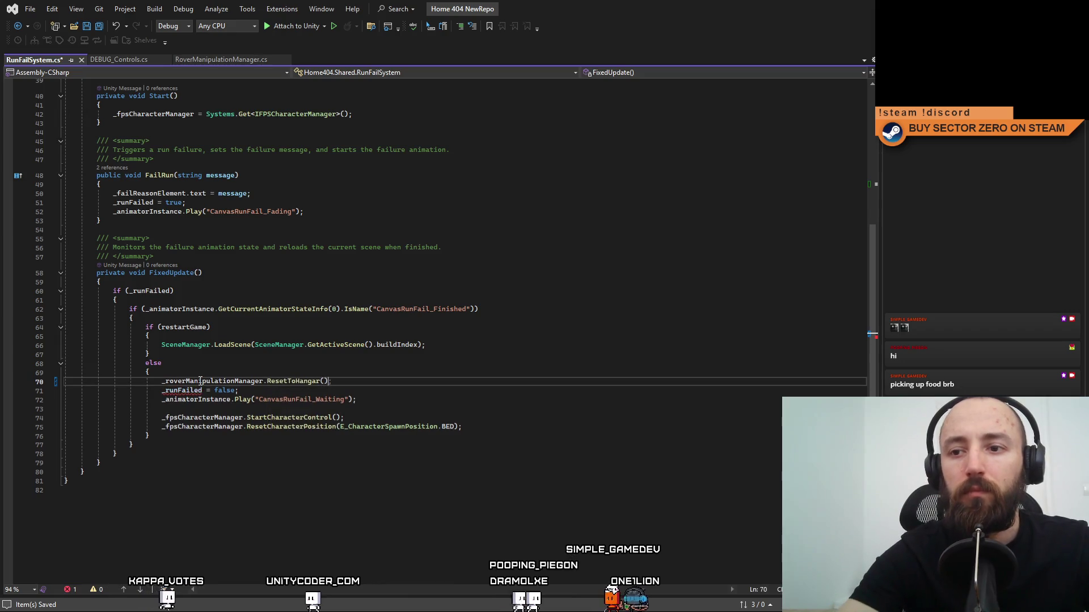
pyautogui.click(593, 241)
pyautogui.scroll(-2, 594, 241)
pyautogui.scroll(14, 594, 241)
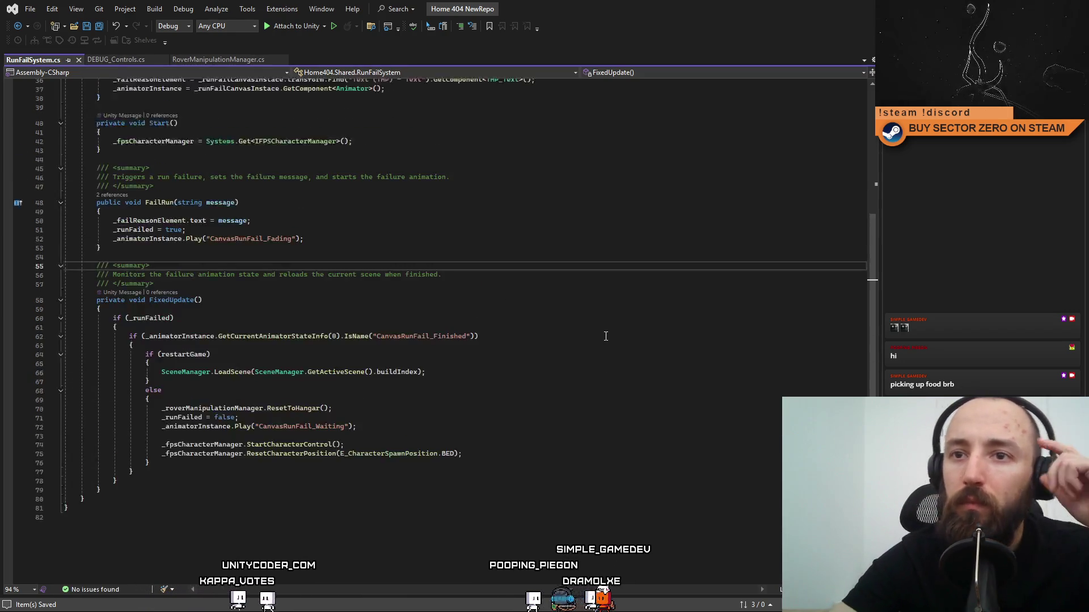
pyautogui.click(627, 327)
pyautogui.hotkey('alt', 'Tab')
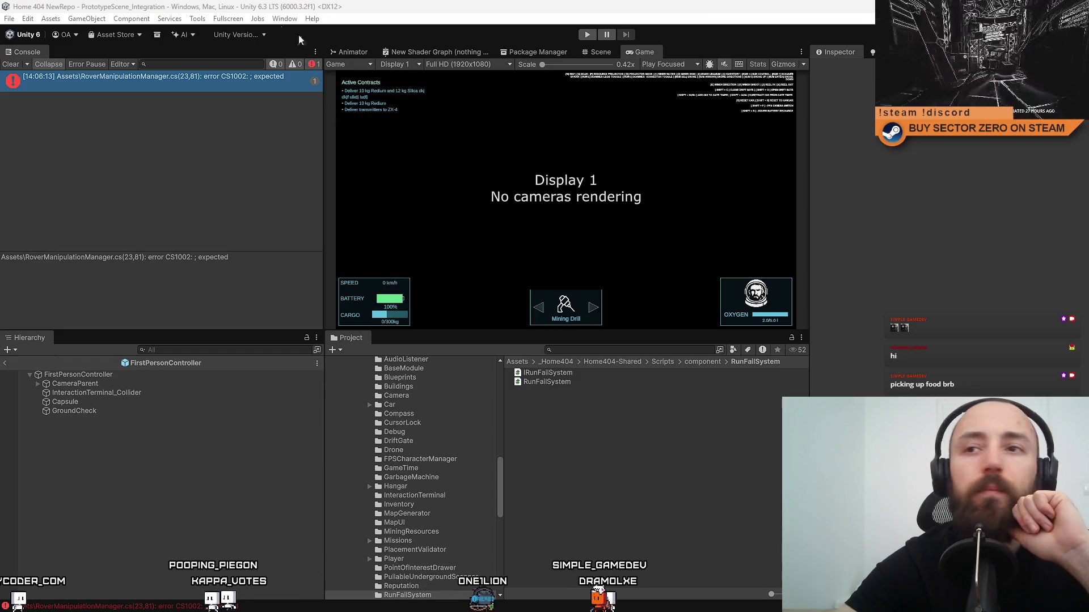
# Fix the CS1002 error by adding the missing semicolon in RoverManipulationManager.cs and saving.
pyautogui.click(240, 84)
pyautogui.click(240, 84)
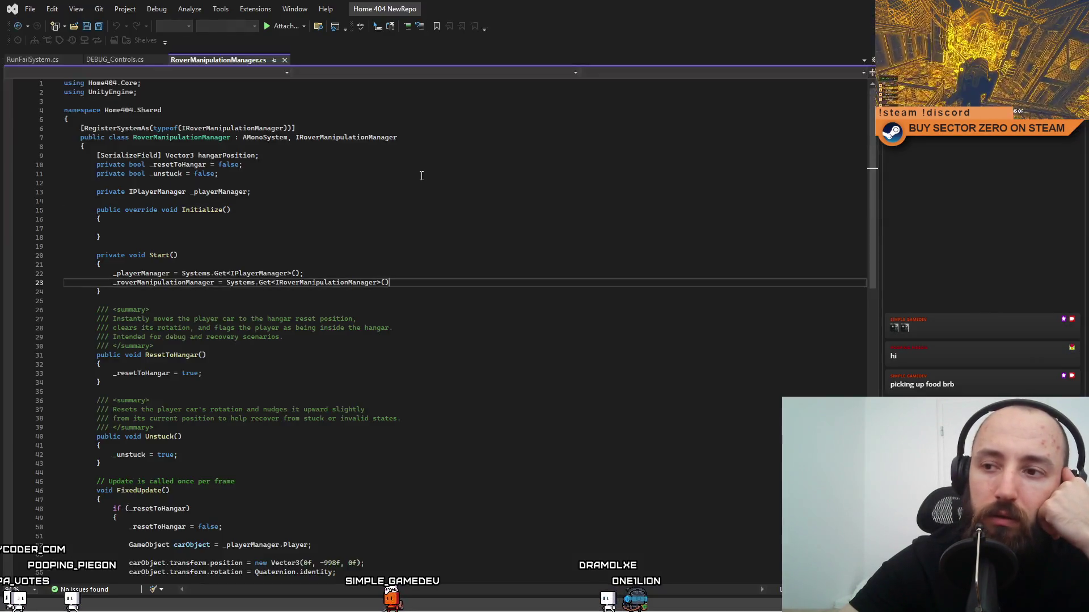
pyautogui.write(';')
pyautogui.hotkey('ctrl', 's')
pyautogui.click(490, 288)
pyautogui.click(498, 350)
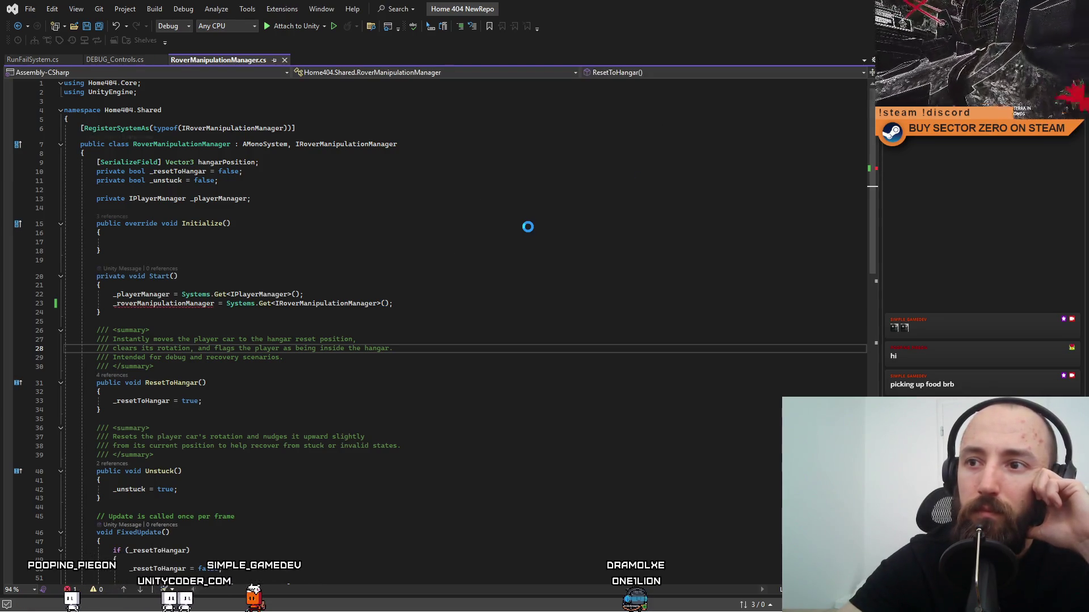
pyautogui.hotkey('alt', 'Tab')
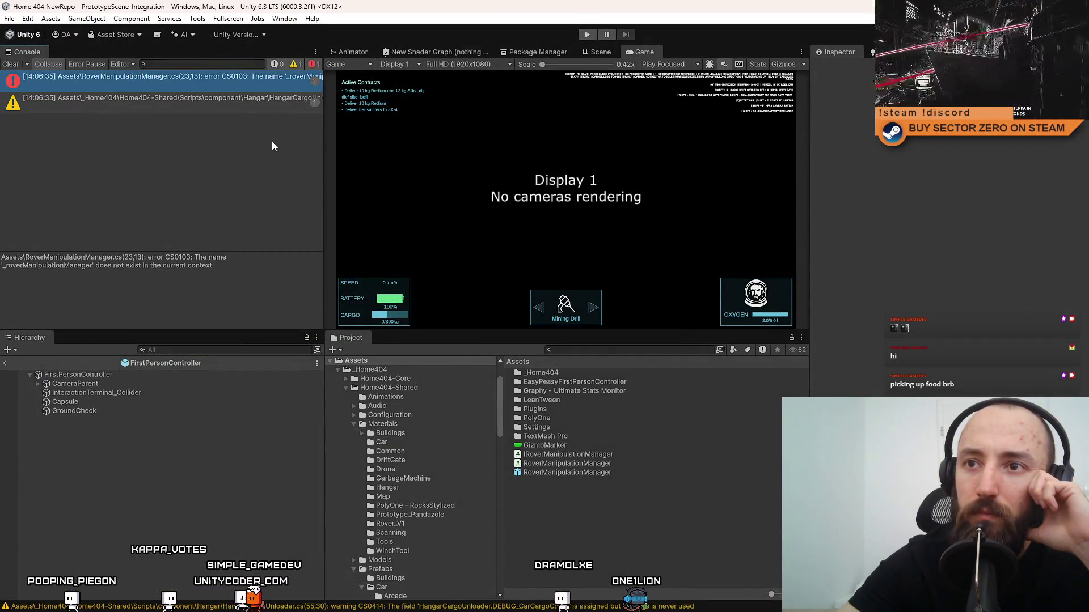
# Cut the stray _roverManipulationManager statement on line 23 of Start to clear CS0103, then recompile.
pyautogui.doubleClick(278, 85)
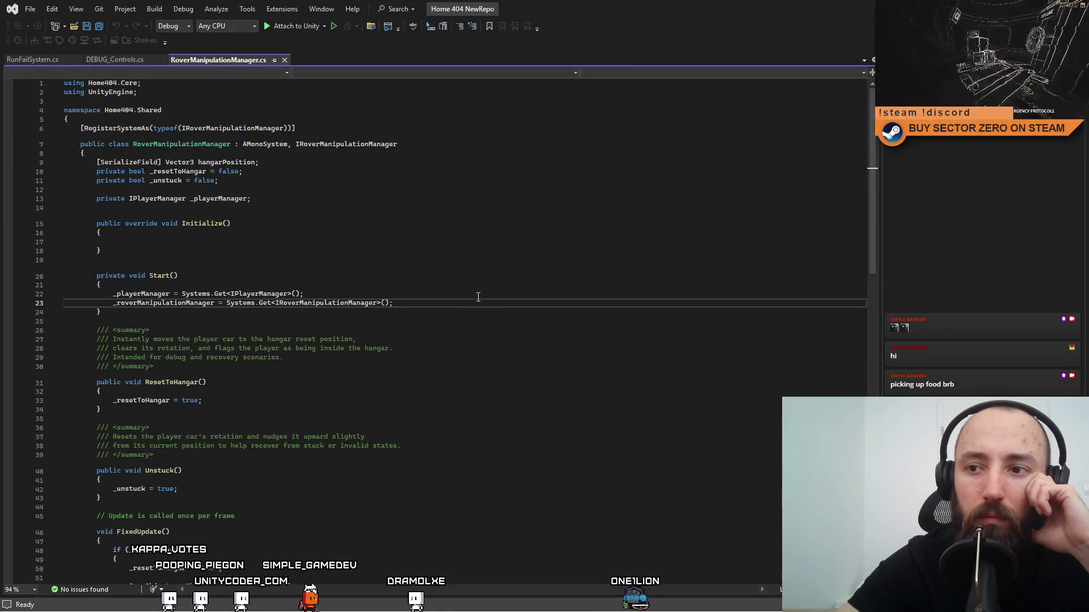
pyautogui.doubleClick(168, 306)
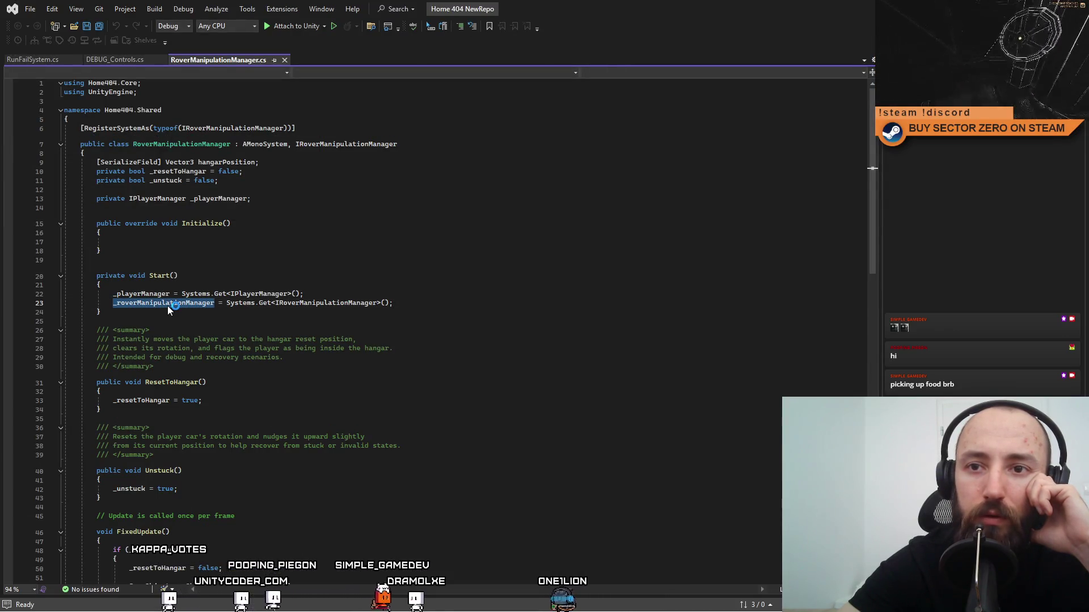
pyautogui.moveTo(392, 303); pyautogui.dragTo(145, 293)
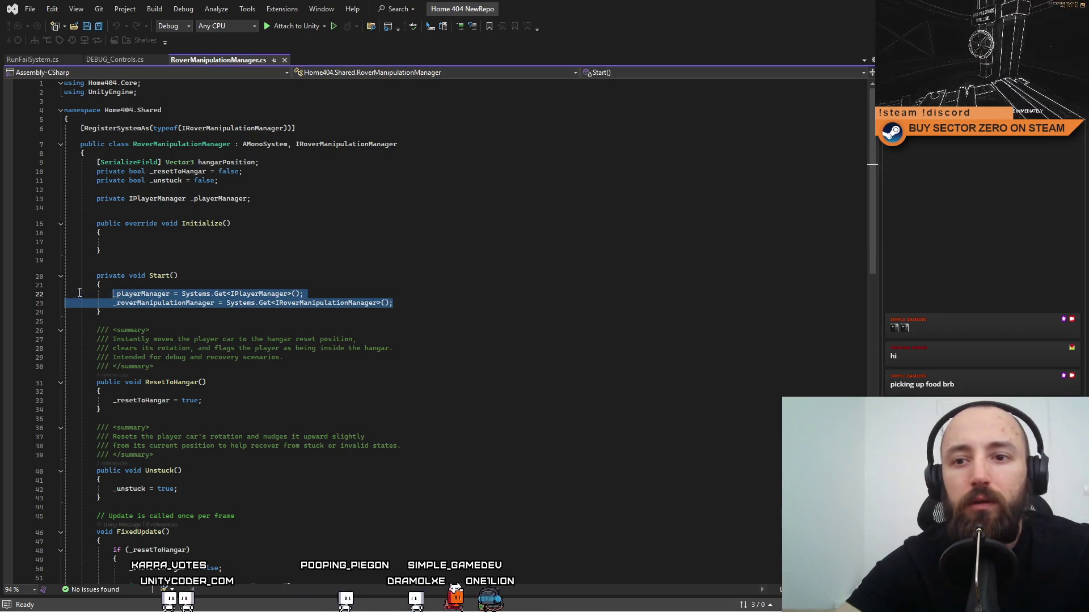
pyautogui.click(86, 303)
pyautogui.hotkey('ctrl', 'x')
pyautogui.click(433, 259)
pyautogui.press('Up')
pyautogui.scroll(-2, 510, 279)
pyautogui.scroll(-10, 510, 280)
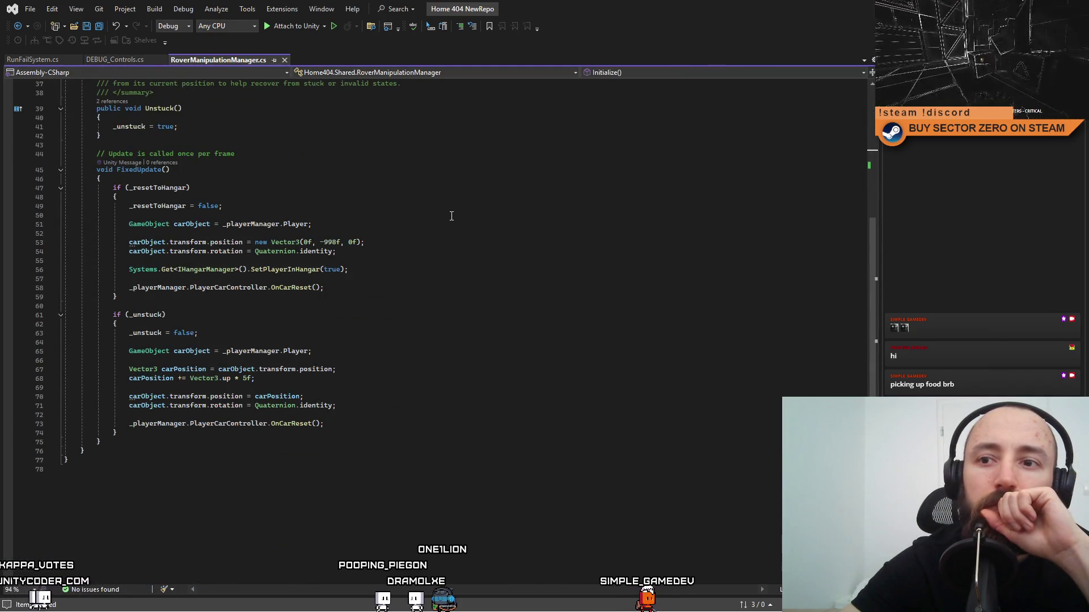
pyautogui.hotkey('alt', 'Tab')
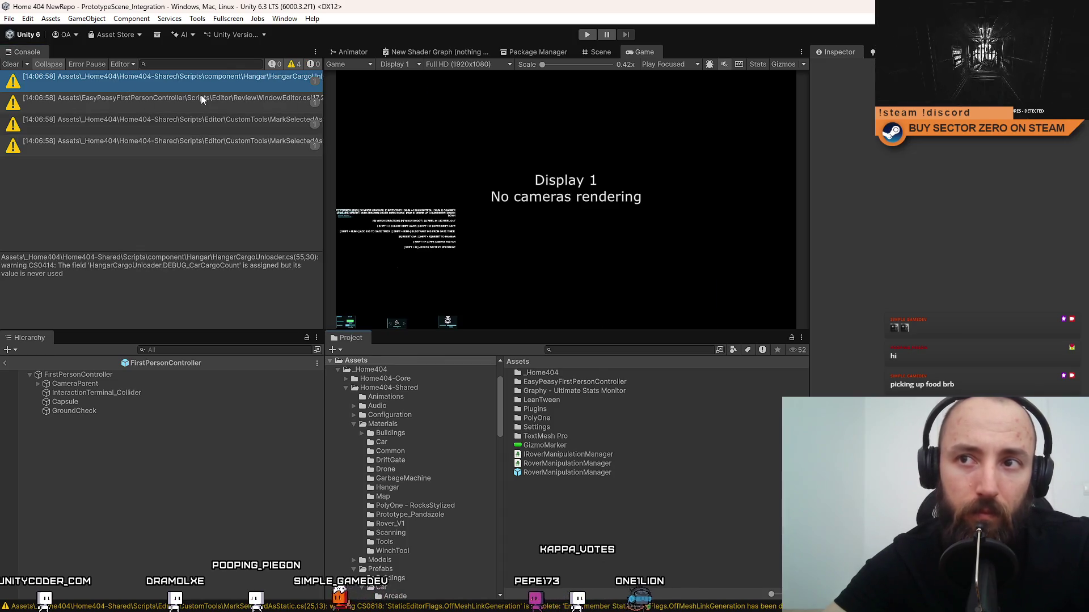
# Inspect the four console warnings, including ReviewWindowEditor and MarkSelectedAsStatic CS0618, and widen the Console.
pyautogui.click(209, 81)
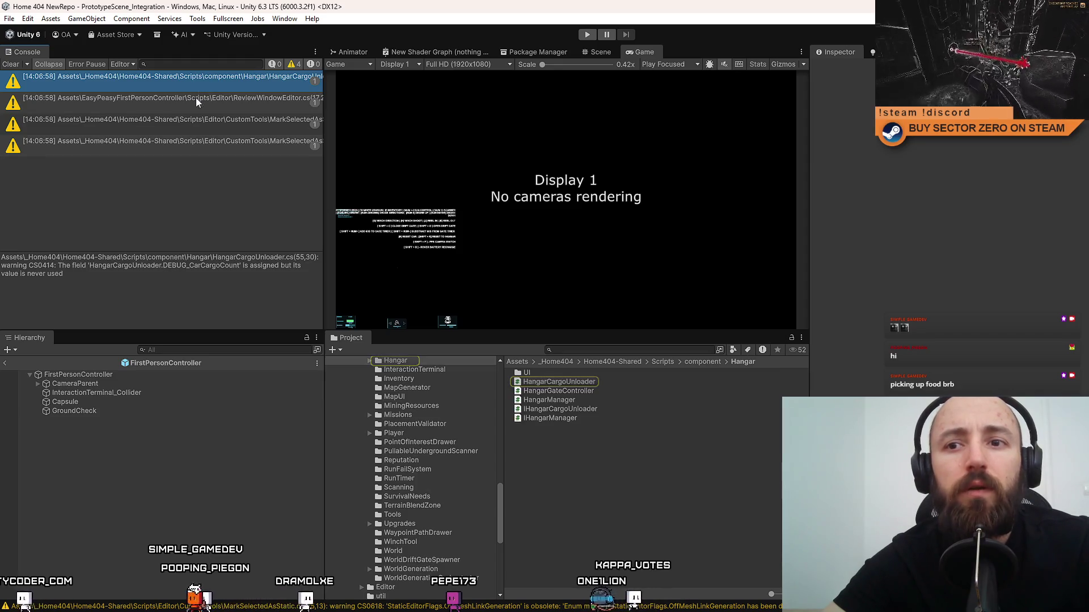
pyautogui.click(202, 87)
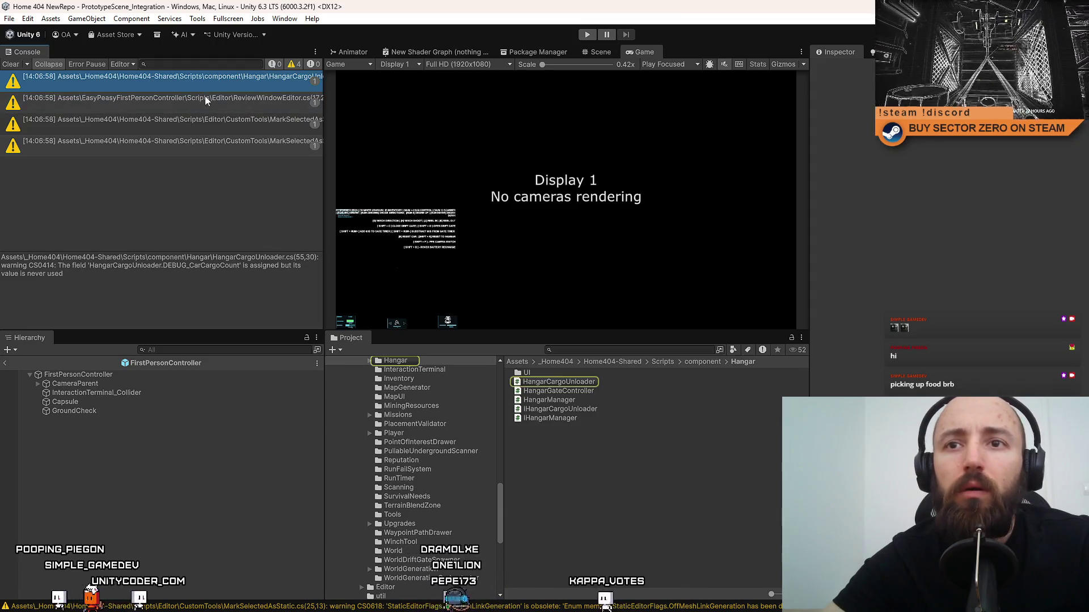
pyautogui.click(205, 98)
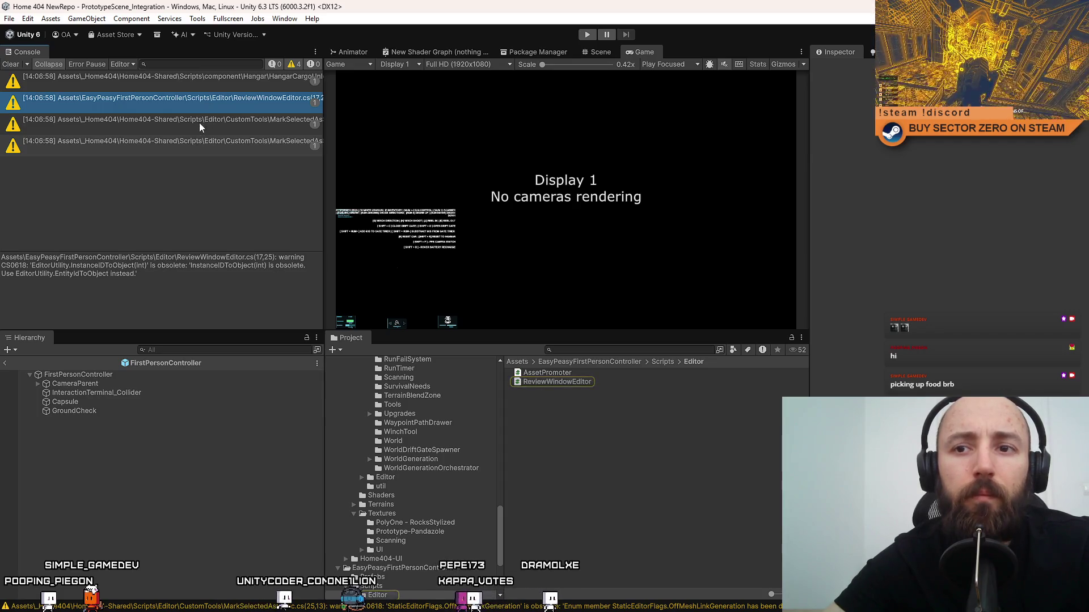
pyautogui.click(199, 123)
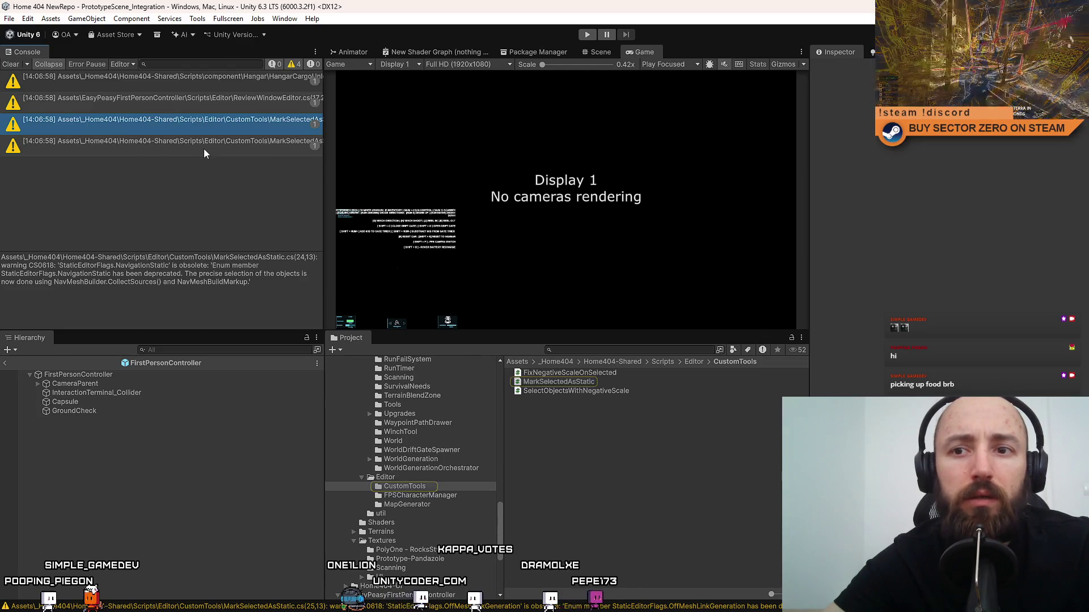
pyautogui.click(205, 147)
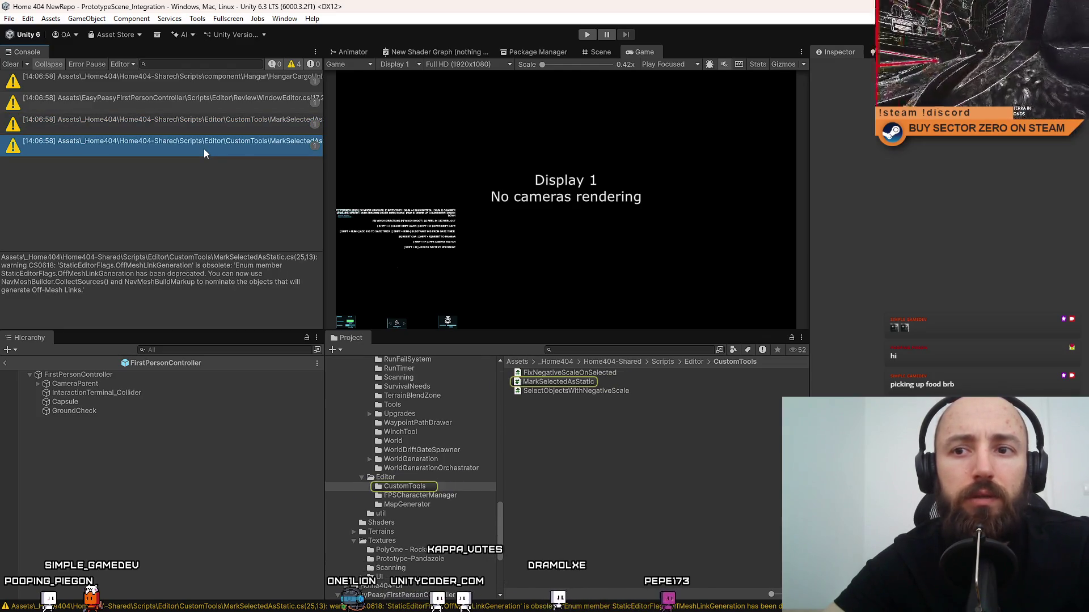
pyautogui.click(219, 122)
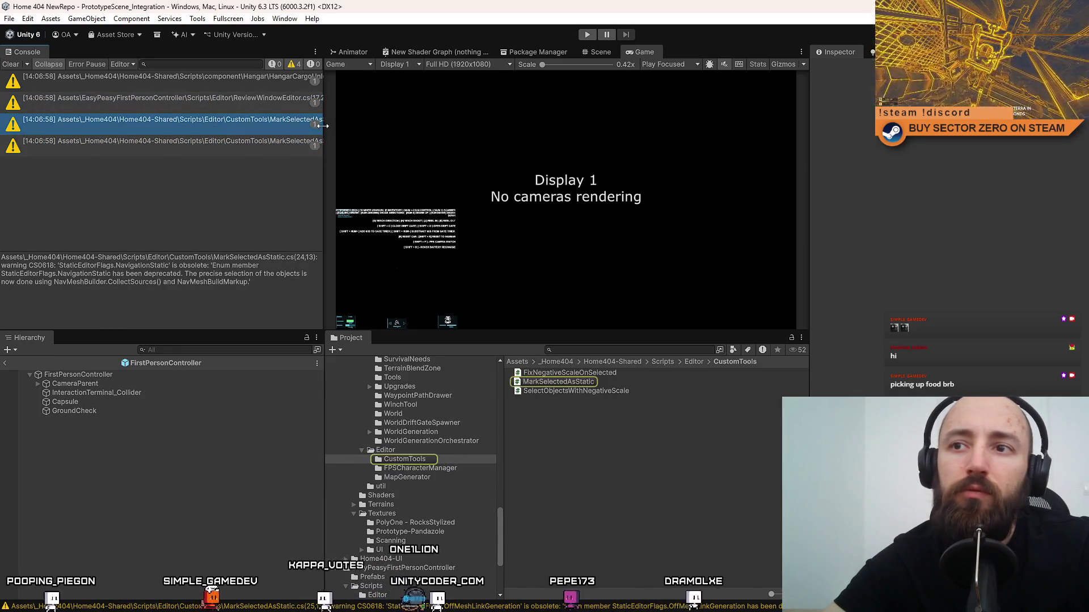
pyautogui.moveTo(325, 141)
pyautogui.mouseDown()
pyautogui.moveTo(553, 148)
pyautogui.moveTo(736, 170)
pyautogui.moveTo(199, 172)
pyautogui.moveTo(382, 177)
pyautogui.moveTo(353, 145)
pyautogui.mouseUp()
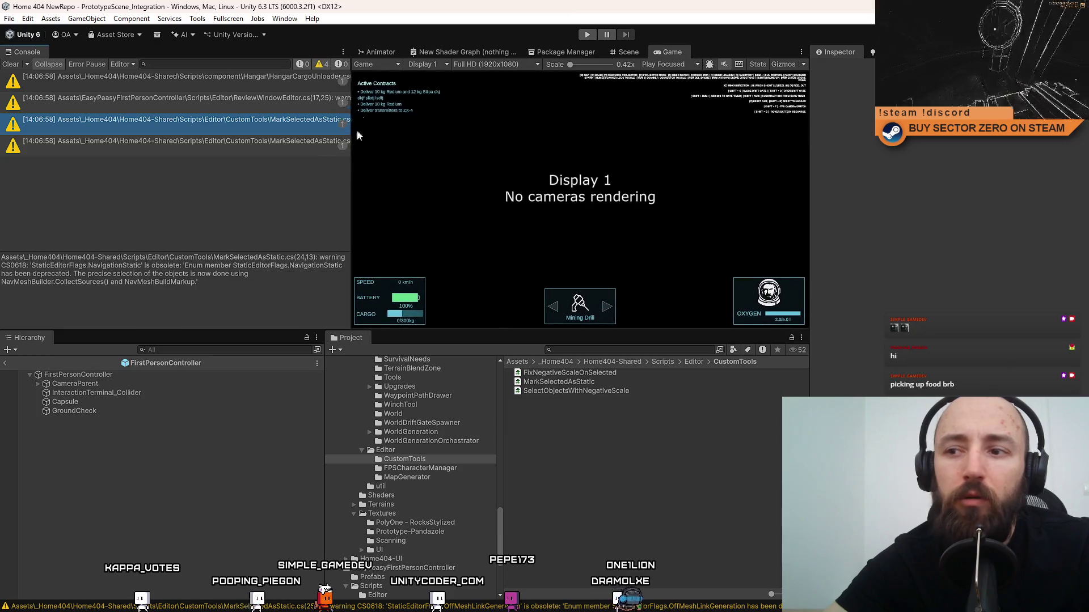
# Start Play mode and make the Game view fullscreen with F10.
pyautogui.click(586, 35)
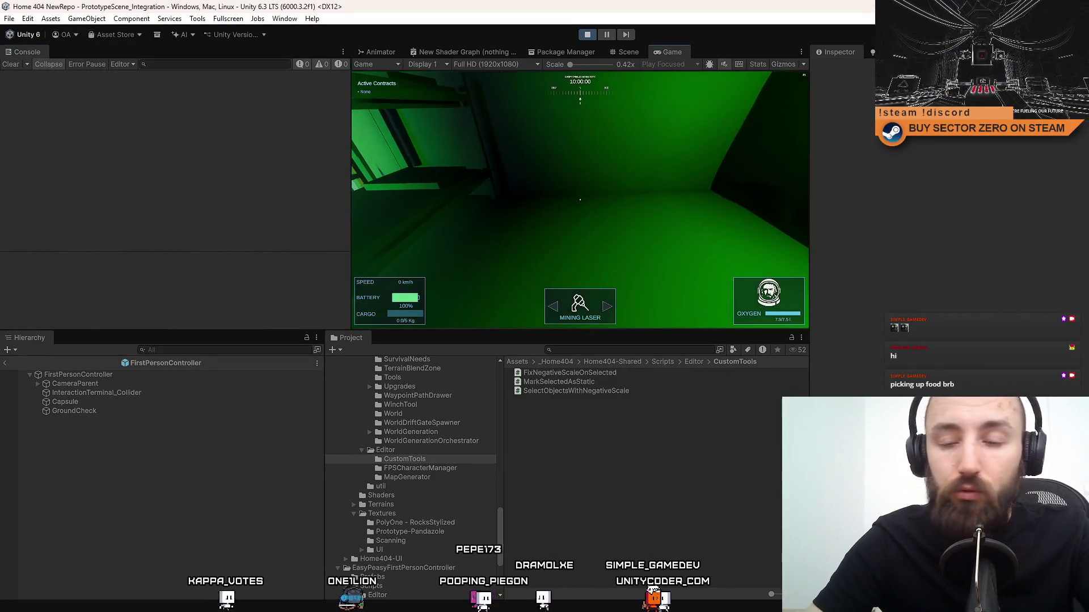
pyautogui.press('F10')
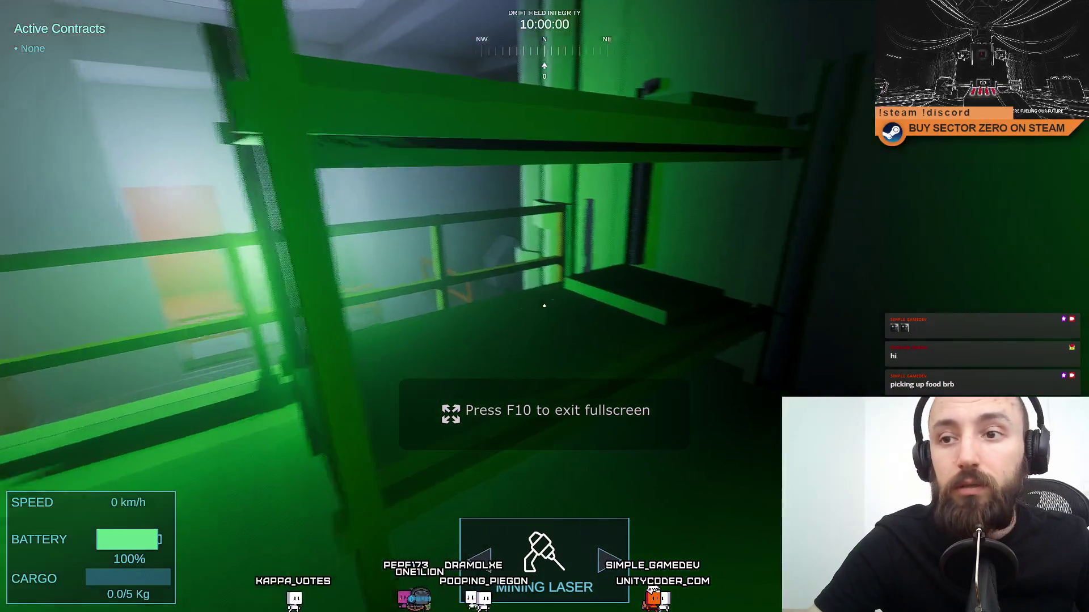
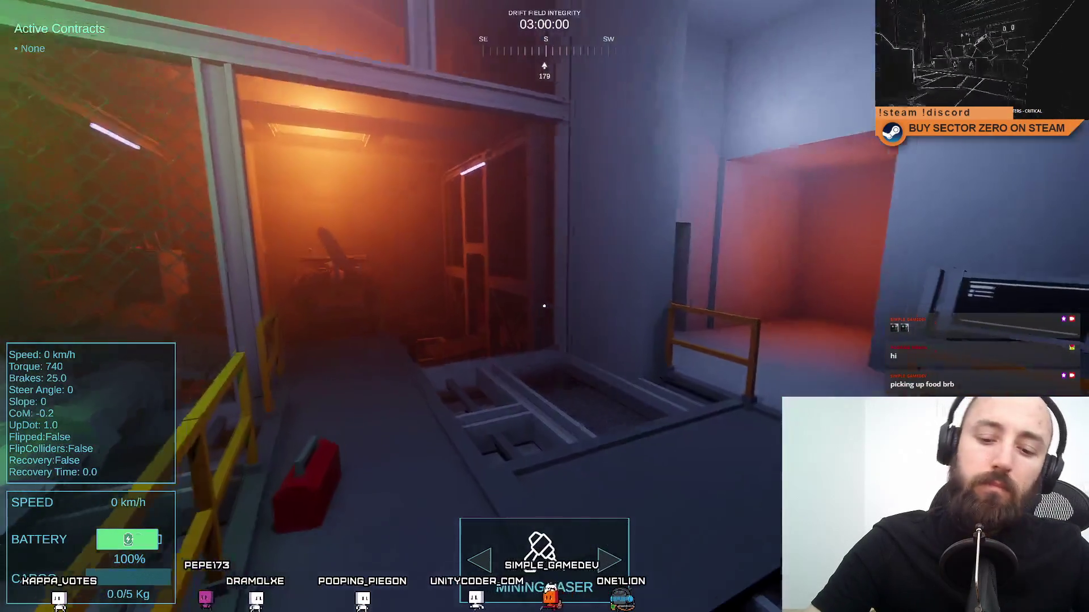
# Leave fullscreen, then replay the rover game in Play mode to test the changes and stop it.
pyautogui.press('F11')
pyautogui.press('F10')
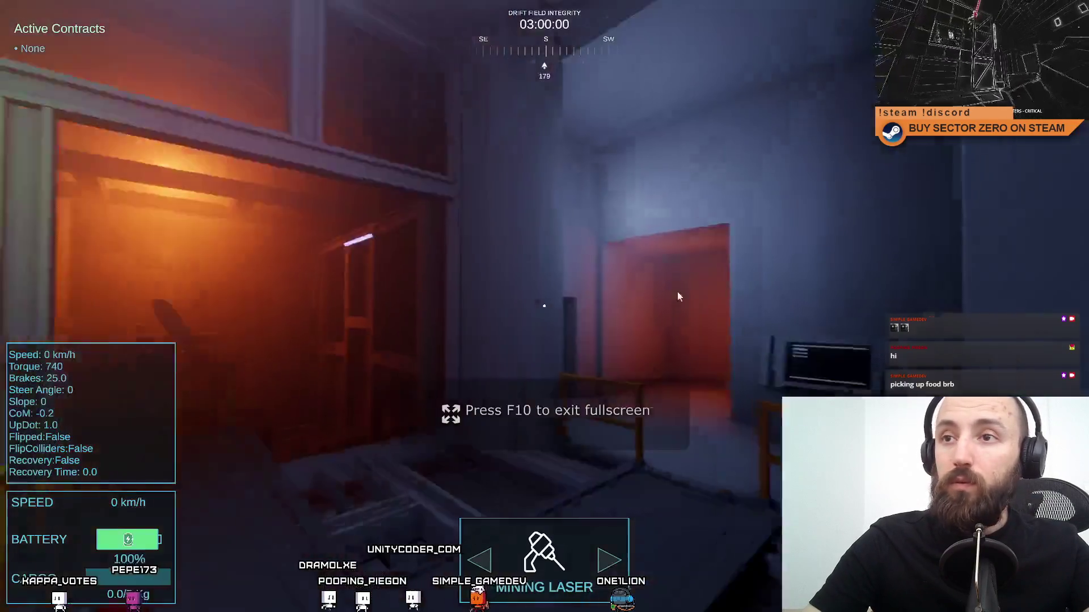
pyautogui.press('F10')
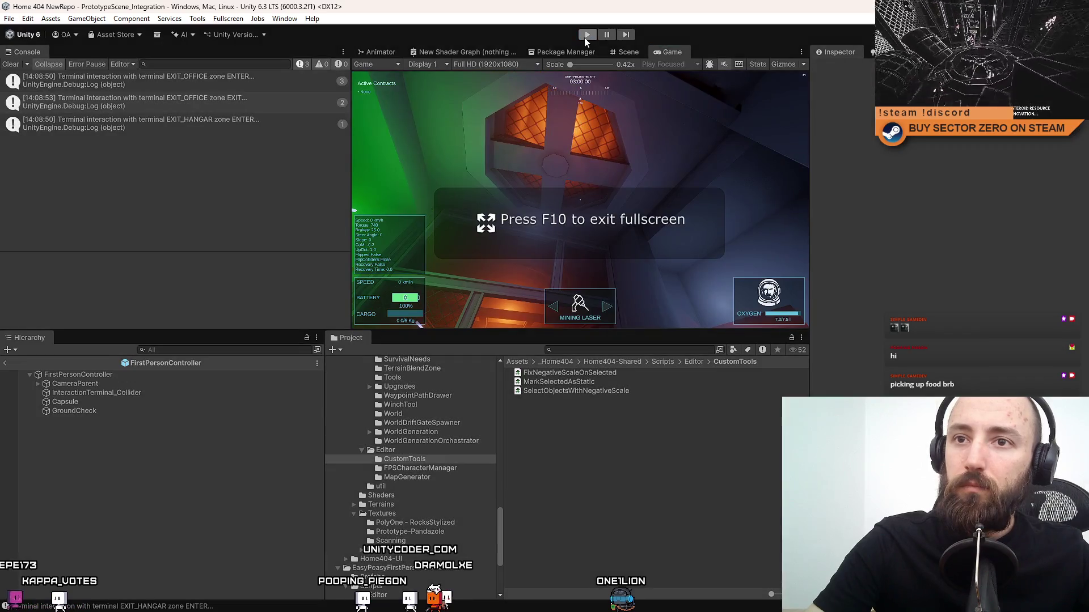
pyautogui.click(585, 37)
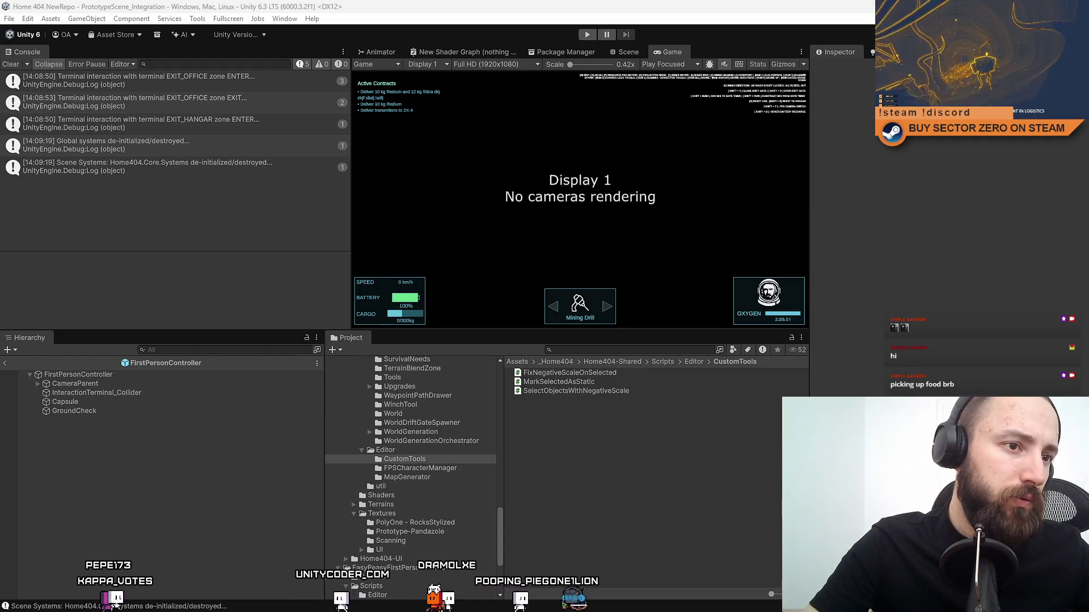
pyautogui.hotkey('ctrl', 'p')
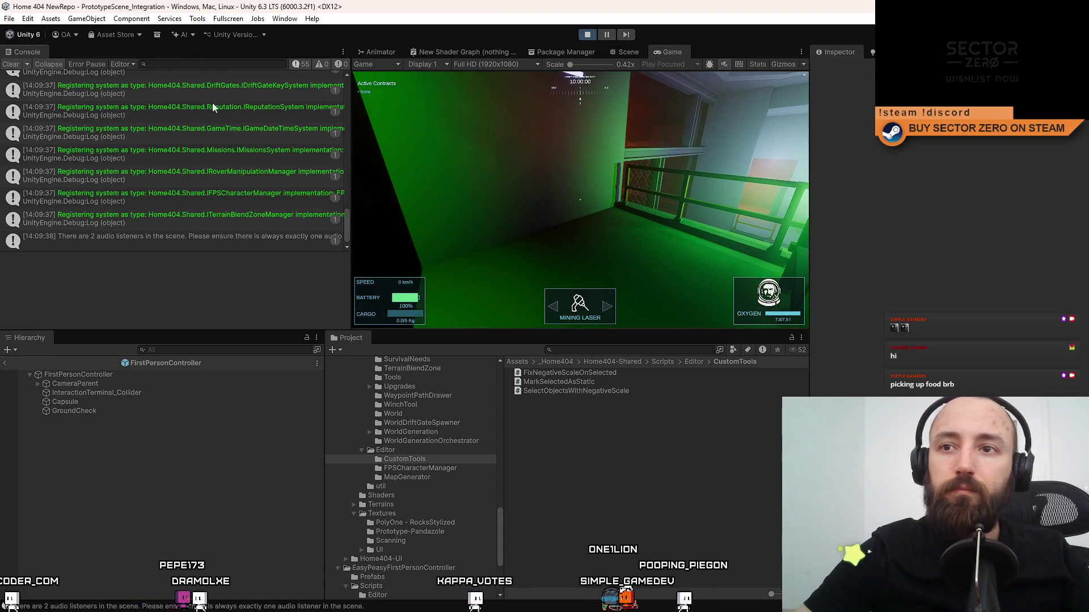
pyautogui.click(476, 165)
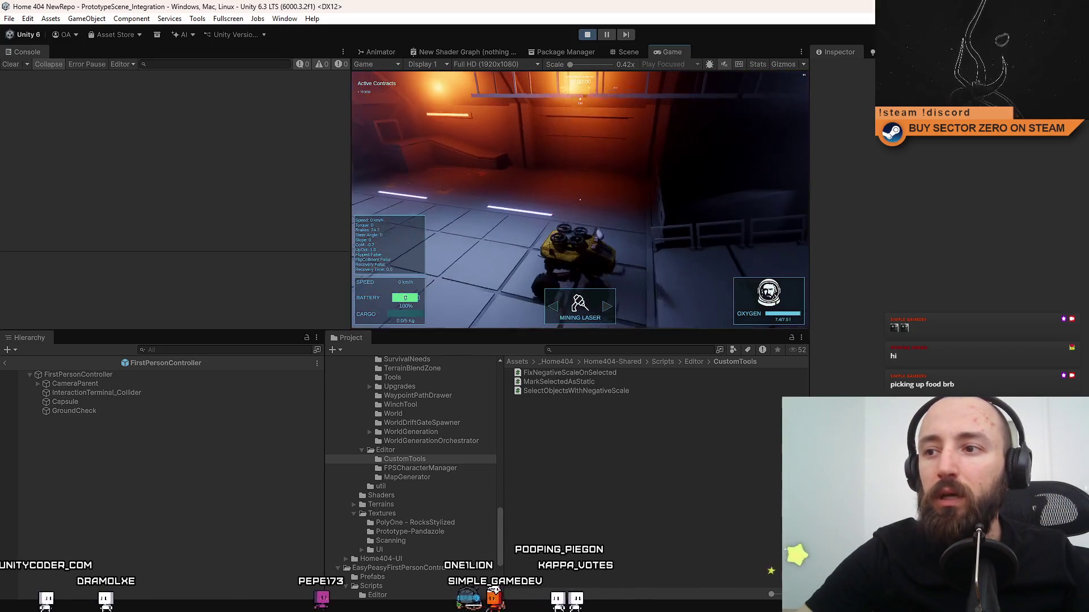
pyautogui.press('Escape')
pyautogui.click(586, 35)
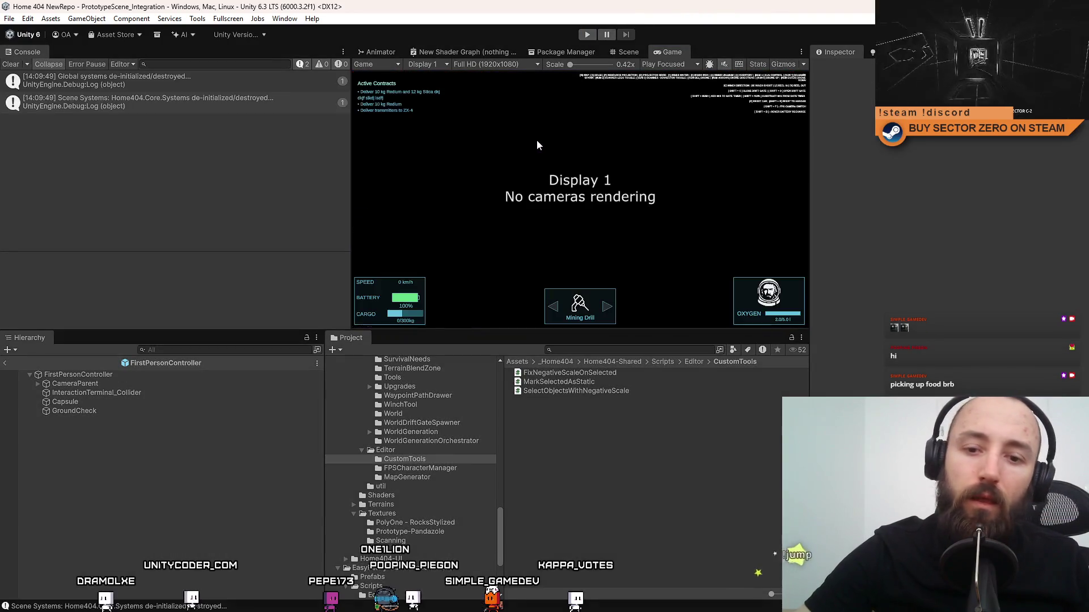
# Clear the Console and save the Unity project via File > Save Project.
pyautogui.click(11, 65)
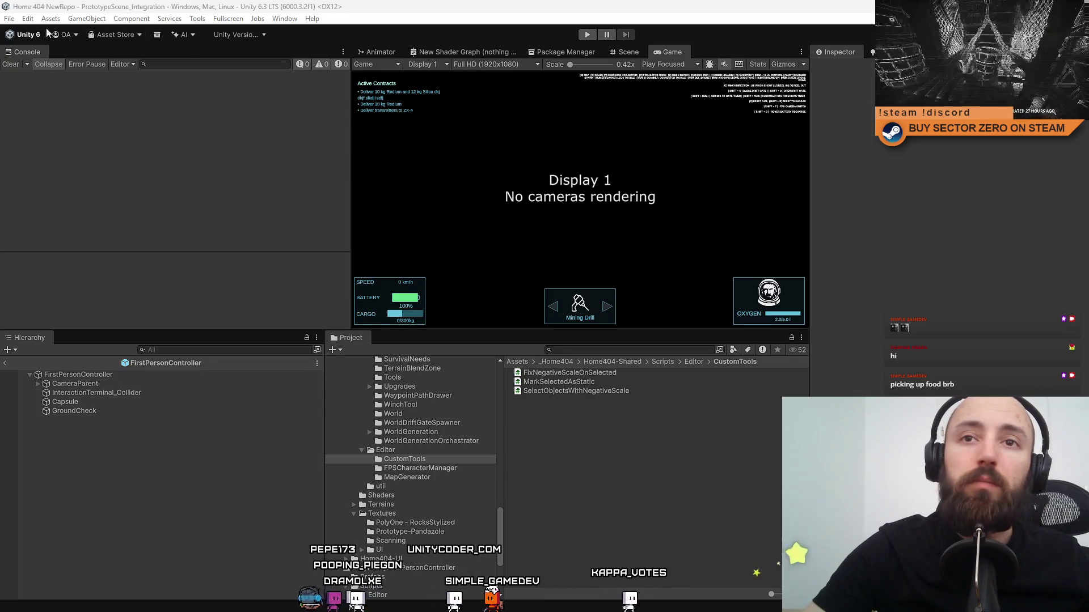
pyautogui.click(9, 18)
pyautogui.click(9, 18)
pyautogui.click(10, 18)
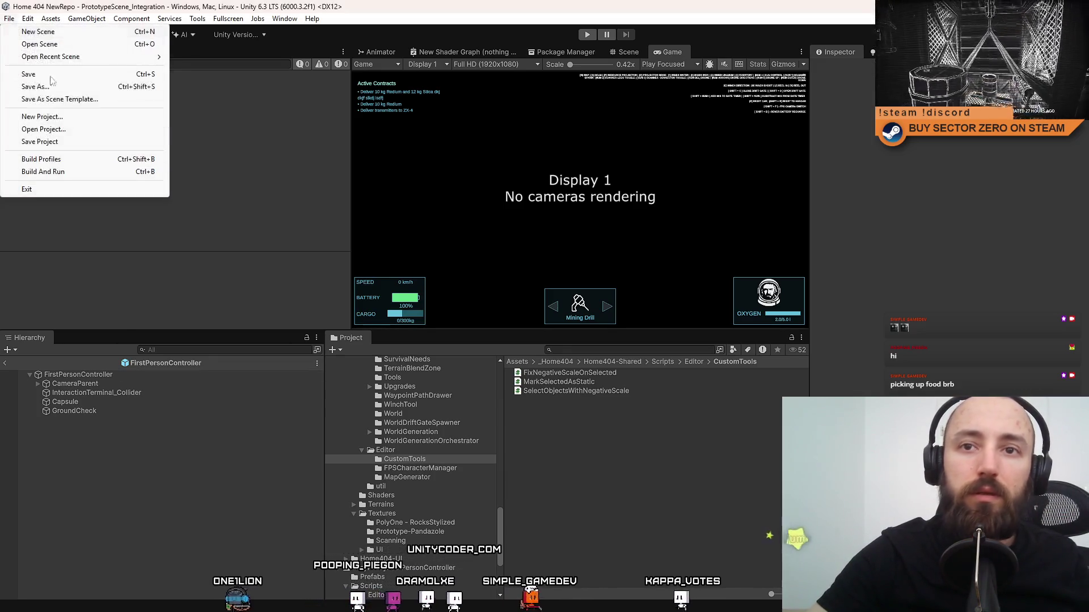
pyautogui.click(60, 141)
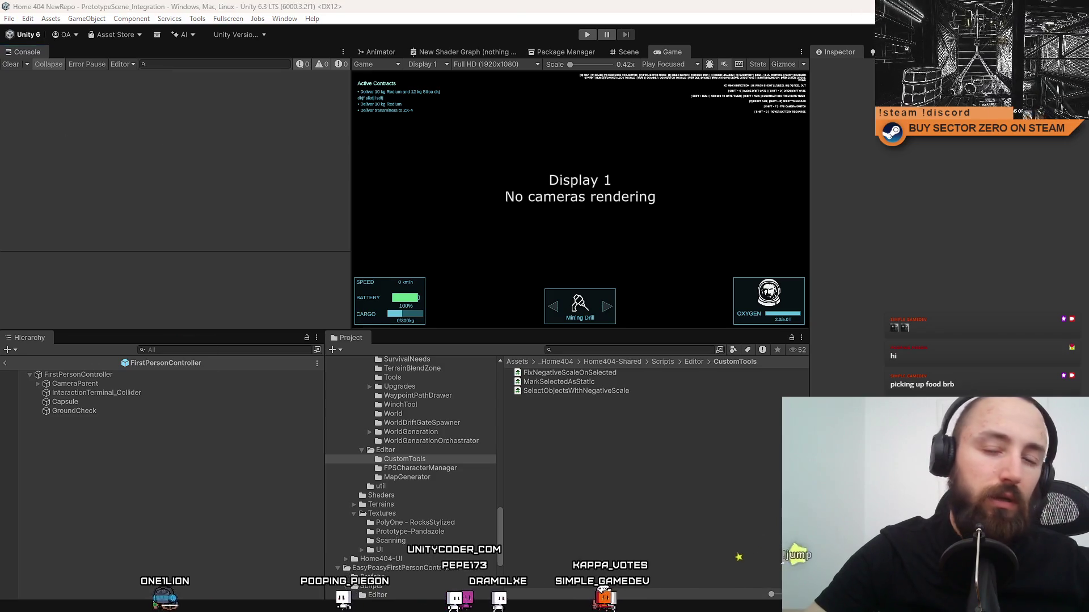
# Switch to Sourcetree and show the repository's pending File Status.
pyautogui.hotkey('alt', 'Tab')
pyautogui.click(236, 153)
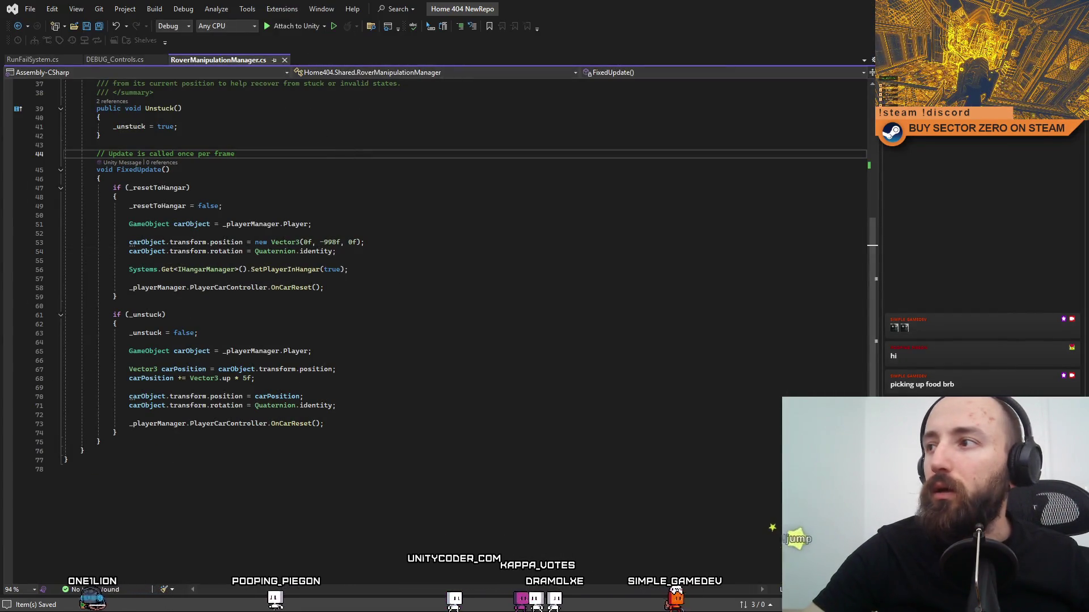
pyautogui.hotkey('alt', 'Tab')
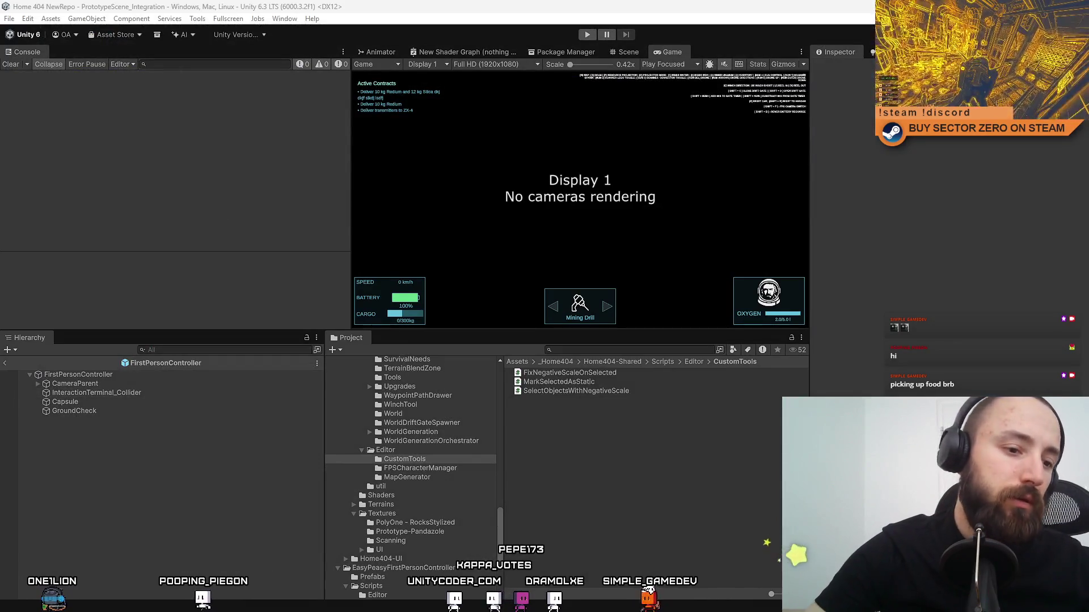
pyautogui.hotkey('alt', 'Tab')
pyautogui.click(103, 97)
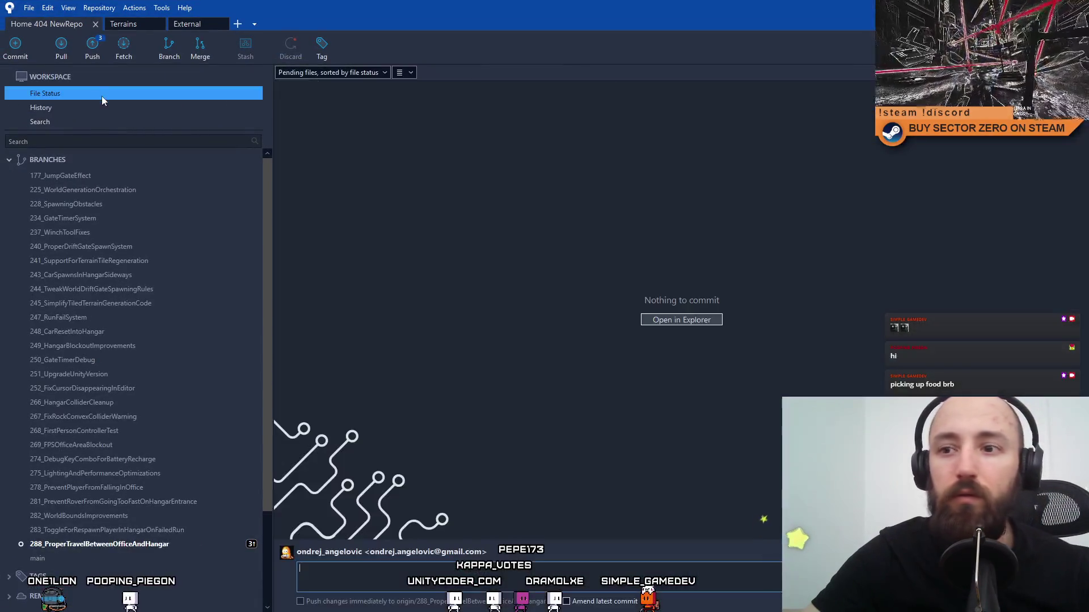
# Review the diffs of CarDebugUtil.cs, RunFailSystem.cs and DEBUG_Controls.cs.
pyautogui.click(93, 107)
pyautogui.click(110, 94)
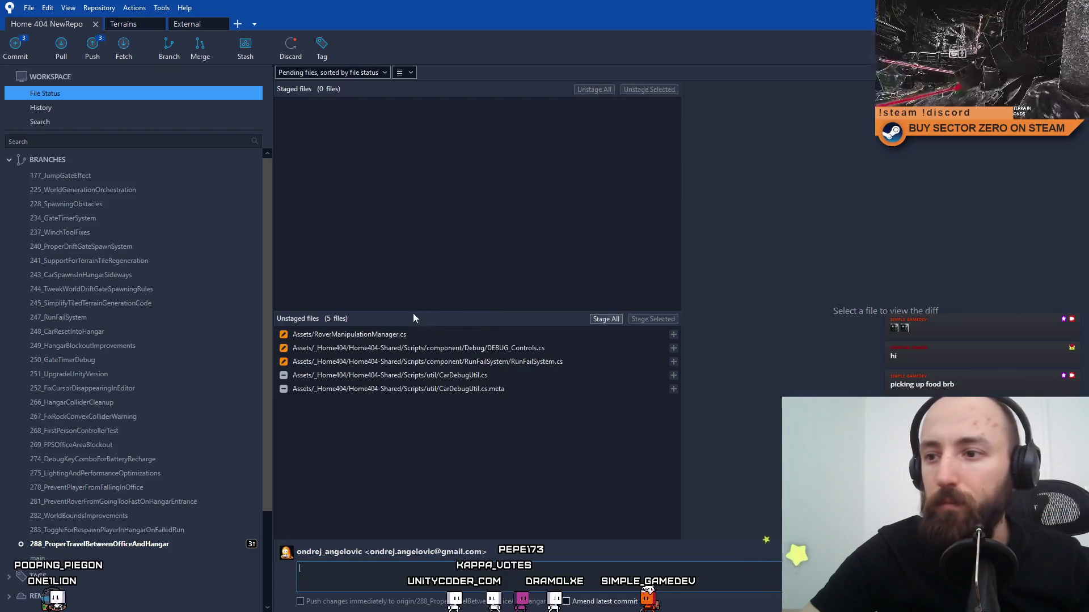
pyautogui.click(516, 349)
pyautogui.click(509, 376)
pyautogui.click(508, 388)
pyautogui.click(515, 375)
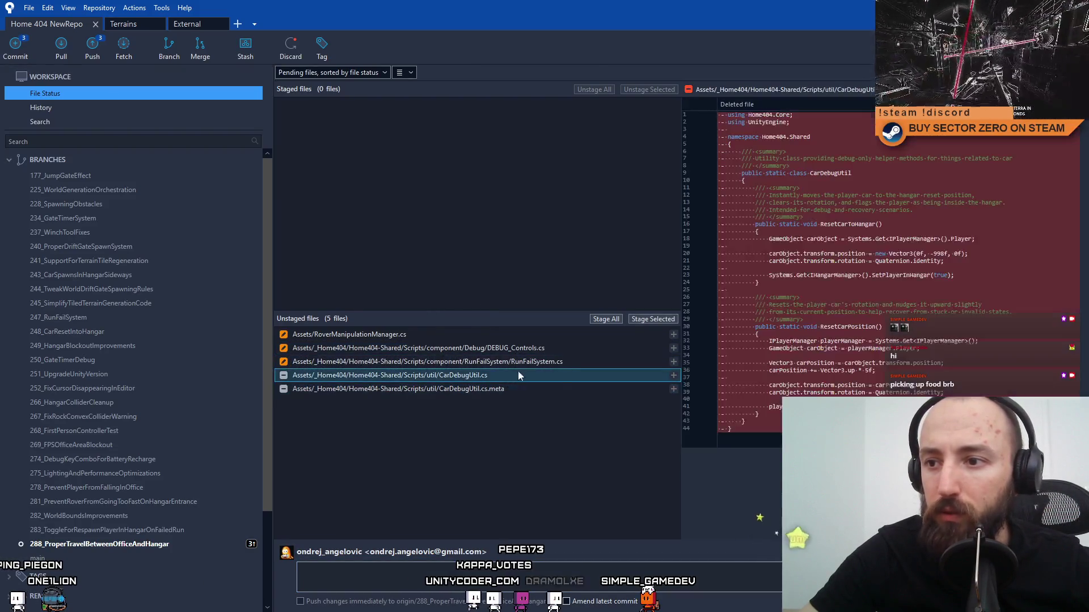
pyautogui.click(525, 363)
pyautogui.click(532, 352)
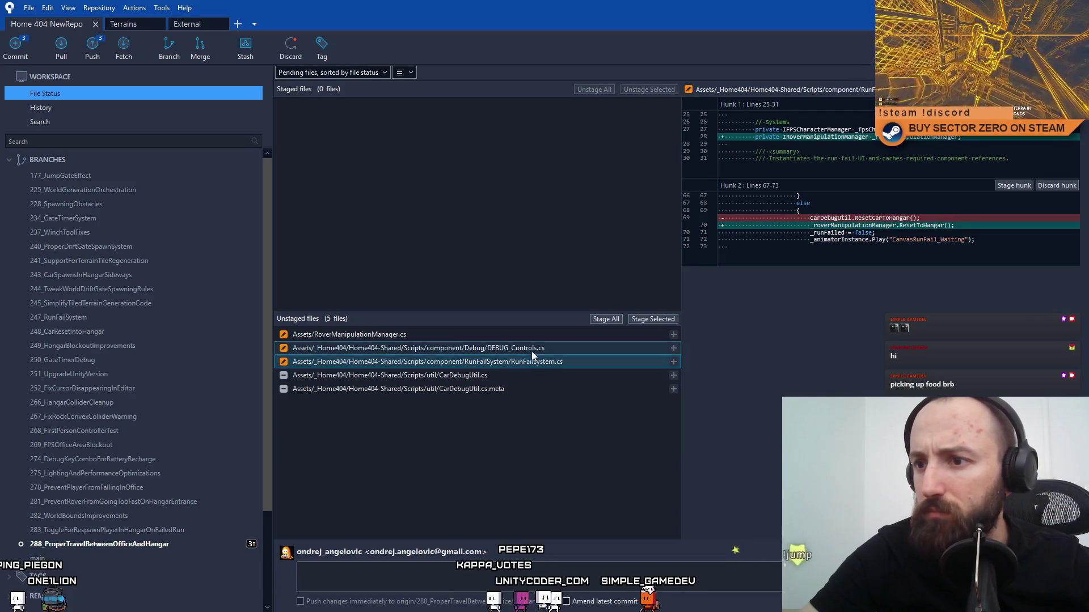
pyautogui.moveTo(520, 357); pyautogui.dragTo(499, 357)
pyautogui.click(476, 348)
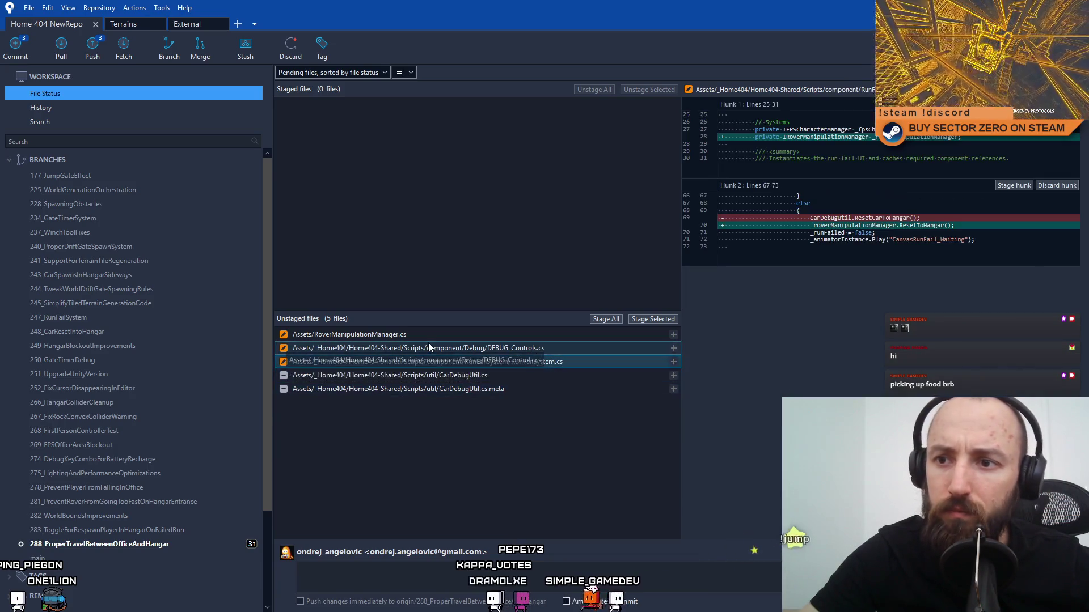
# Discard the pending changes to RoverManipulationManager.cs.
pyautogui.click(439, 337)
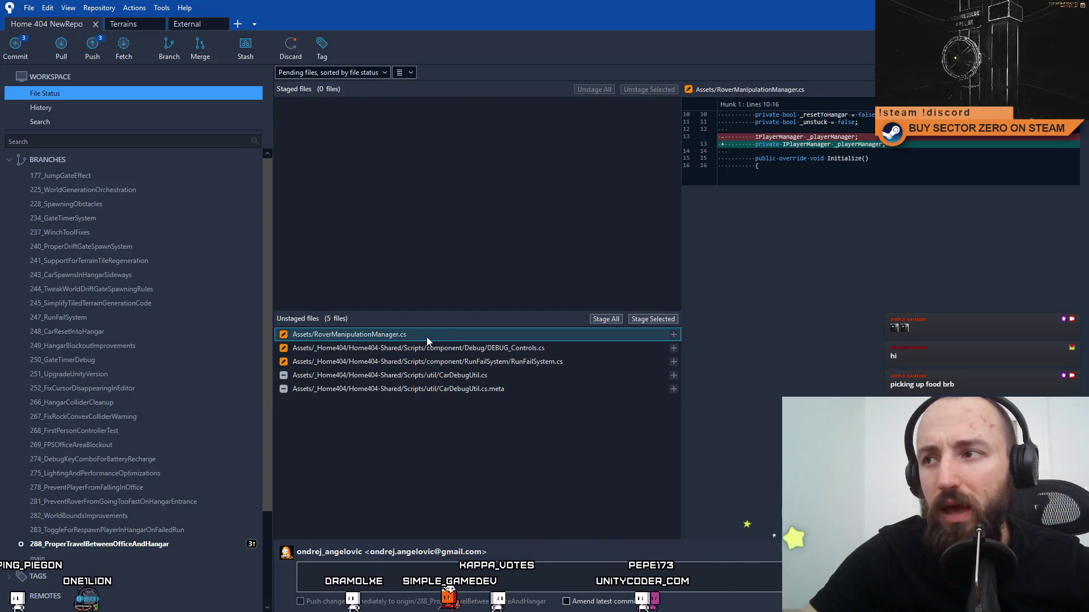
pyautogui.rightClick(418, 335)
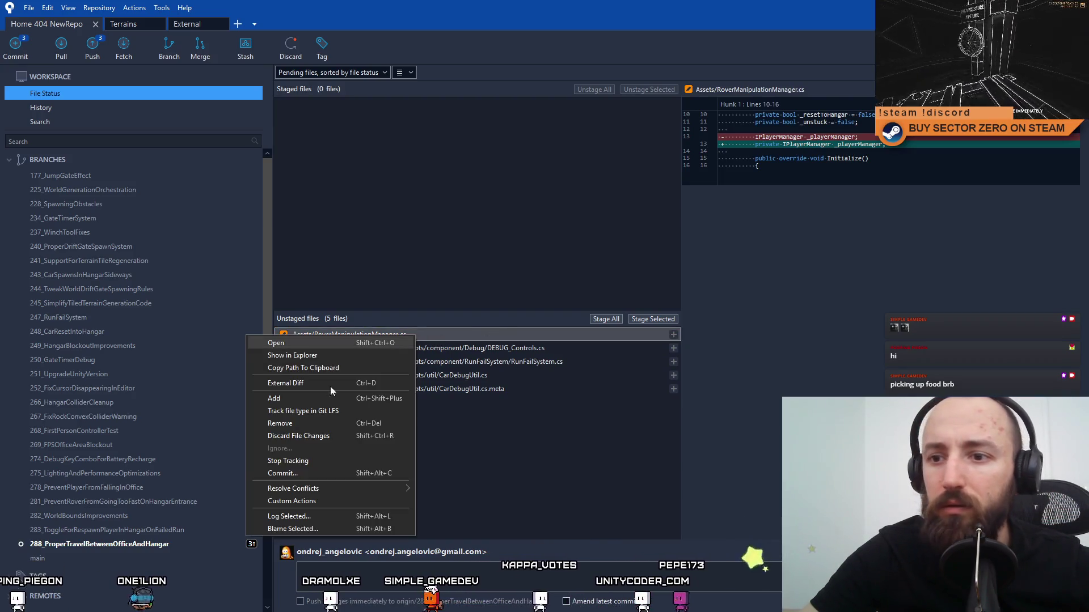
pyautogui.click(331, 433)
pyautogui.click(594, 153)
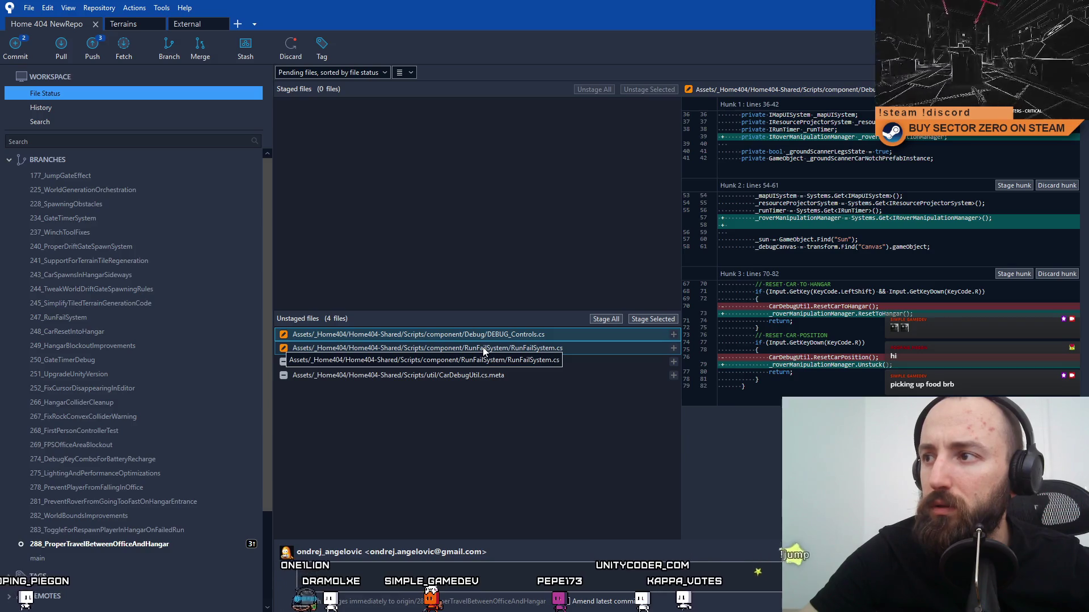
# Recheck RunFailSystem.cs, CarDebugUtil.cs and its .meta, then select all four unstaged files.
pyautogui.click(482, 348)
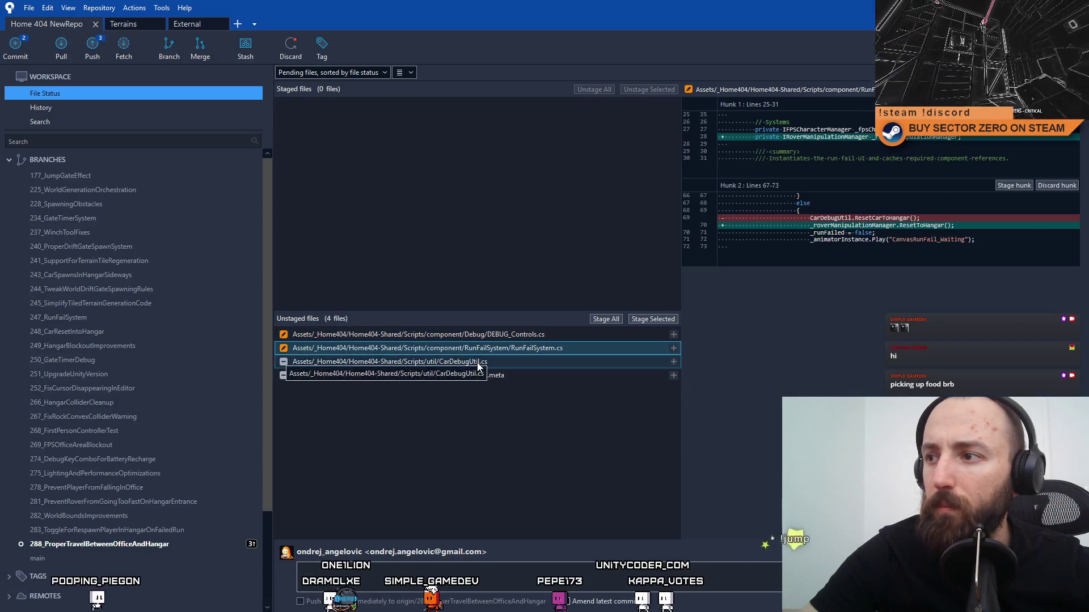
pyautogui.click(474, 362)
pyautogui.click(470, 375)
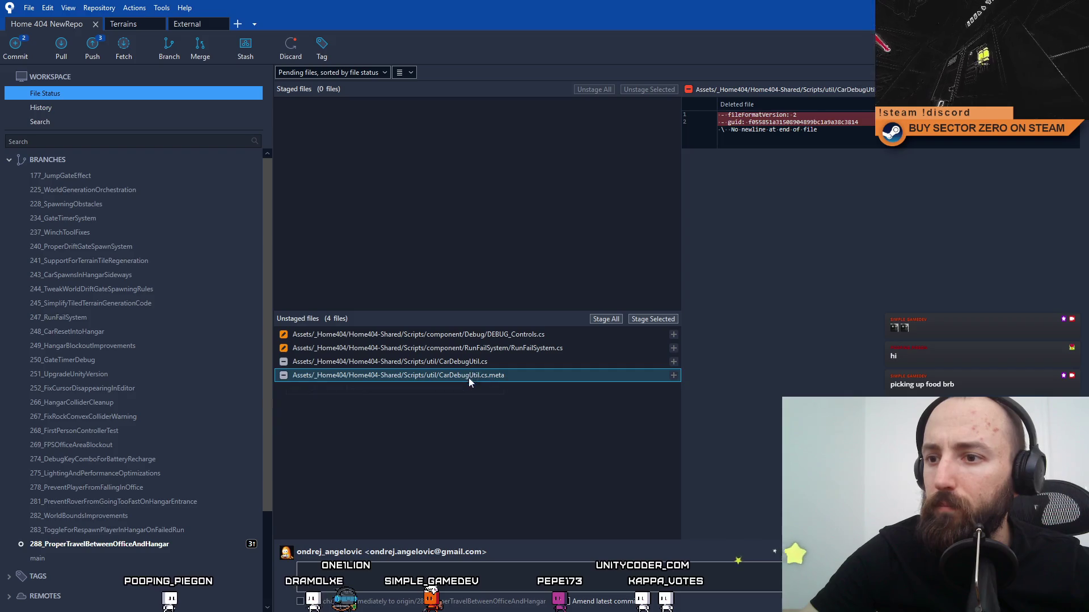
pyautogui.keyDown('shift'); pyautogui.click(478, 334); pyautogui.keyUp('shift')
pyautogui.click(495, 574)
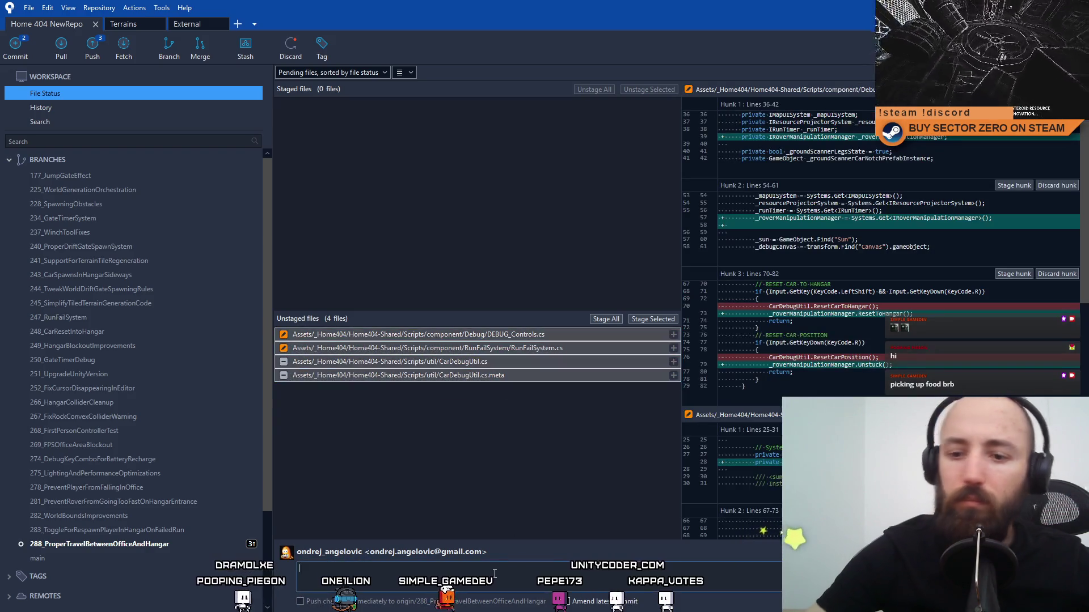
# Stage all four files and commit them as 'Removed CarDebugUtil.cs and reconnected affected classes to the new RoverManipulationManager.cs'.
pyautogui.write('Removed C')
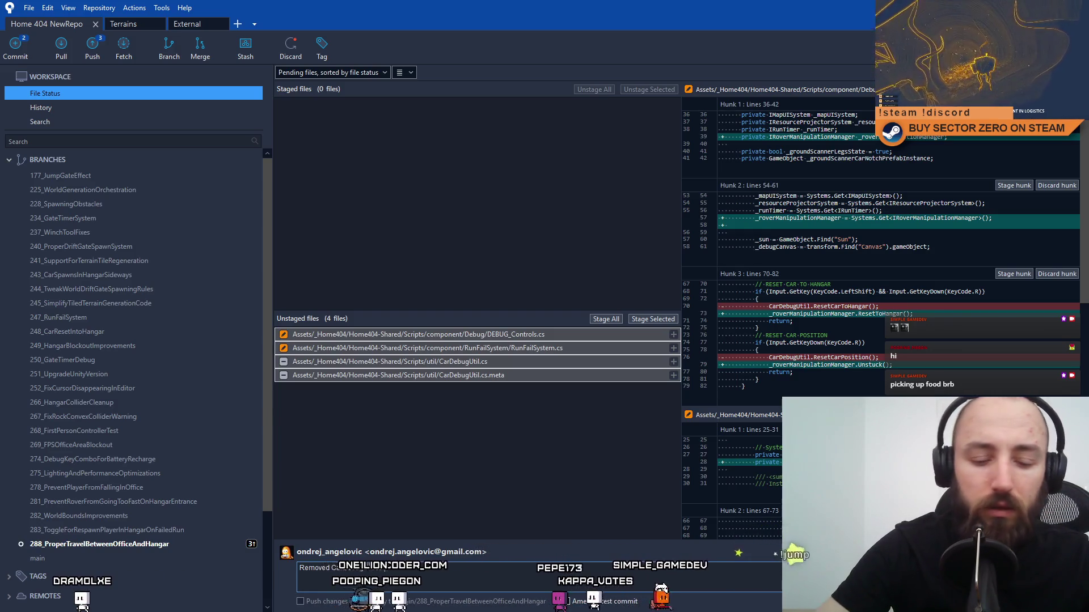
pyautogui.write('and')
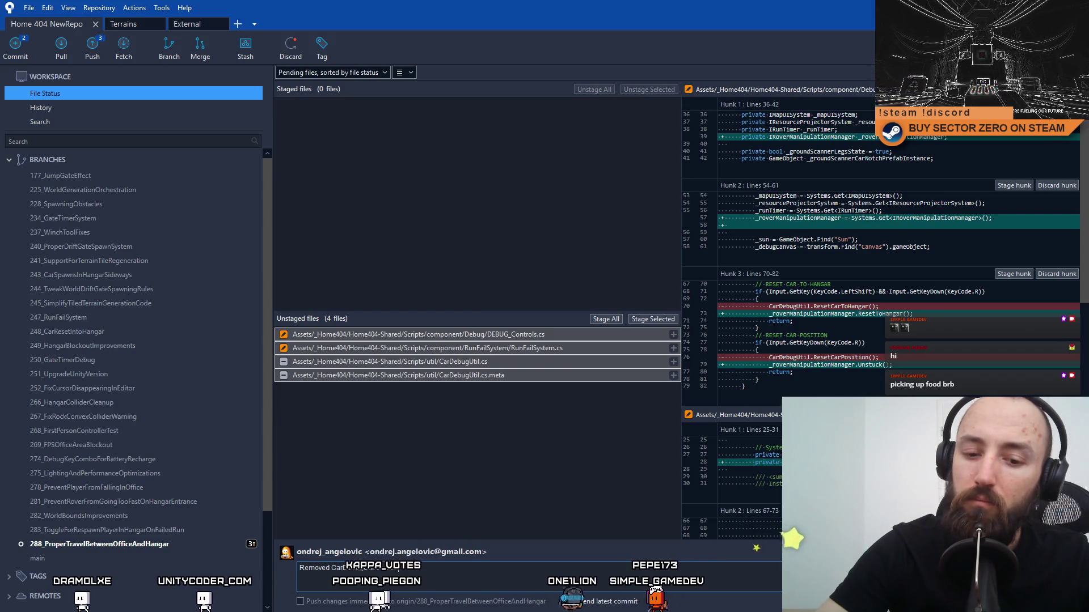
pyautogui.write('reconnect')
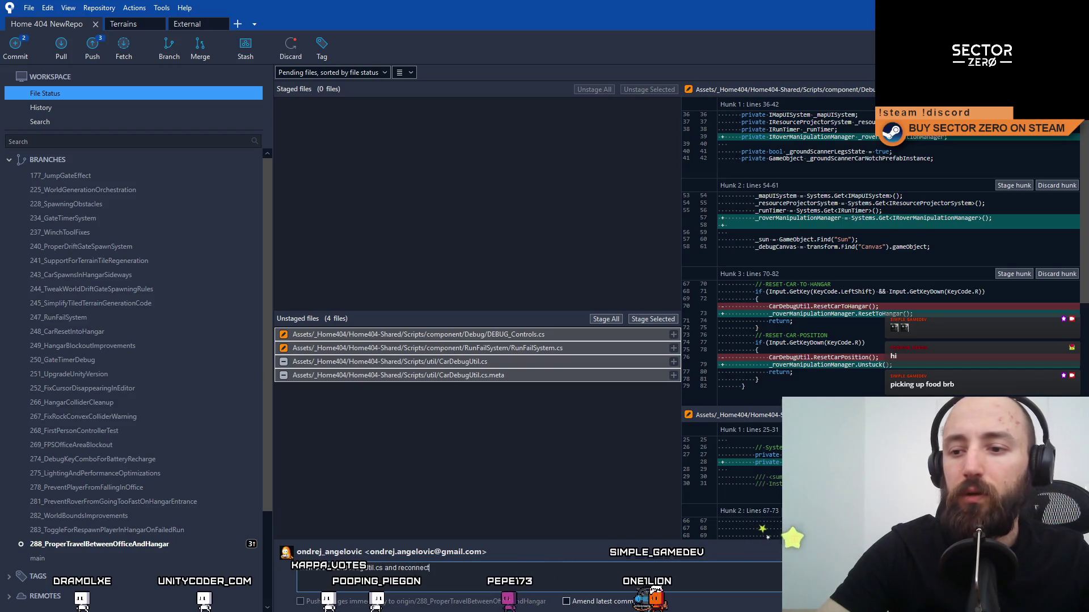
pyautogui.write('ed')
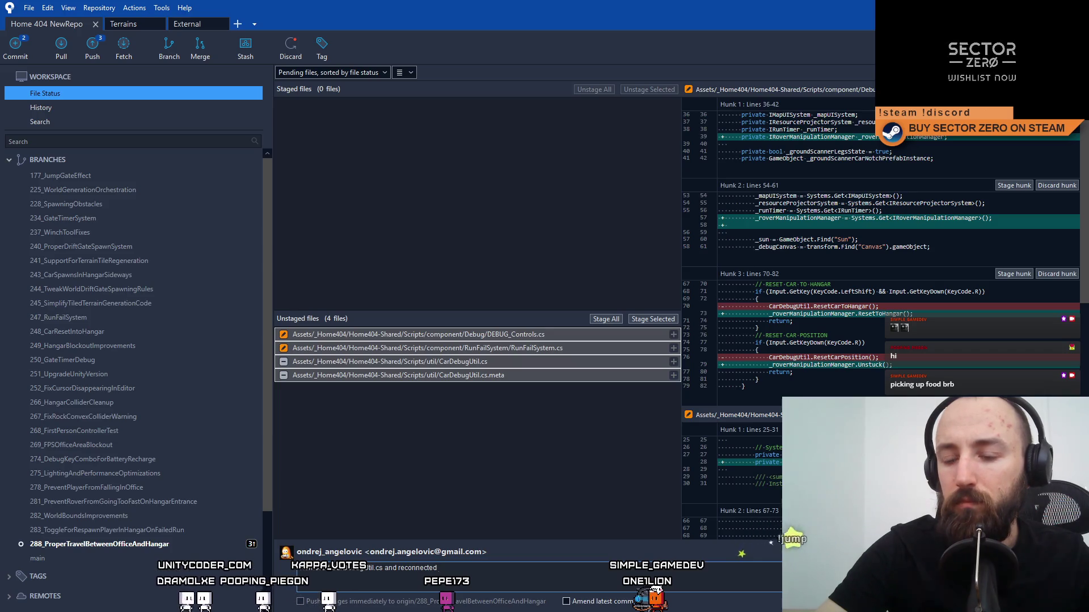
pyautogui.write(' affected classes')
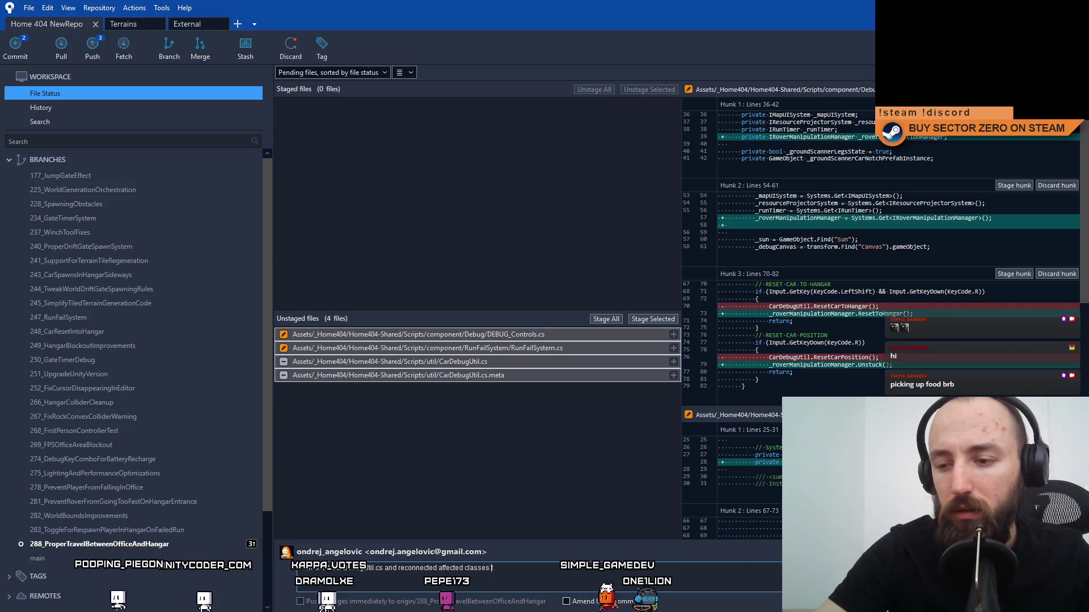
pyautogui.write(' to')
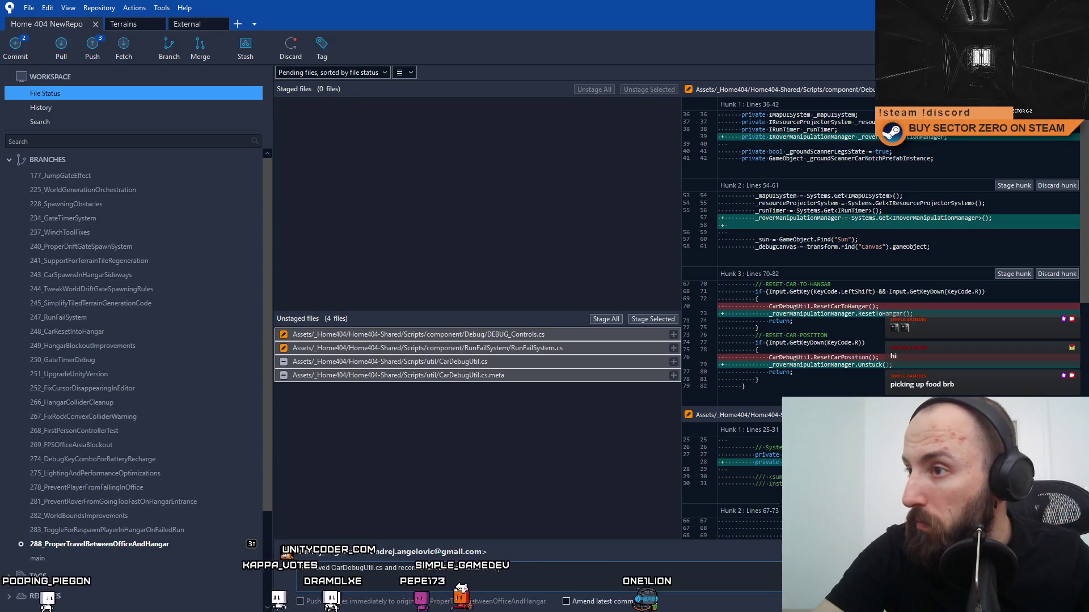
pyautogui.write(' RoverMan')
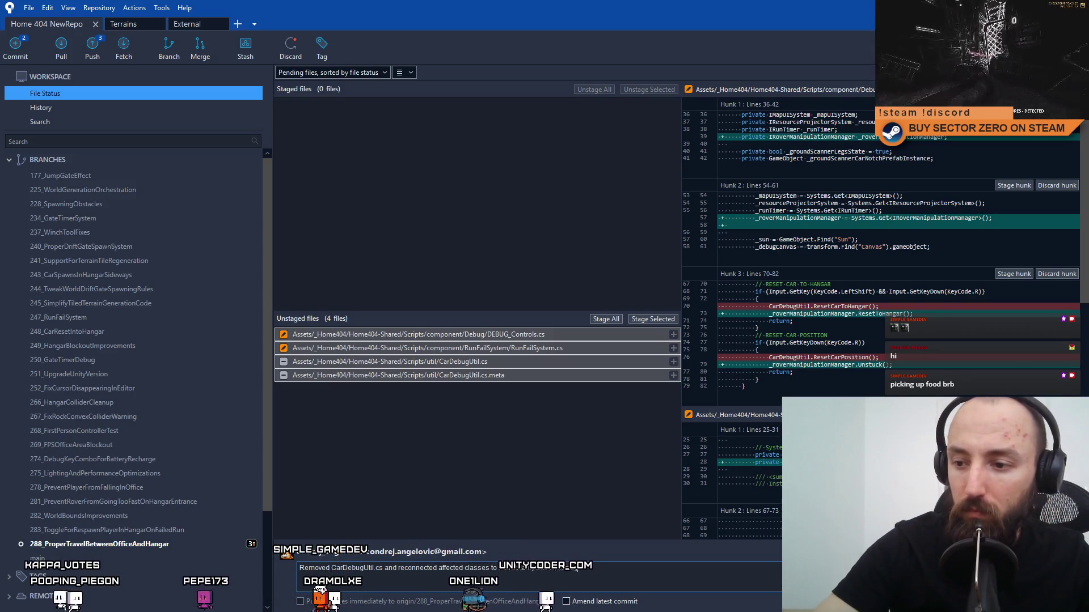
pyautogui.write('th')
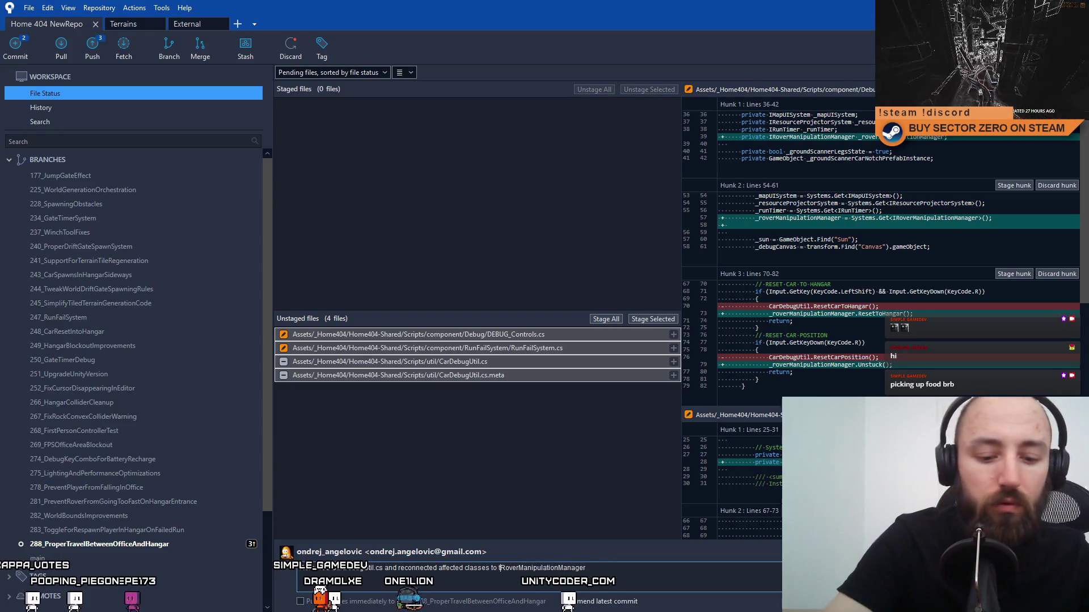
pyautogui.write(' new')
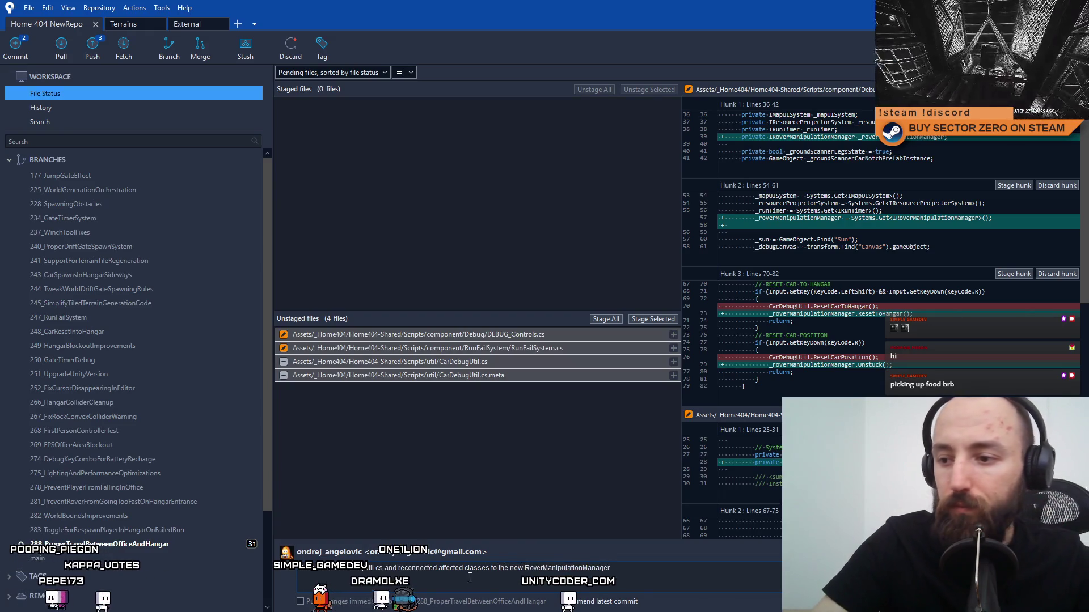
pyautogui.press('End')
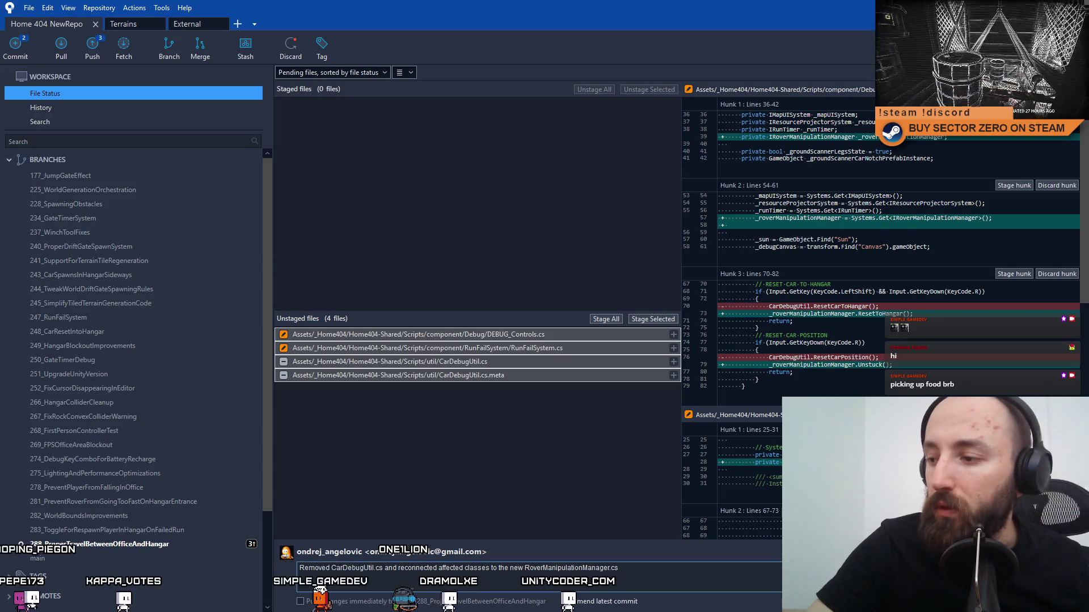
pyautogui.click(650, 319)
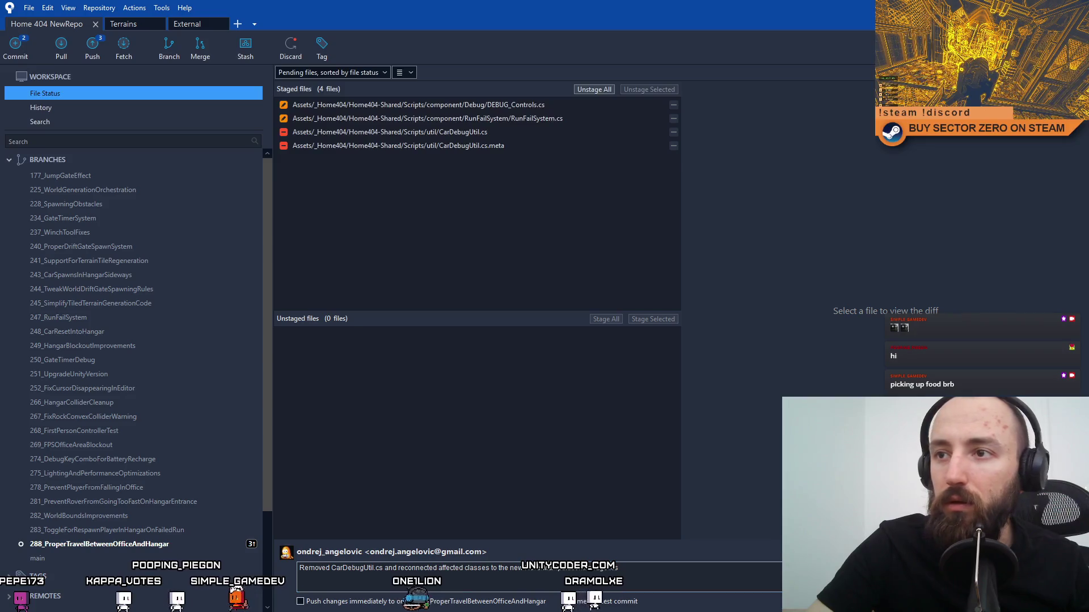
pyautogui.hotkey('ctrl', 'Return')
pyautogui.click(584, 184)
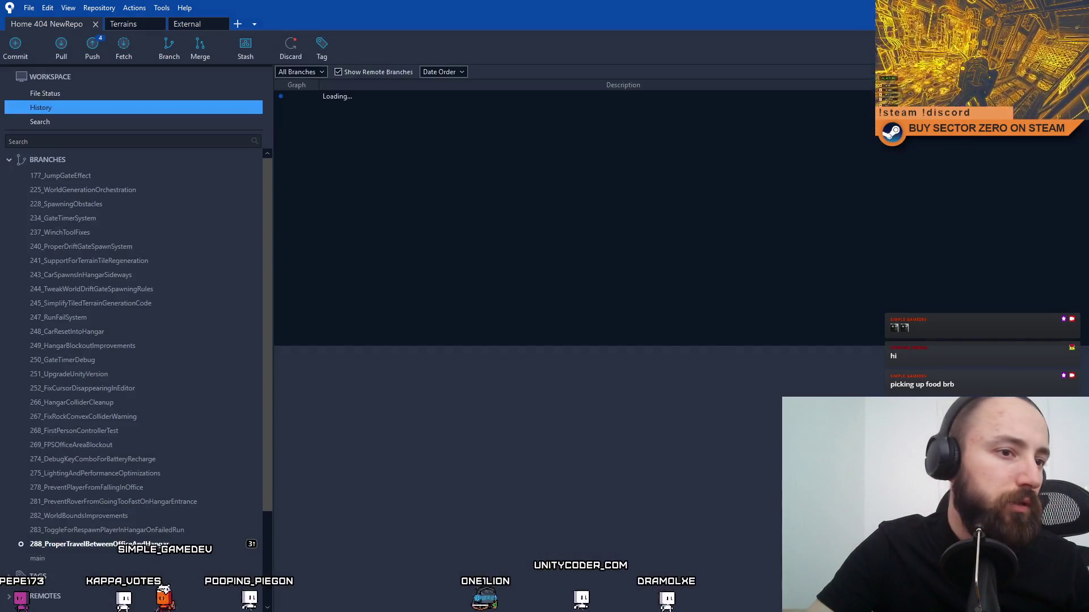